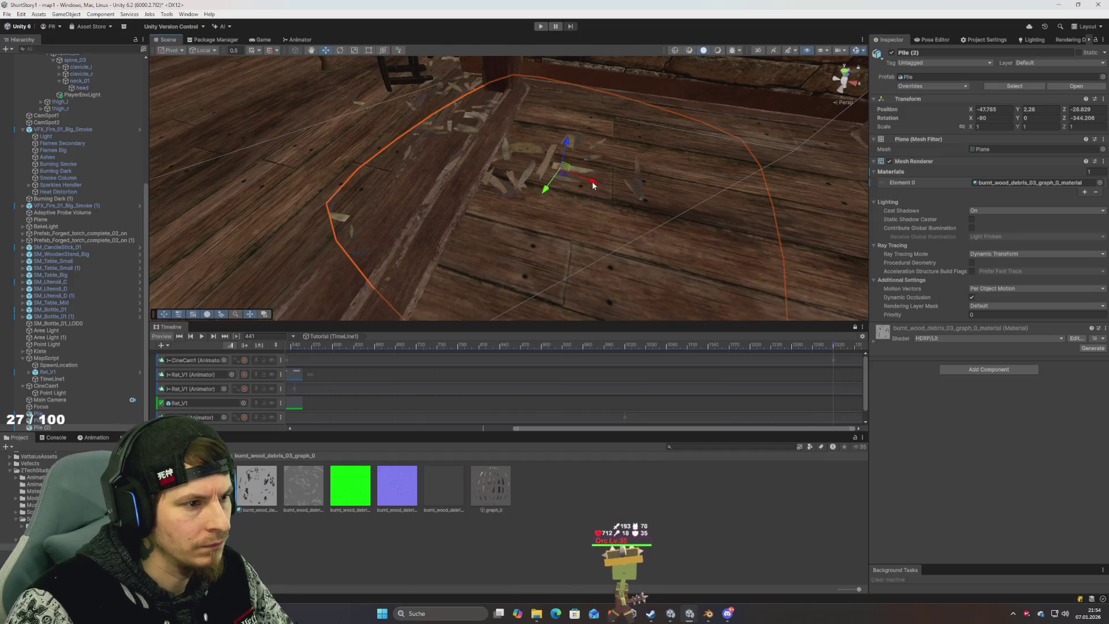
Step: Scale Pile (2) down on Z, nudge it up on Y, and run the scene in Play mode
key("r")
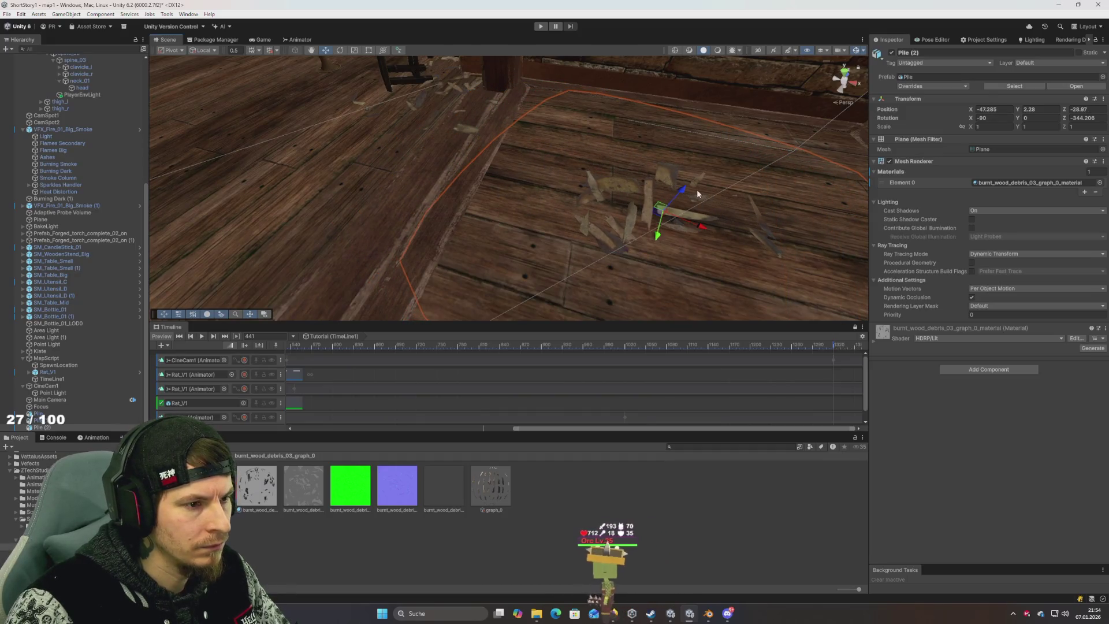
key("w")
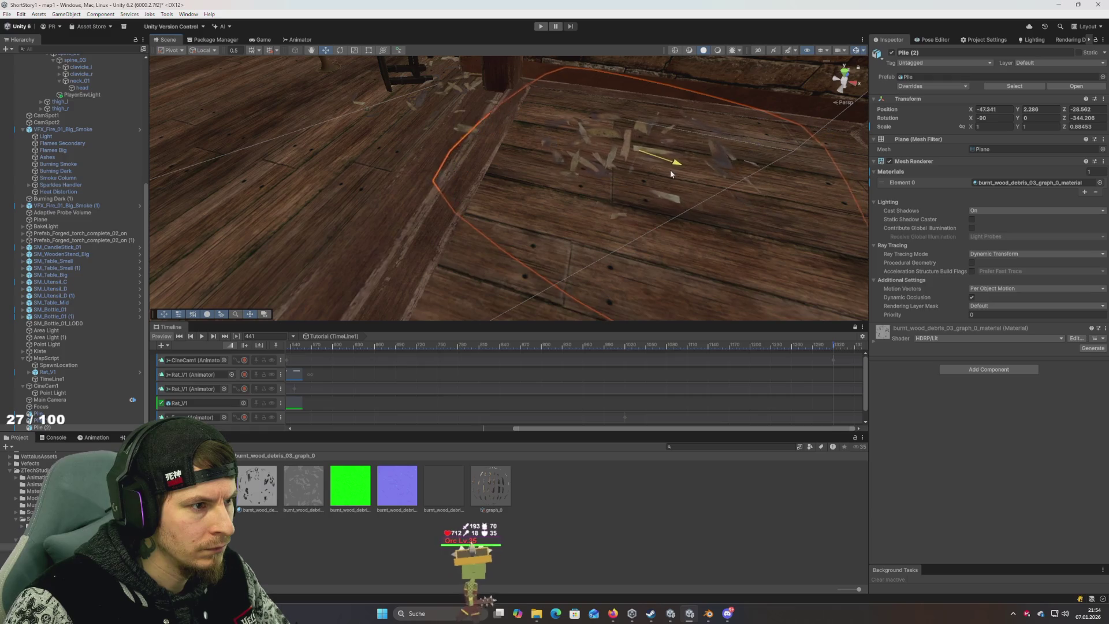
left_click(259, 41)
key("ctrl+p")
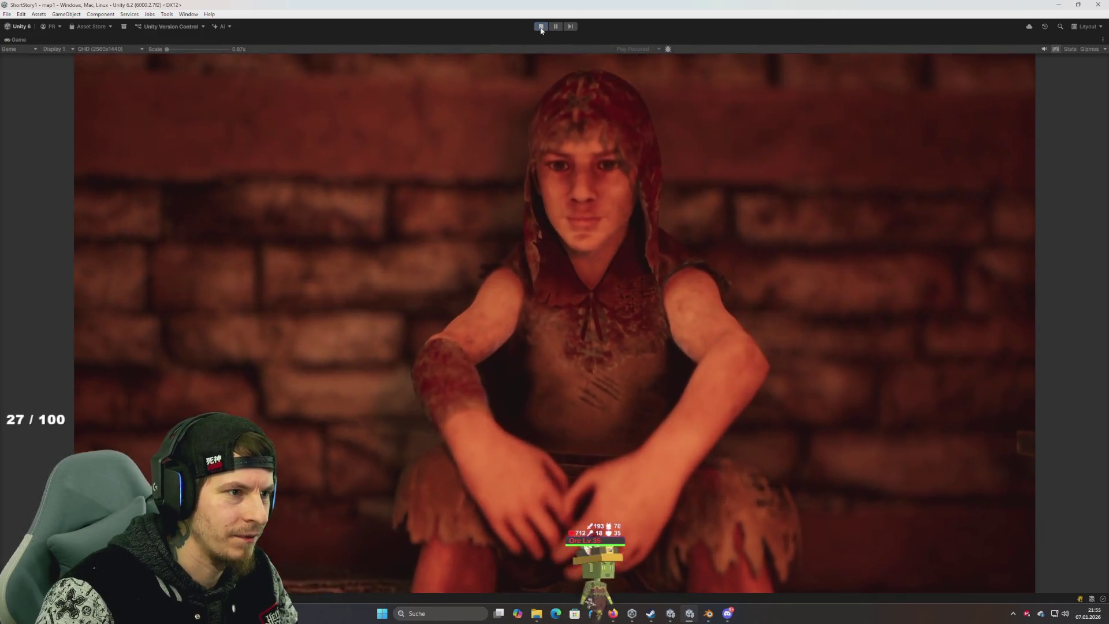
Step: Stop the game, frame the Pile (1) debris plane, and move it across the floor
left_click(541, 26)
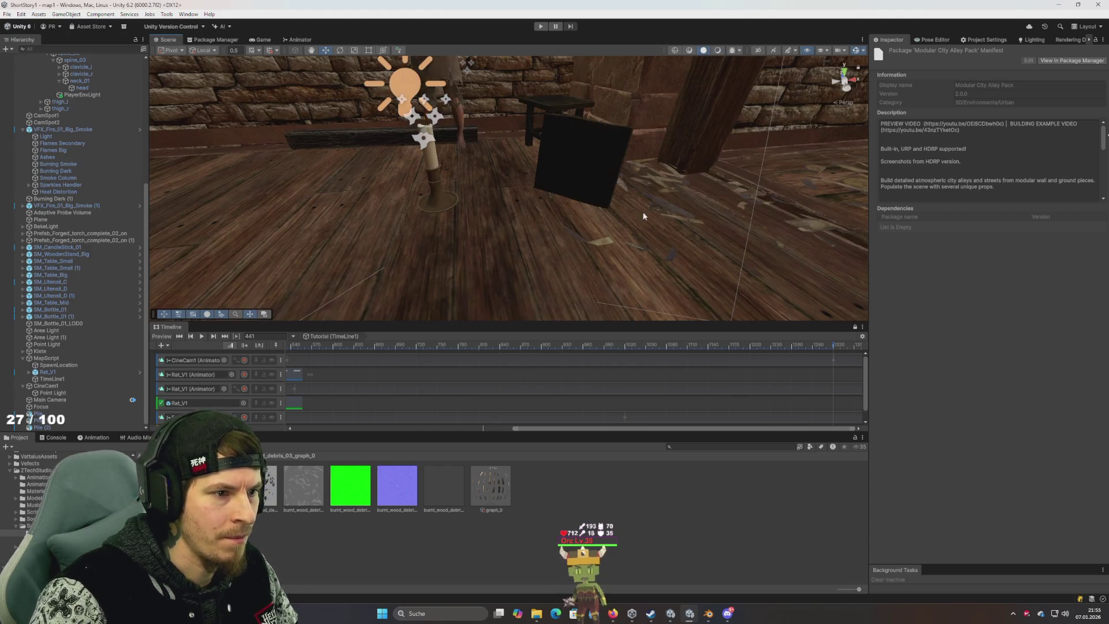
left_click(653, 199)
key("f")
mouse_move(597, 165)
left_mouse_down()
mouse_move(574, 164)
mouse_move(727, 173)
mouse_move(556, 176)
mouse_move(418, 198)
mouse_move(430, 200)
left_mouse_up()
Step: Rotate Pile (1) on its Z ring to a new orientation, Z rotation -874.71
key("e")
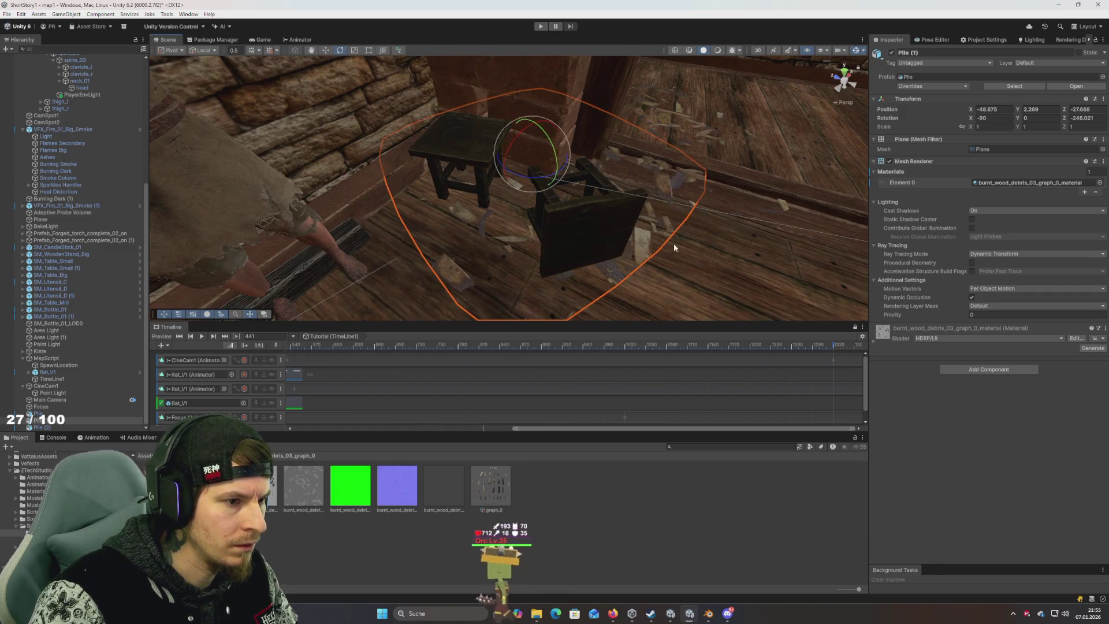
left_click(376, 289)
mouse_move(396, 279)
left_mouse_down()
mouse_move(475, 266)
mouse_move(538, 223)
mouse_move(539, 266)
mouse_move(535, 175)
left_mouse_up()
left_click(538, 220)
mouse_move(523, 116)
left_mouse_down()
mouse_move(760, 168)
mouse_move(990, 180)
left_mouse_up()
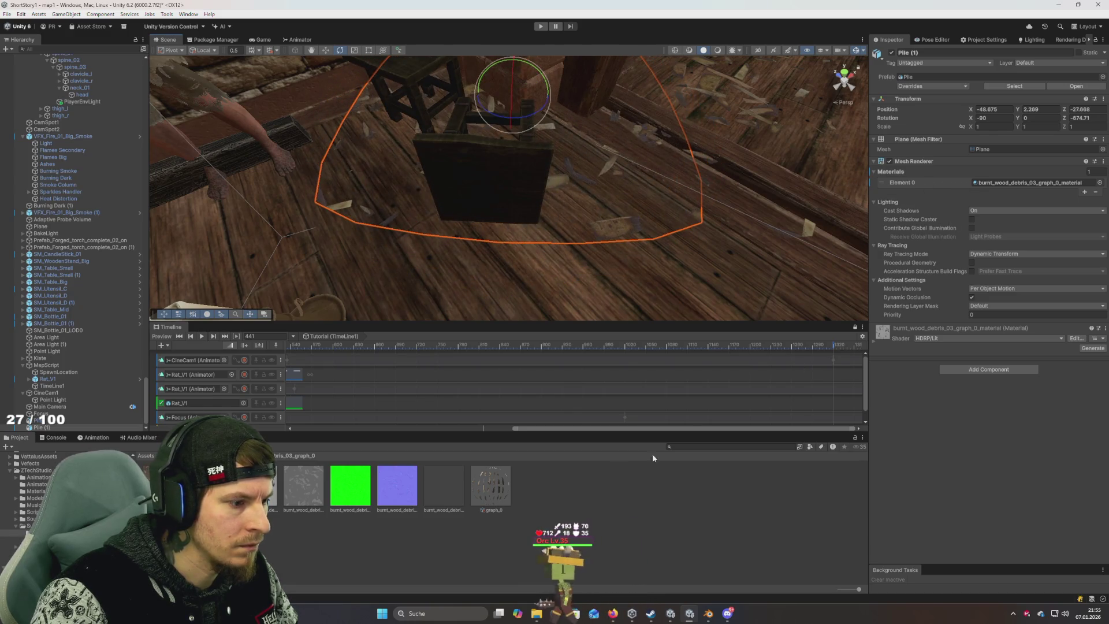
Step: Randomize burnt_wood_debris_03's Random Seed repeatedly, settling on seed 4871
left_click(29, 526)
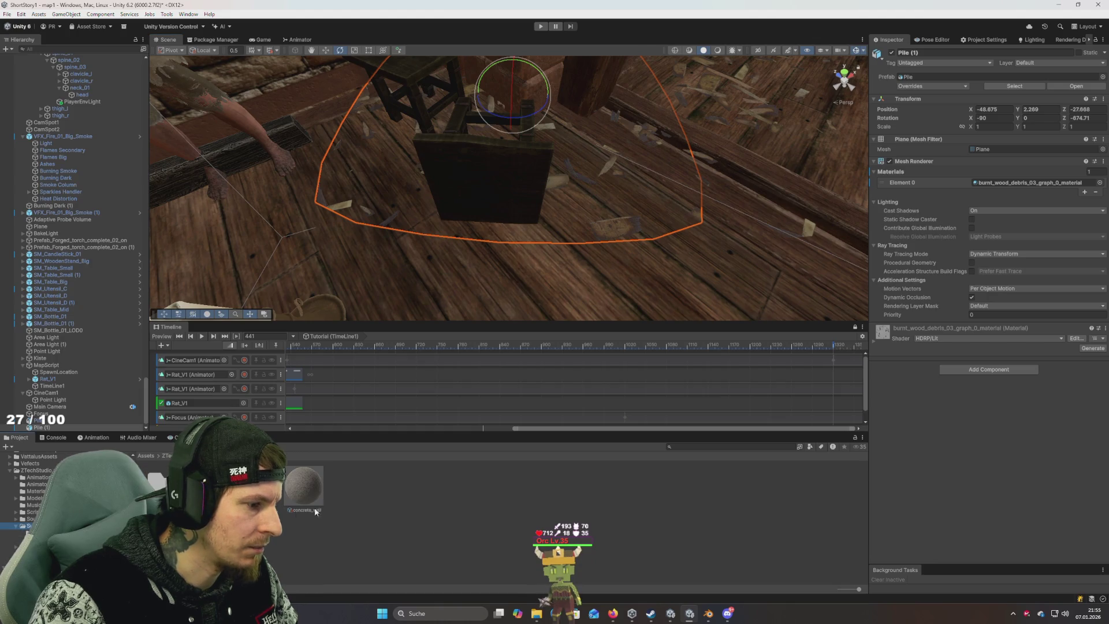
left_click(255, 488)
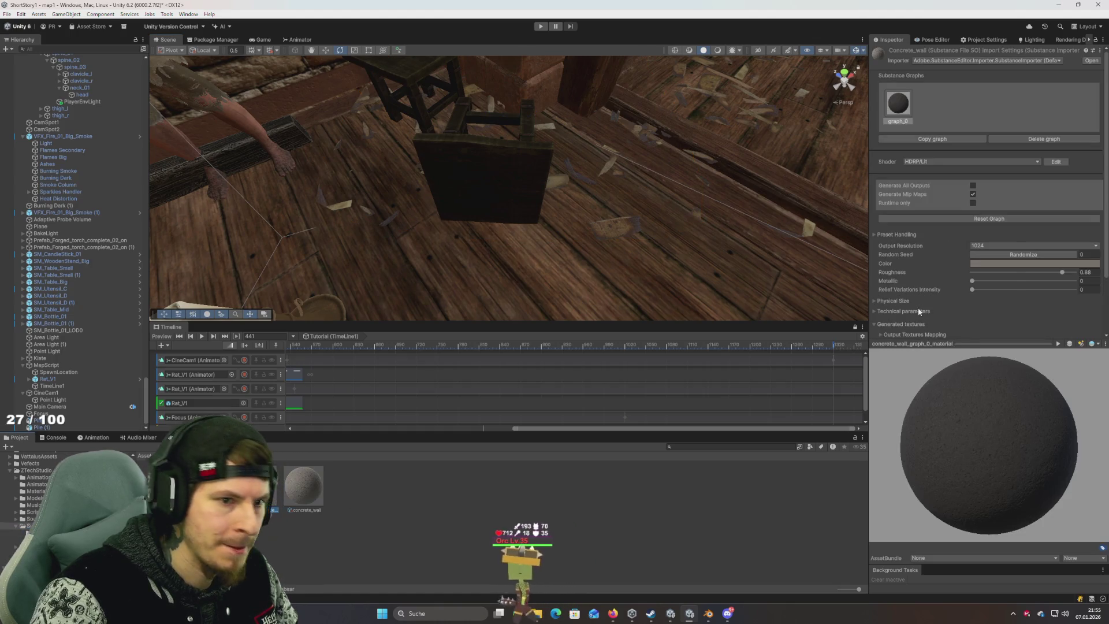
left_click(1034, 258)
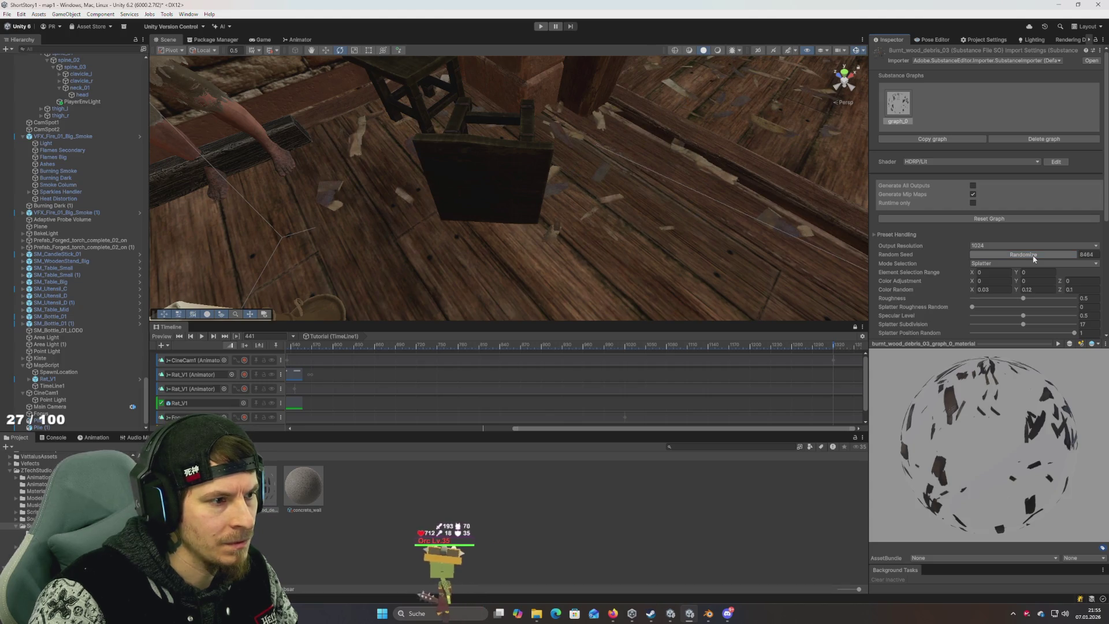
left_click(1034, 255)
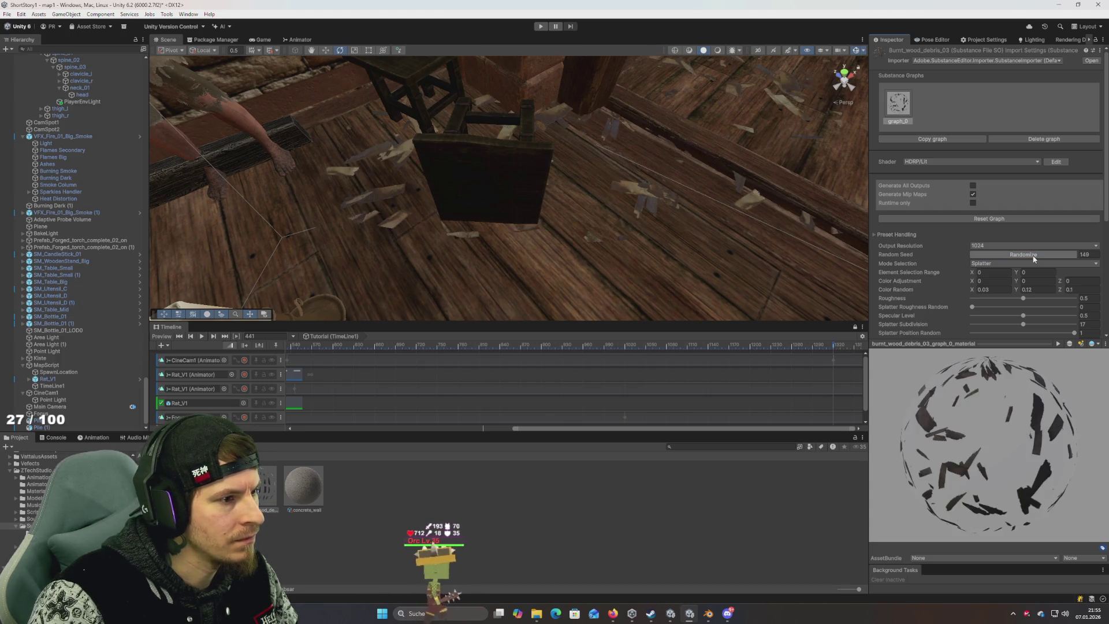
left_click(1034, 255)
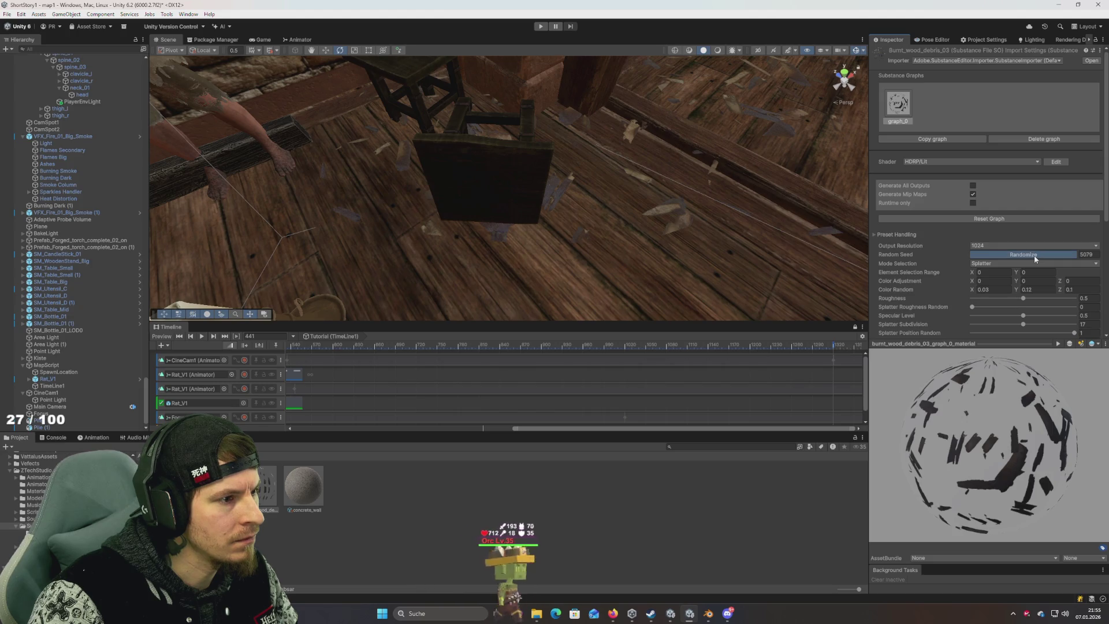
left_click(1034, 255)
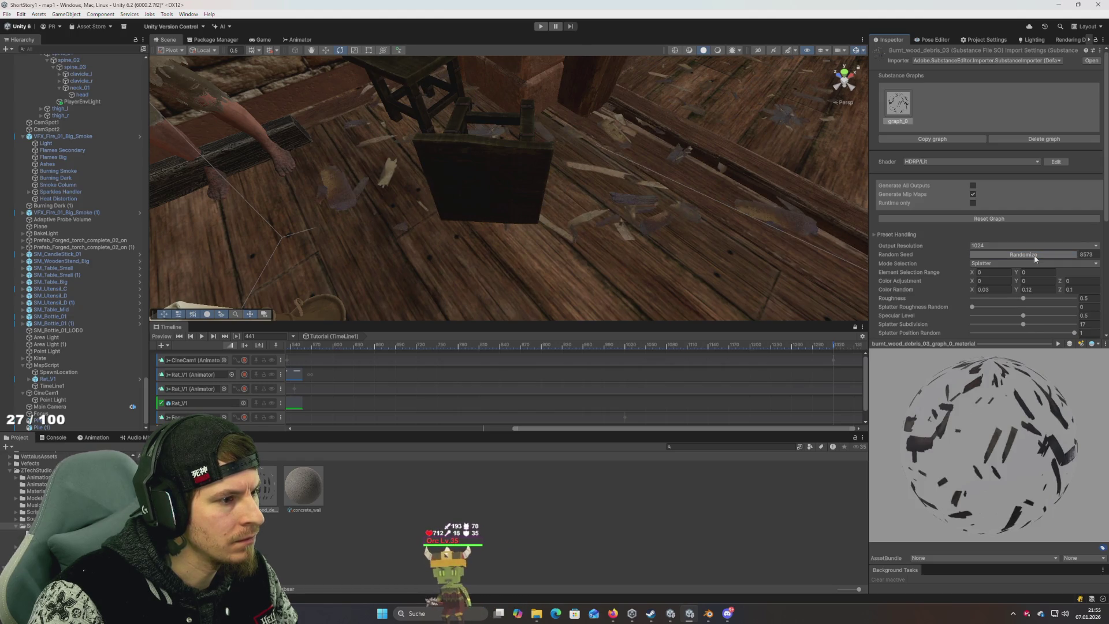
left_click(1034, 256)
left_click(1034, 255)
left_click(1034, 255)
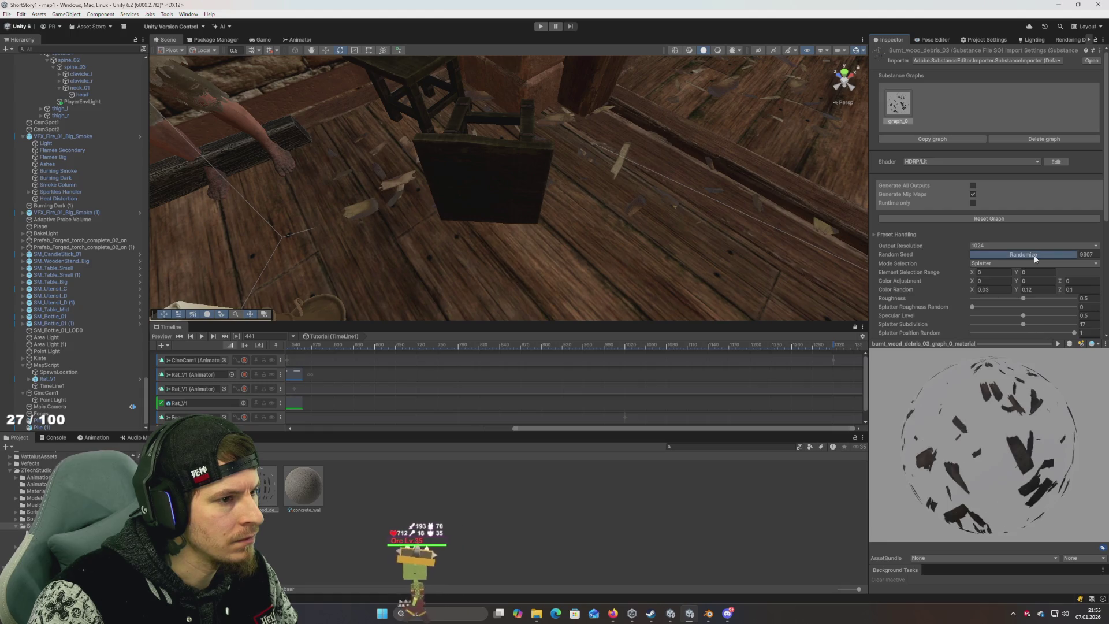
left_click(1034, 255)
left_click(1035, 256)
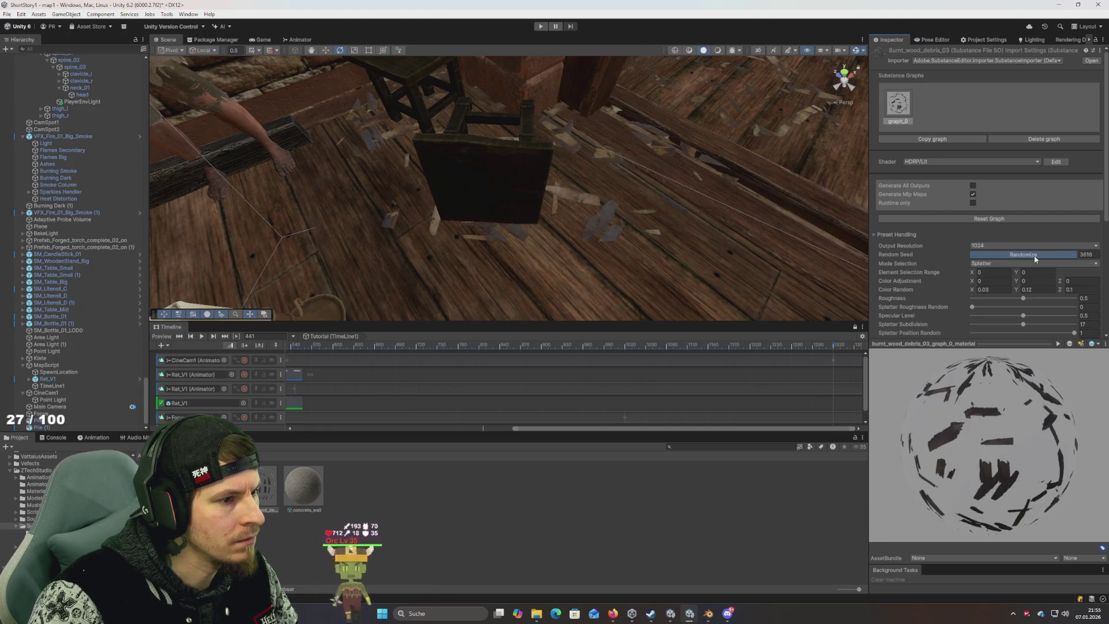
left_click(1034, 256)
left_click(1034, 256)
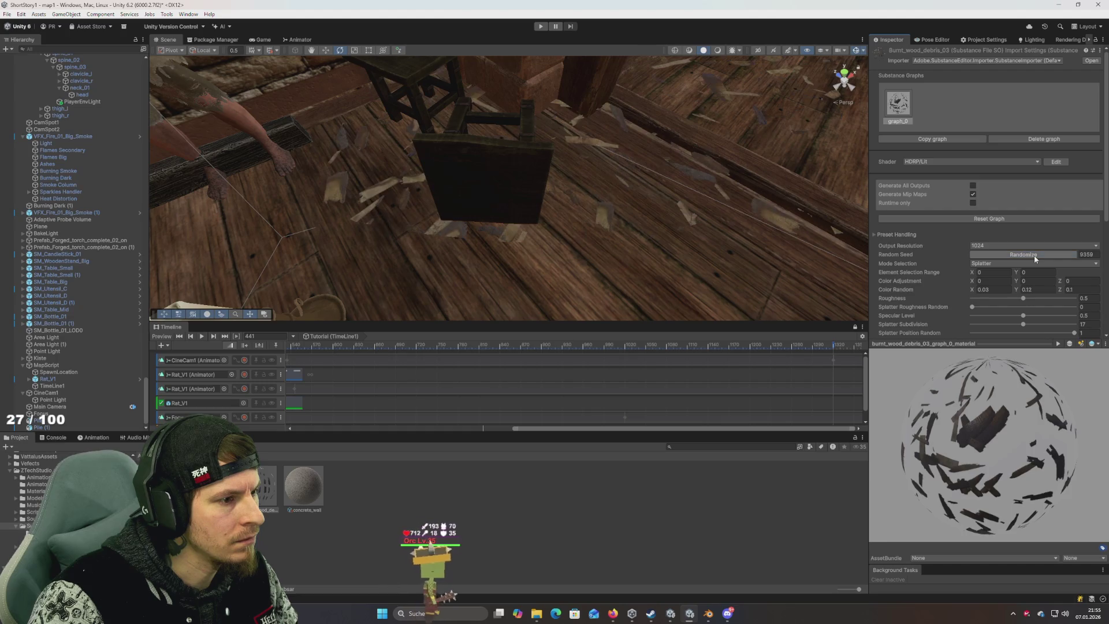
left_click(1034, 256)
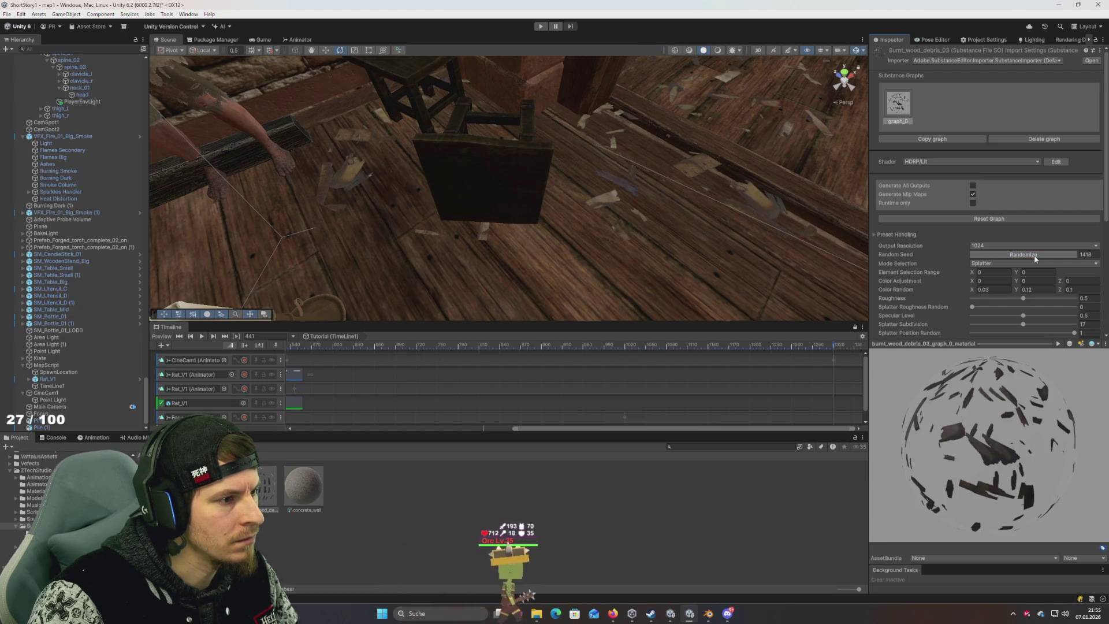
left_click(1035, 255)
left_click(1034, 255)
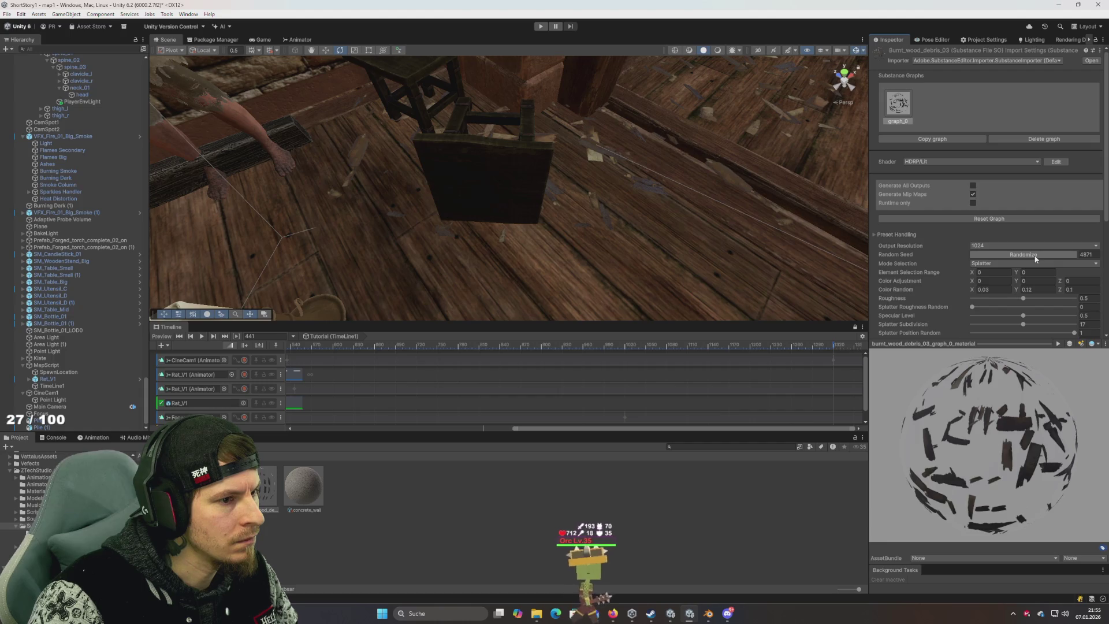
Step: Orbit and zoom the Scene view to inspect the new debris pattern on the floor
mouse_move(780, 234)
left_mouse_down()
mouse_move(752, 235)
mouse_move(706, 191)
mouse_move(832, 220)
left_mouse_up()
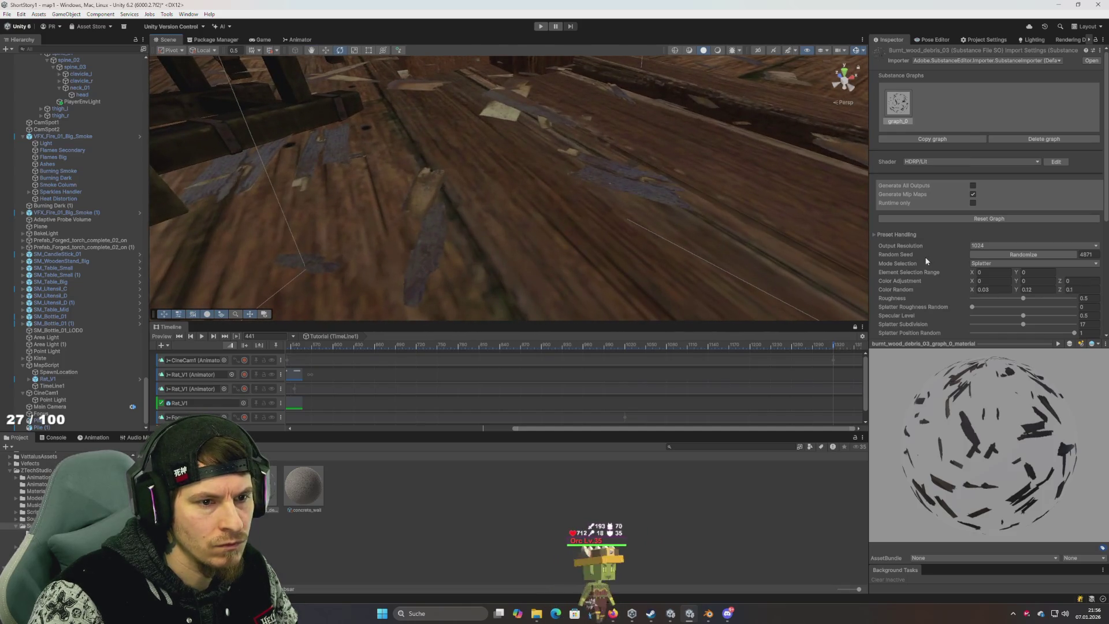
scroll(930, 258, "down", 5)
scroll(919, 252, "up", 5)
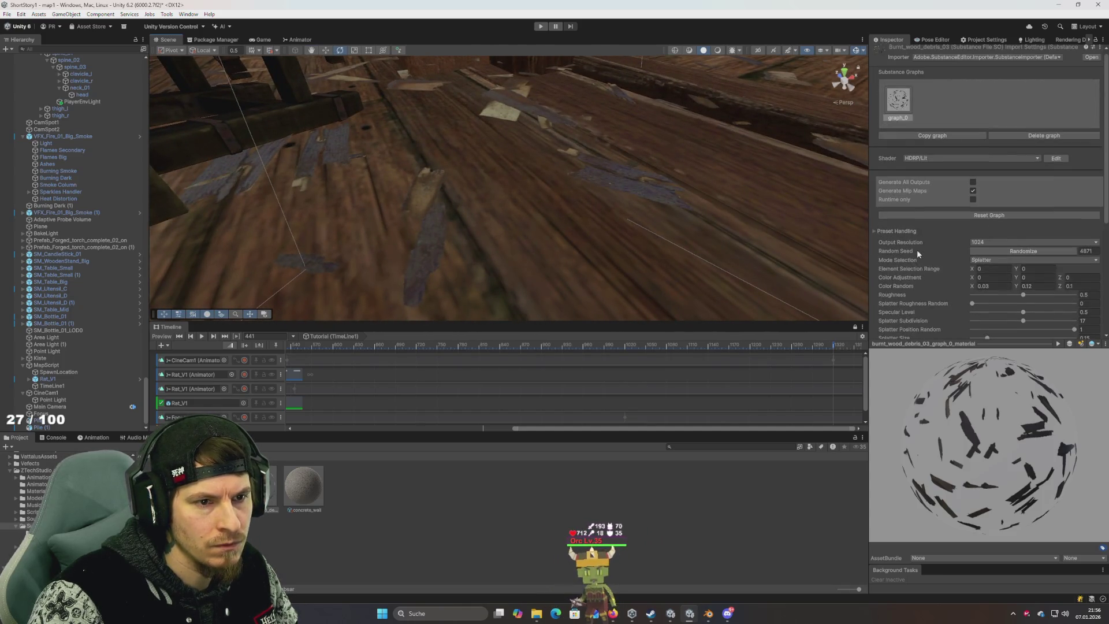
mouse_move(643, 189)
left_mouse_down()
mouse_move(653, 200)
mouse_move(664, 186)
mouse_move(614, 199)
mouse_move(566, 178)
mouse_move(537, 200)
mouse_move(502, 196)
left_mouse_up()
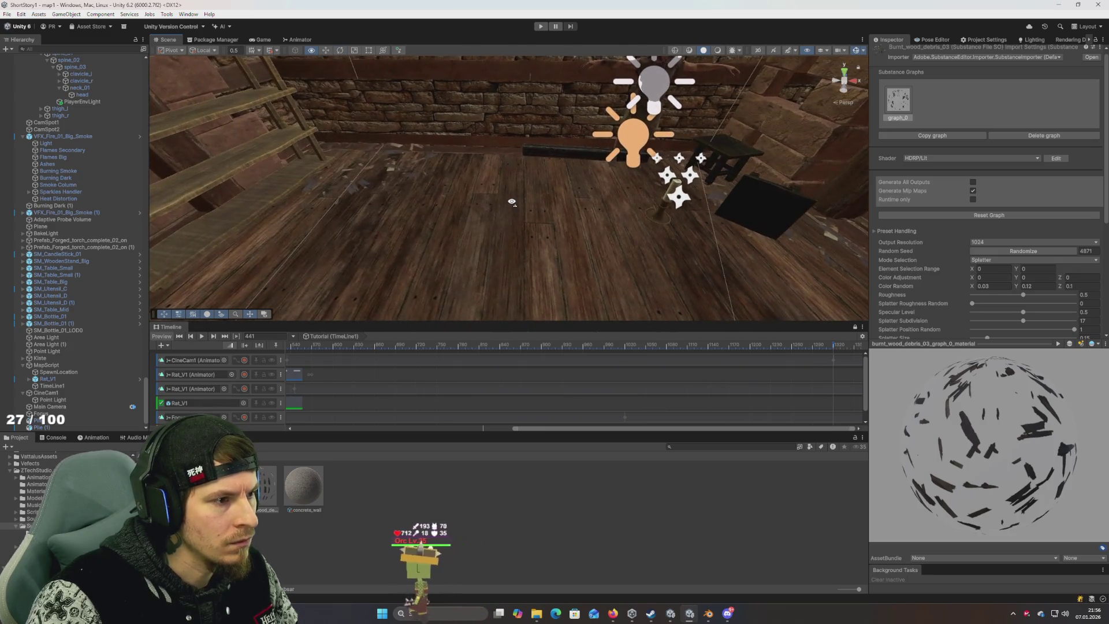
left_click(541, 27)
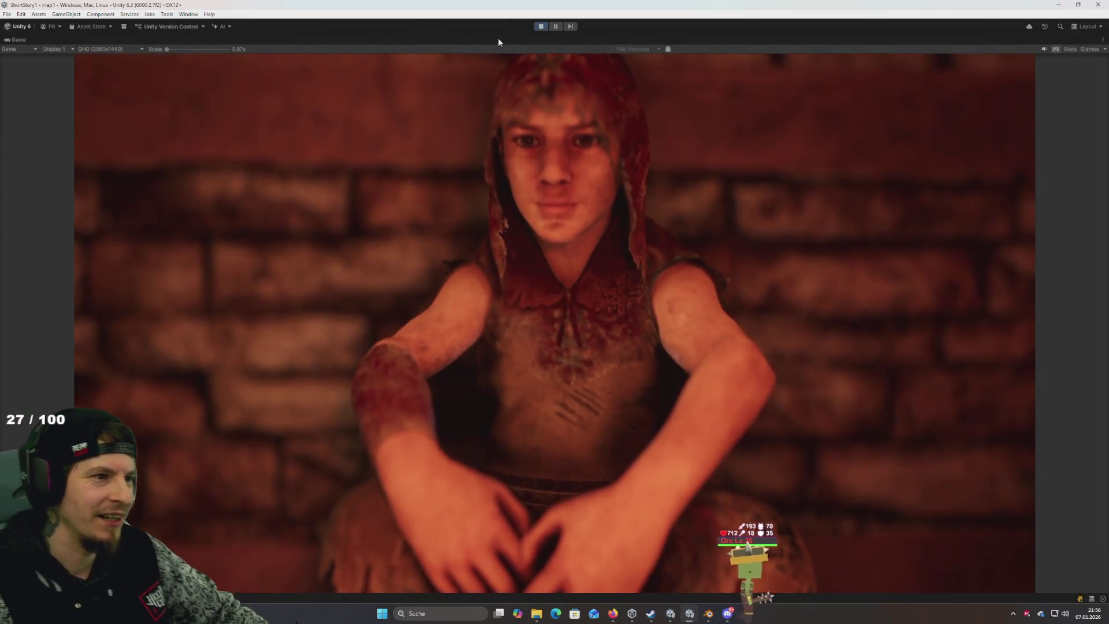
left_click(538, 27)
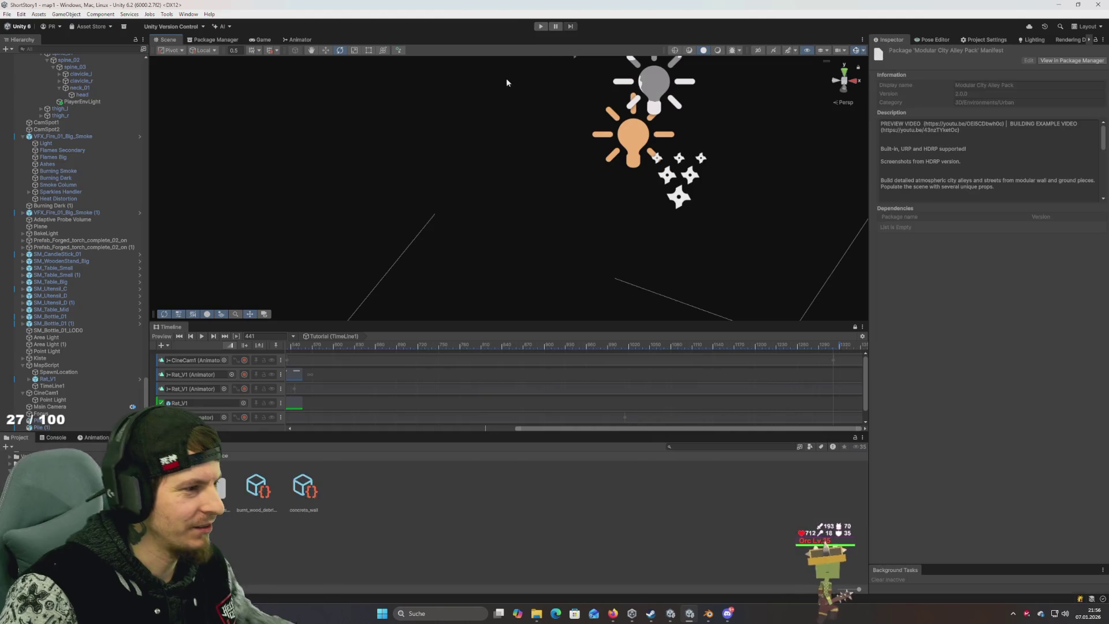
key("alt+Tab")
key("alt+Tab")
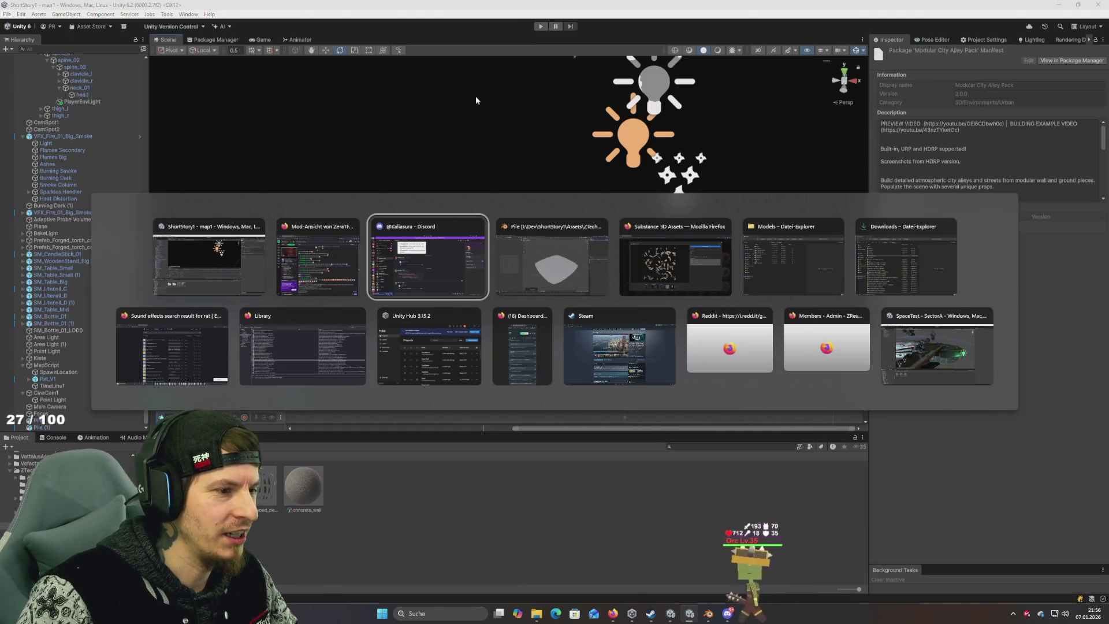
key("Escape")
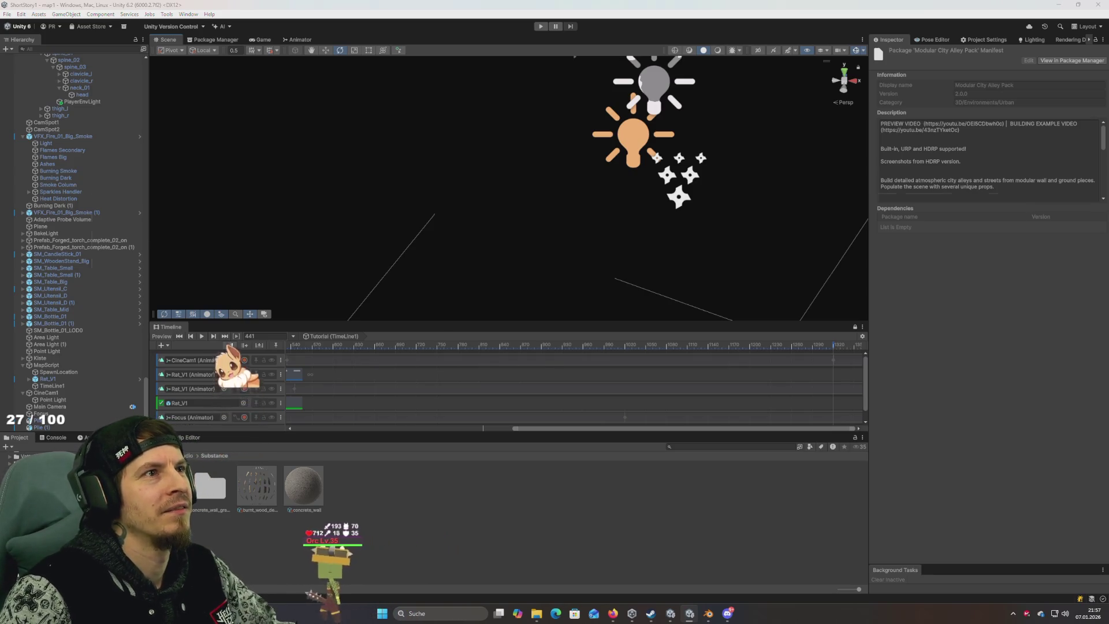
key("alt+Tab")
key("alt+Tab")
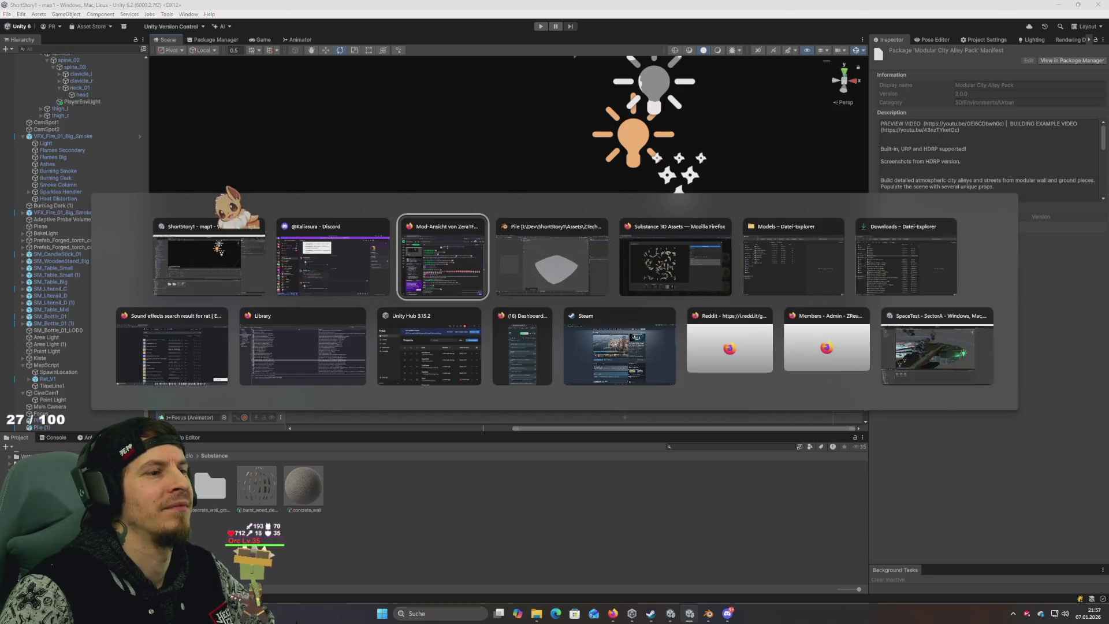
key("alt+Tab")
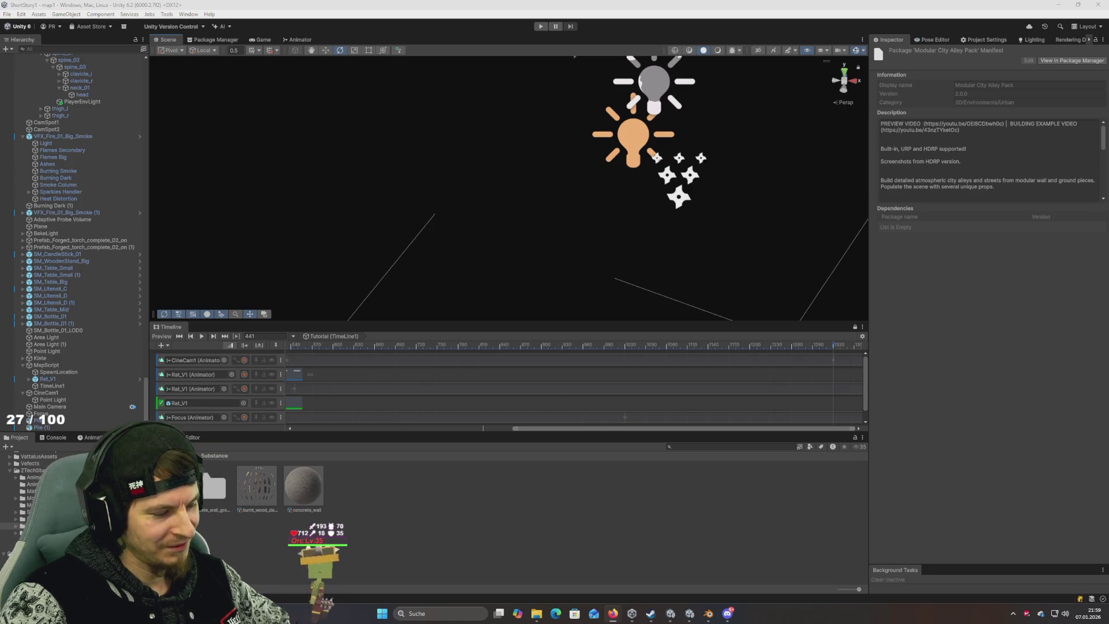
key("alt+Tab")
key("alt+Tab")
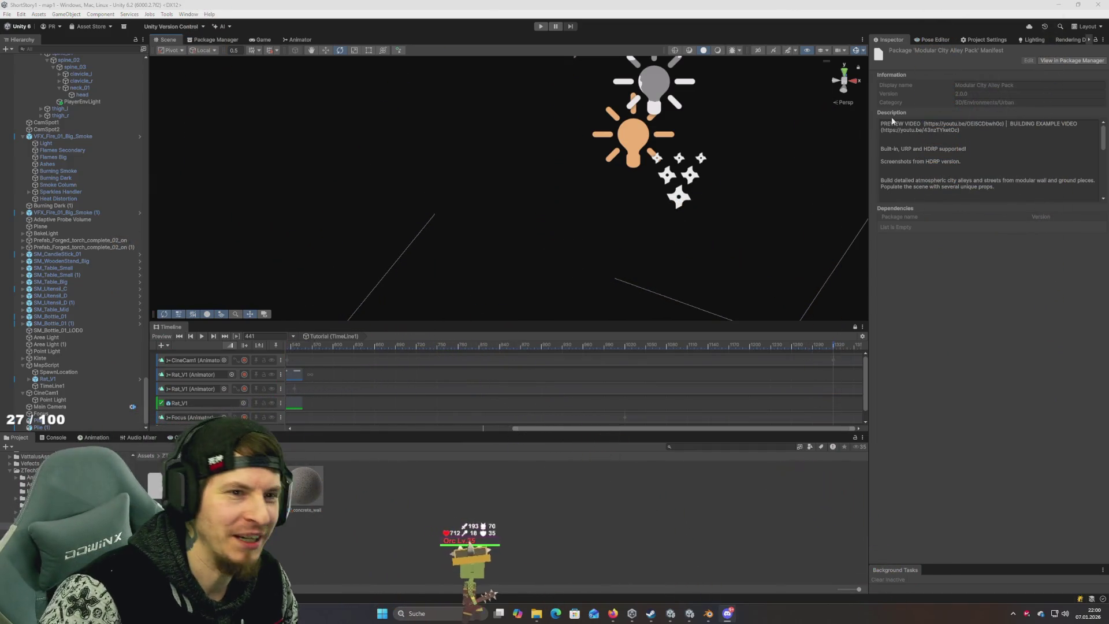
Step: Minimize the Unity editor so the Blender window shows
left_click(1059, 6)
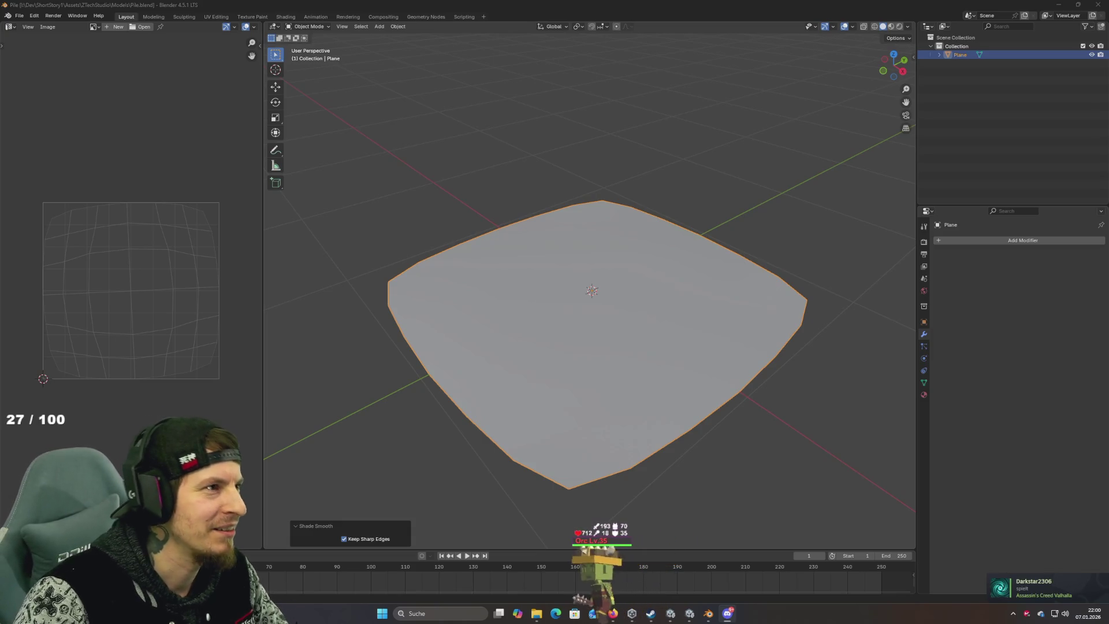
key("alt+Tab")
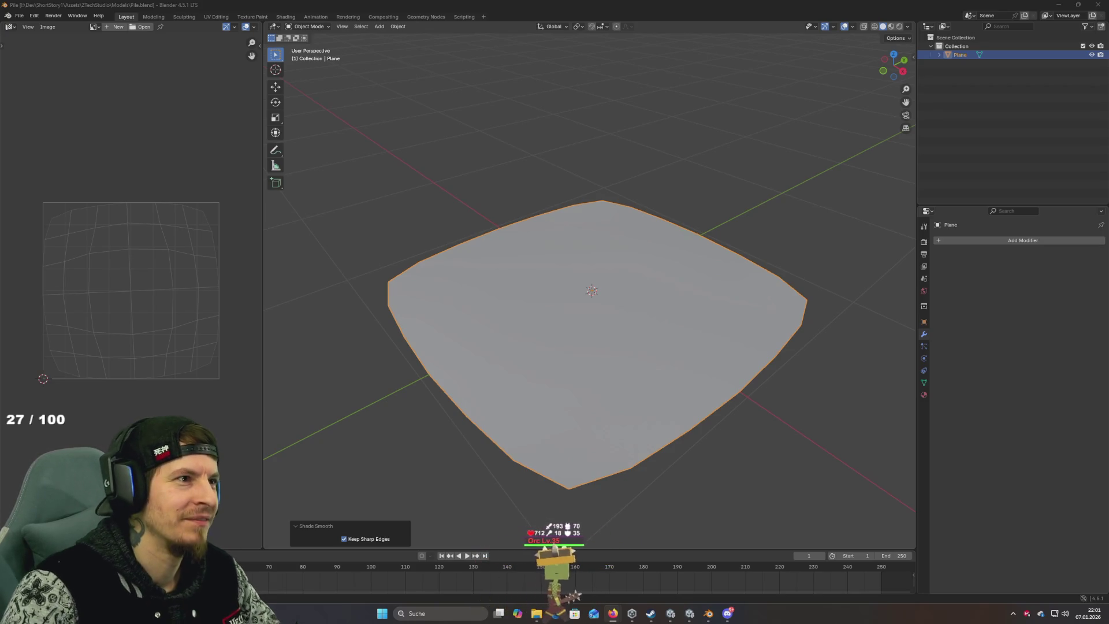
key("alt+Tab")
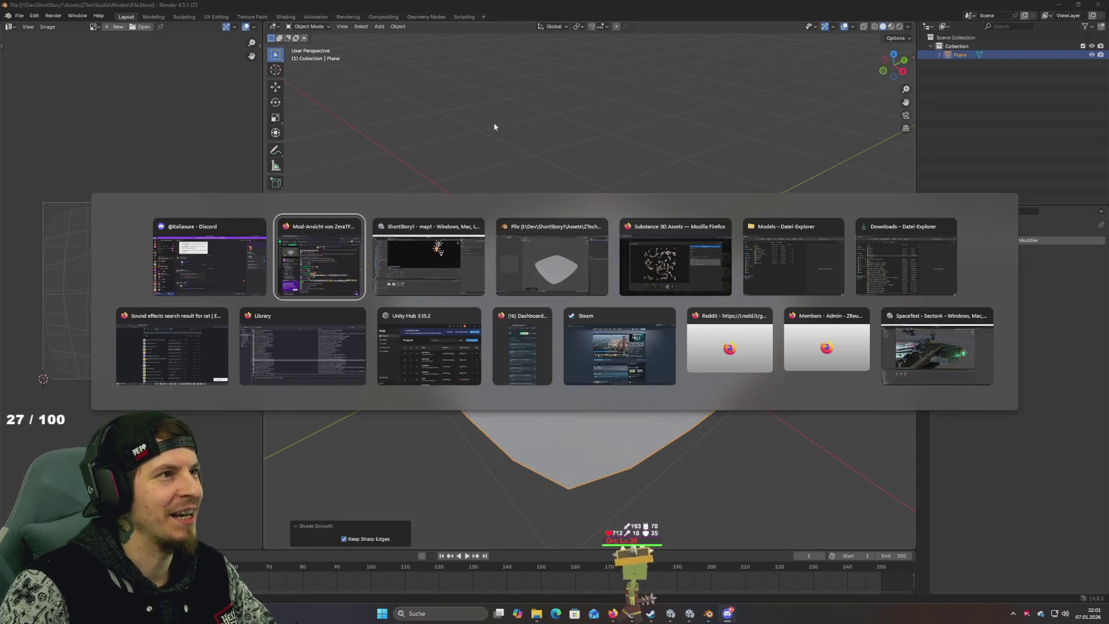
Step: Cycle through the open windows from Blender, leaving the Plane mesh untouched, and head toward Unity
key("Escape")
key("alt+Tab")
key("Escape")
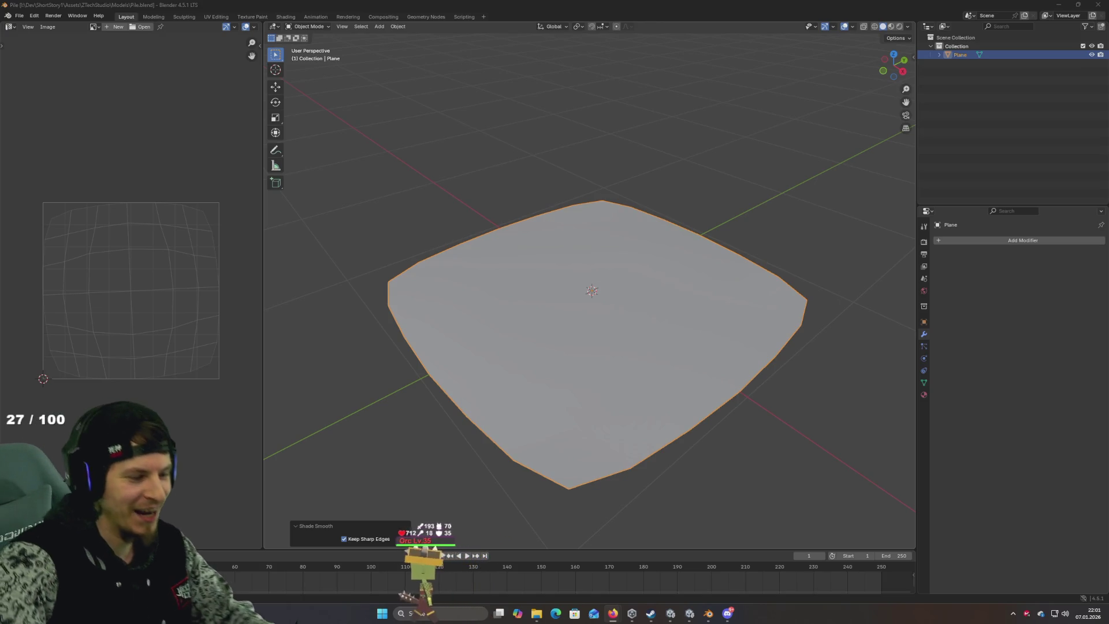
key("alt+Tab")
key("alt+Tab")
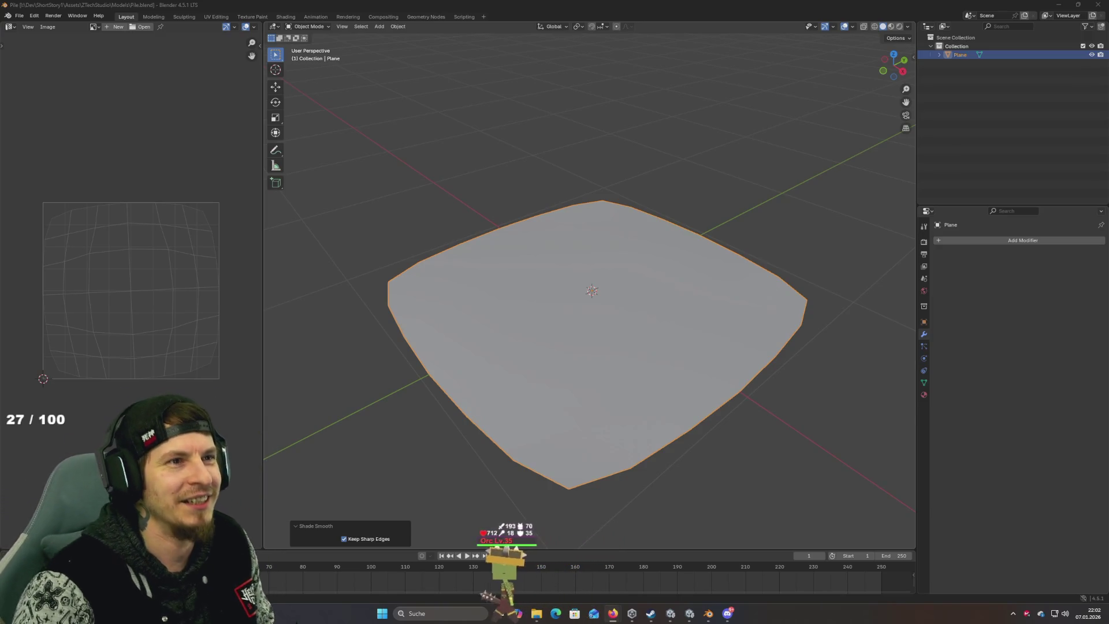
key("alt+Tab")
key("alt+Tab")
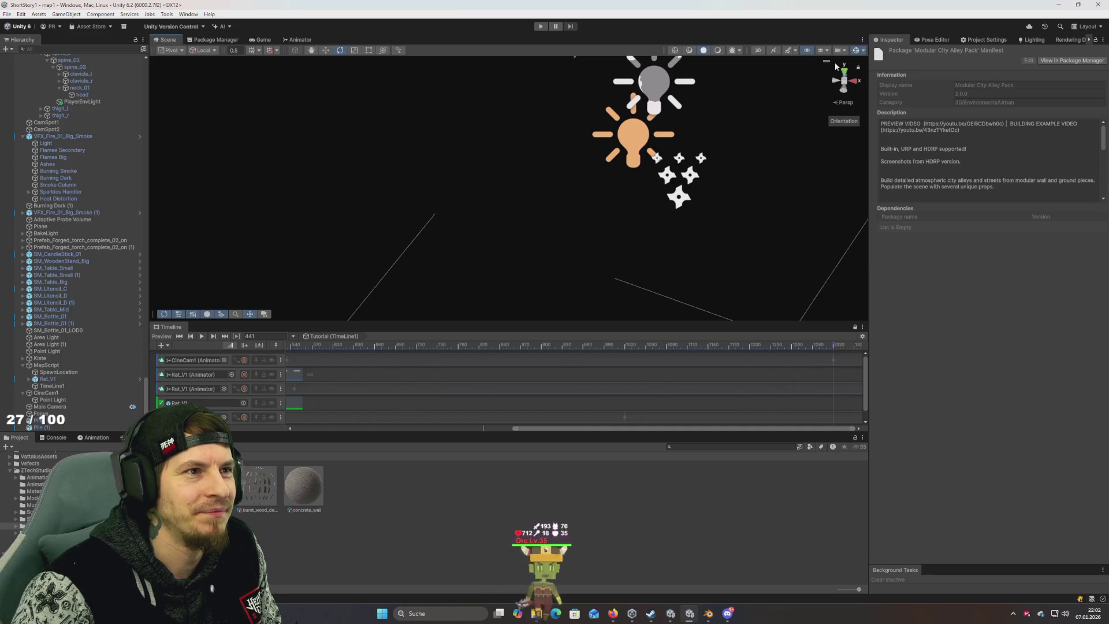
Step: Toggle the Scene view lighting and draw modes to show the textured room around the stool and beam
mouse_move(671, 203)
left_mouse_down()
mouse_move(656, 151)
mouse_move(664, 161)
mouse_move(599, 160)
mouse_move(597, 143)
left_mouse_up()
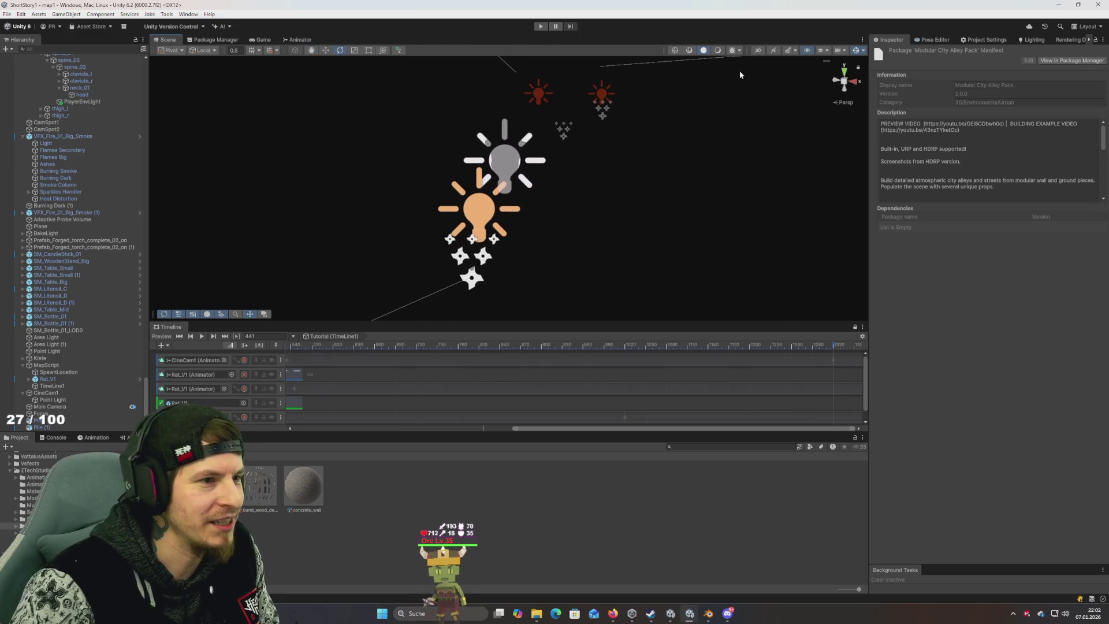
left_click(710, 51)
mouse_move(704, 76)
left_mouse_down()
mouse_move(681, 89)
mouse_move(592, 209)
mouse_move(751, 65)
left_mouse_up()
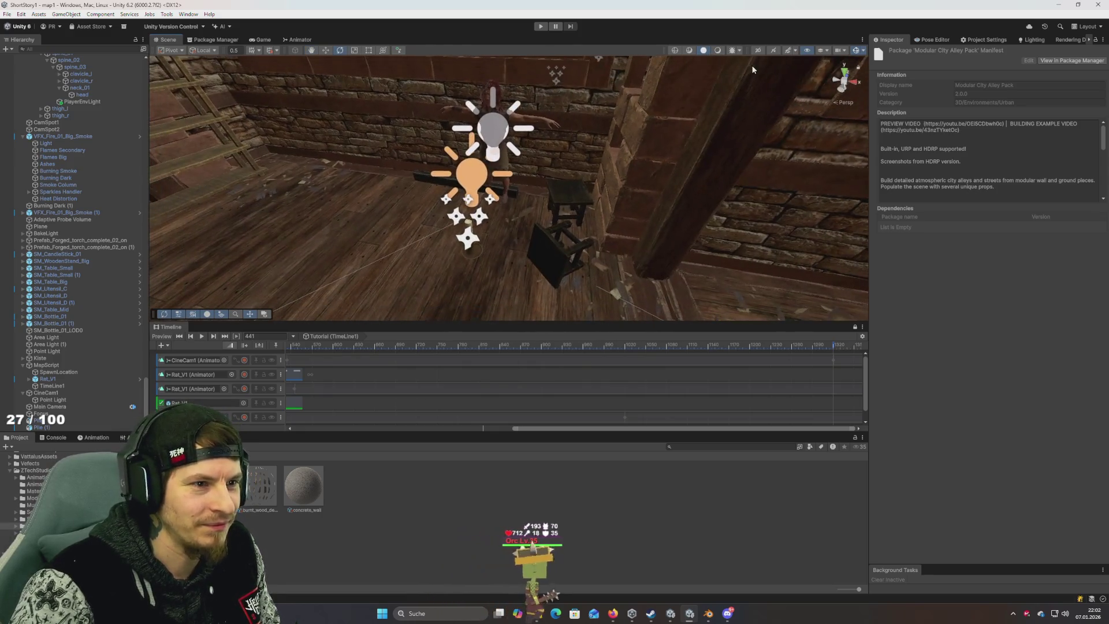
left_click(720, 53)
left_click(703, 51)
left_click_drag(699, 57, 614, 221)
Step: Switch to the Substance 3D Assets page and go back to the 'debri' results
key("alt+Tab")
key("Tab")
key("Tab")
key("Tab")
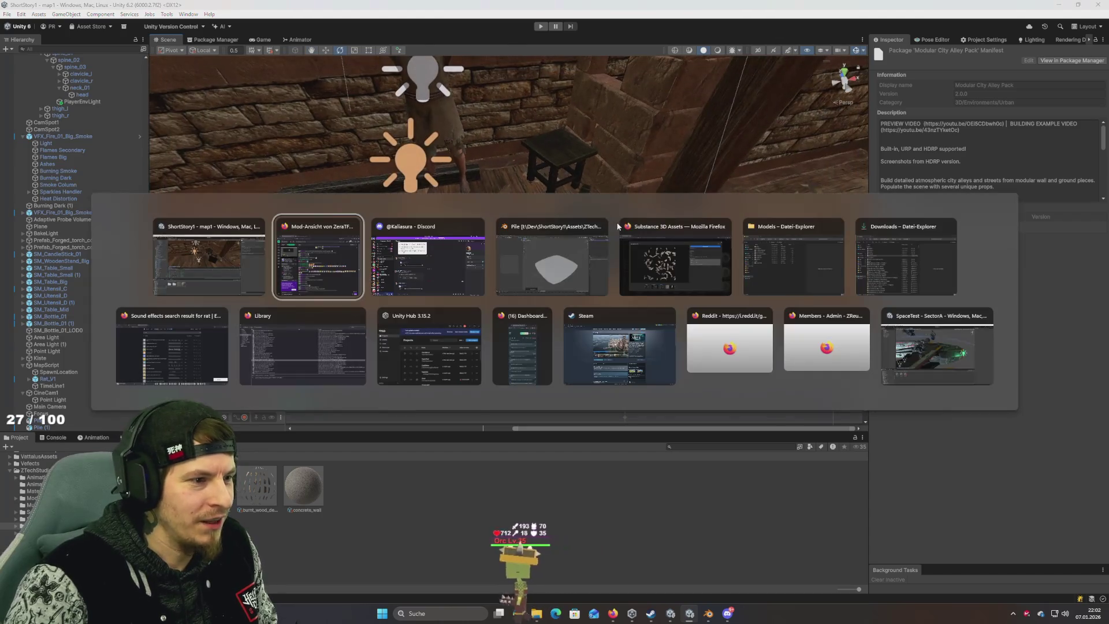
key("alt+Left")
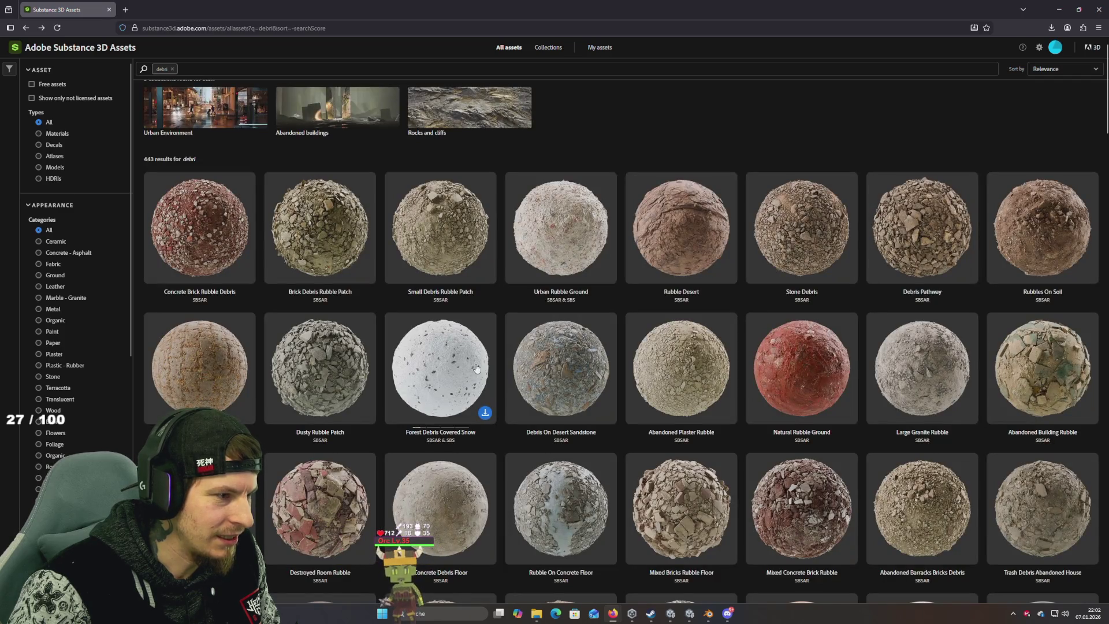
Step: Scroll through the 'debri' results past Dirty Chipboard Fragments, Medium Cement Fragments and Small Old Wood Fragments
scroll(512, 302, "down", 15)
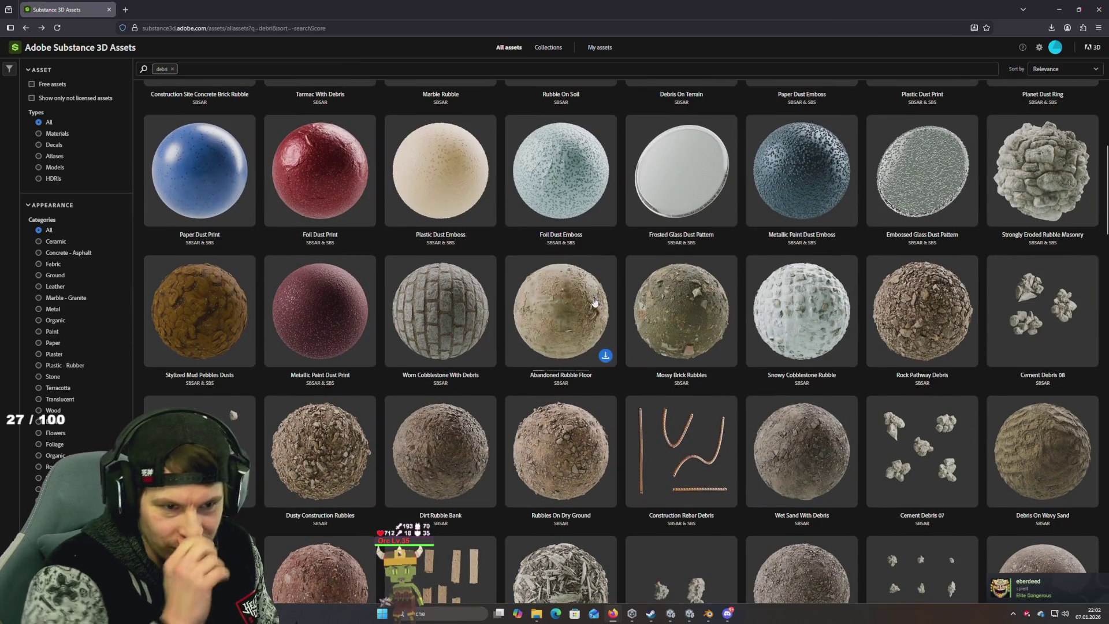
scroll(594, 302, "down", 10)
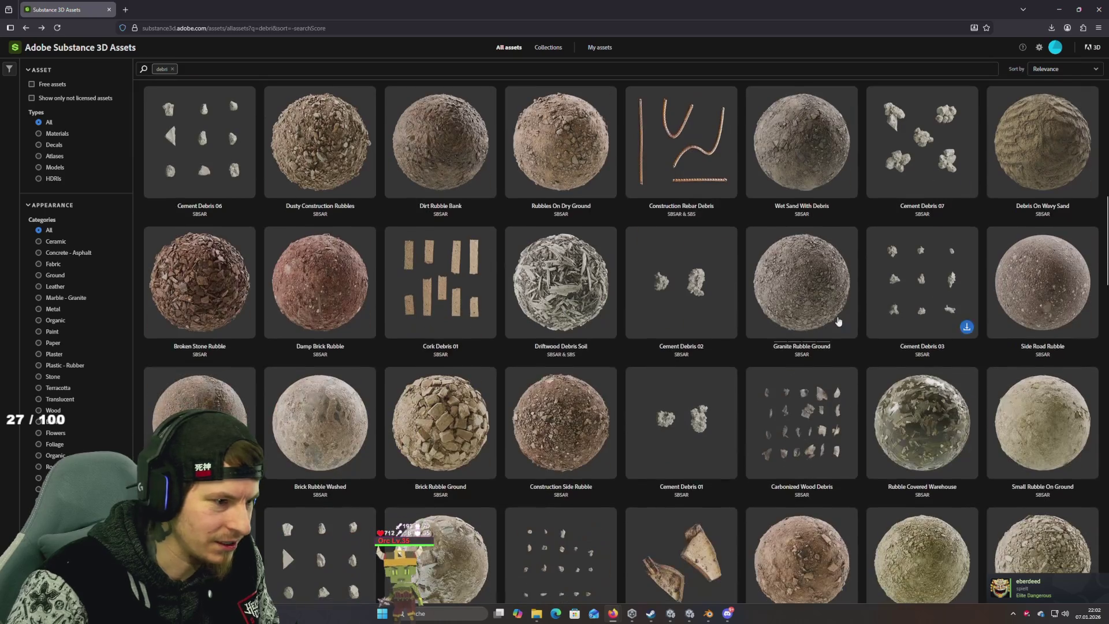
scroll(833, 321, "down", 5)
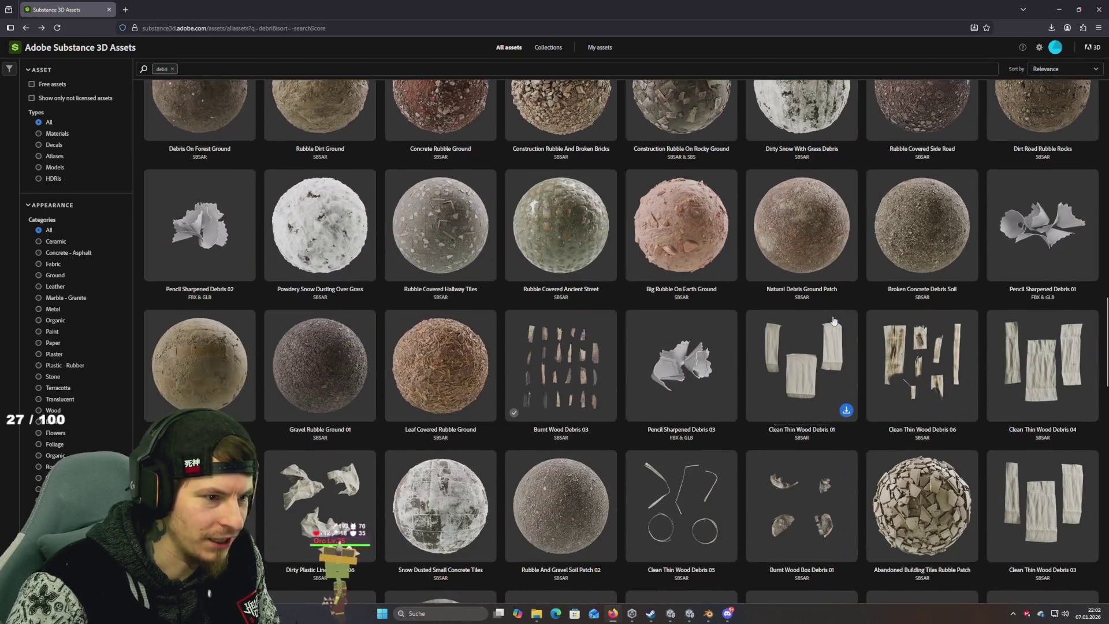
scroll(834, 320, "down", 4)
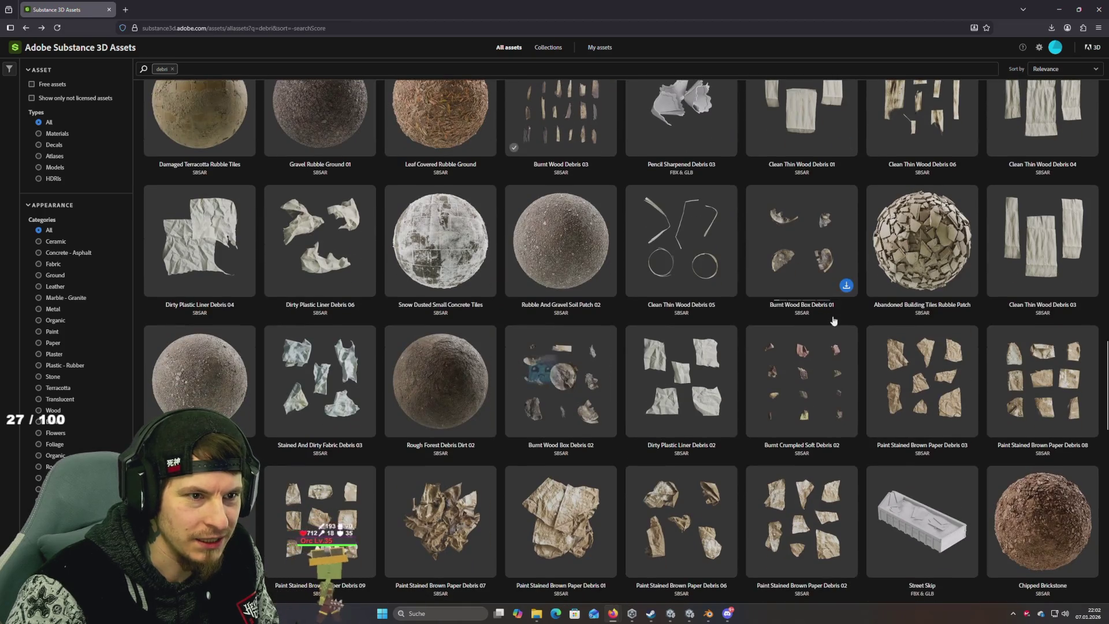
scroll(833, 321, "down", 3)
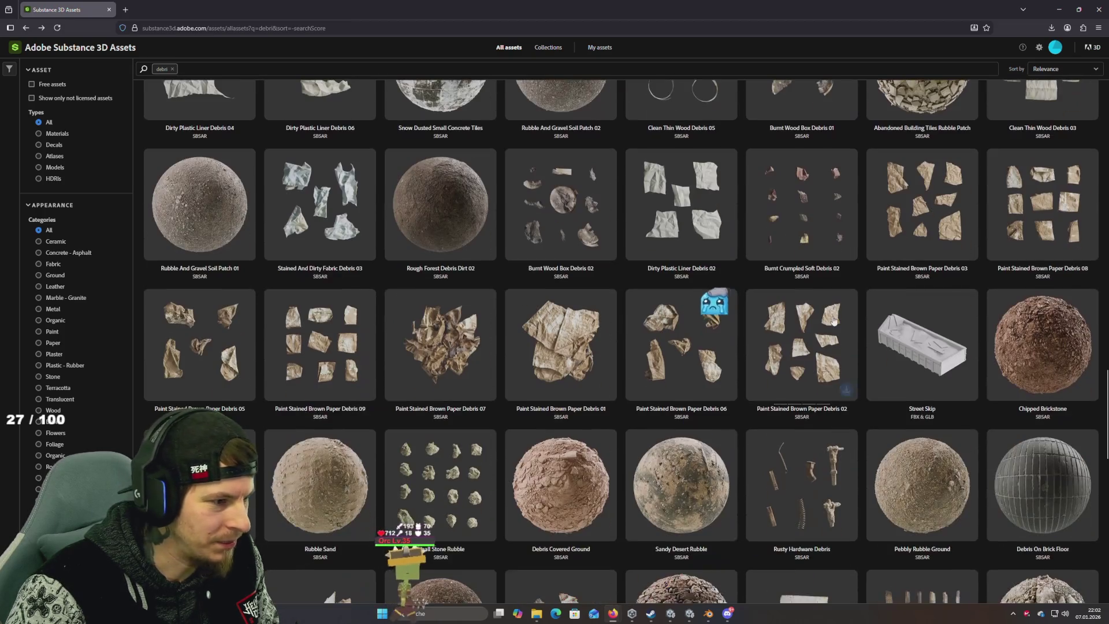
scroll(833, 321, "down", 3)
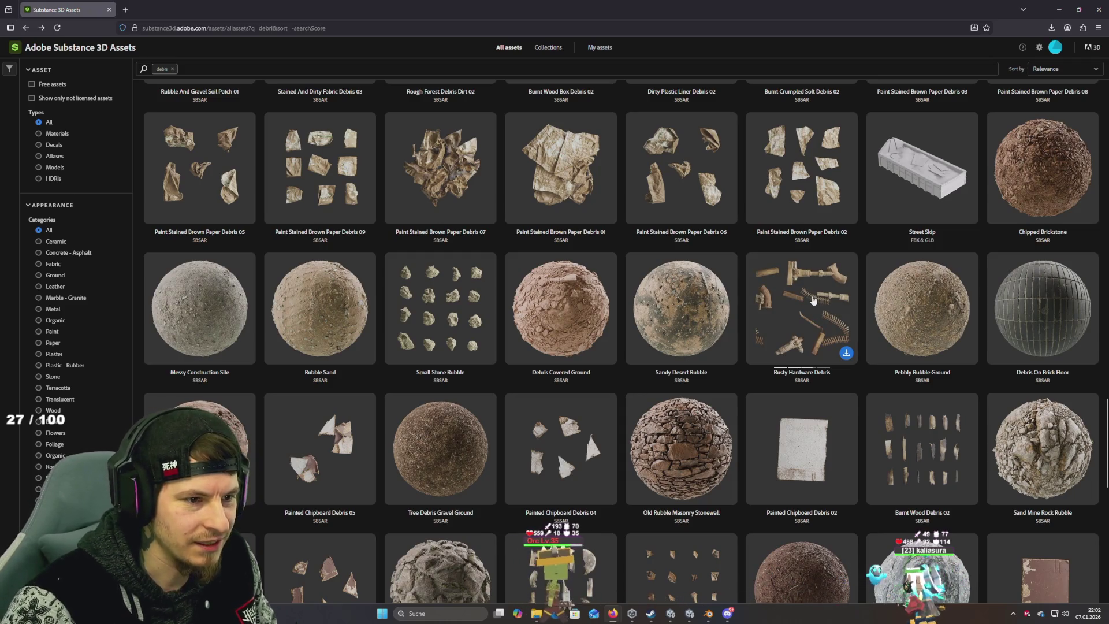
scroll(813, 300, "down", 3)
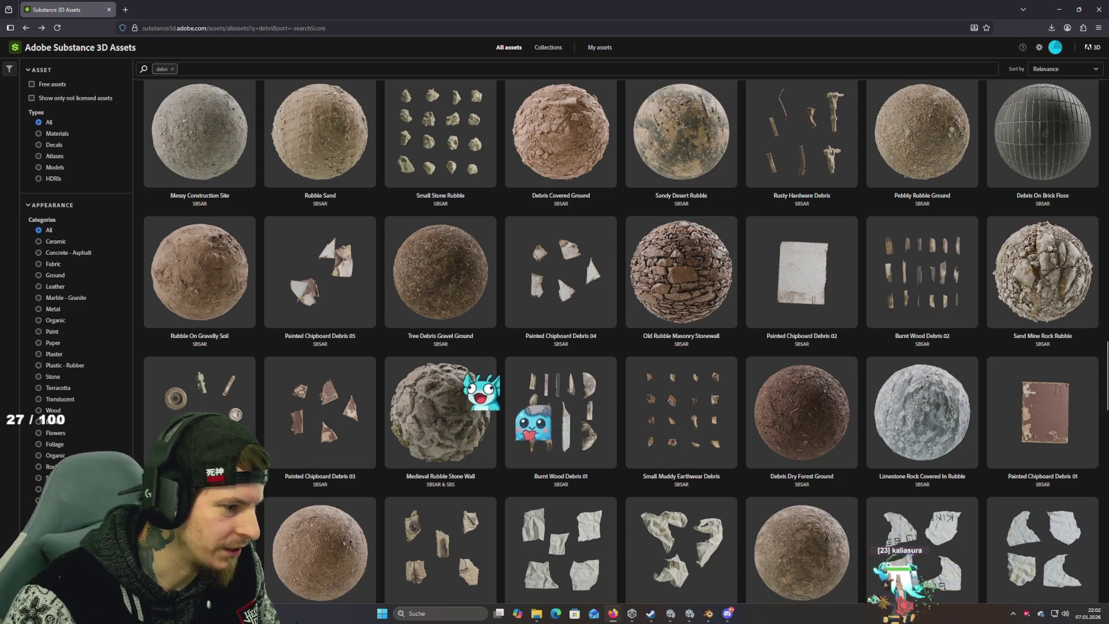
scroll(271, 426, "down", 3)
scroll(271, 426, "down", 4)
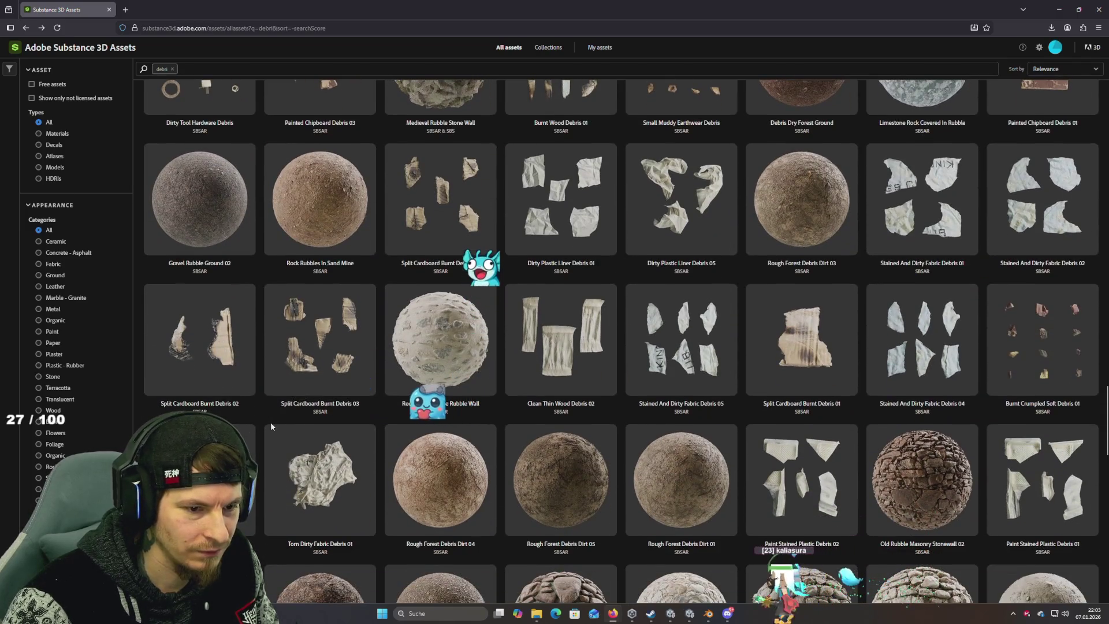
scroll(271, 428, "down", 10)
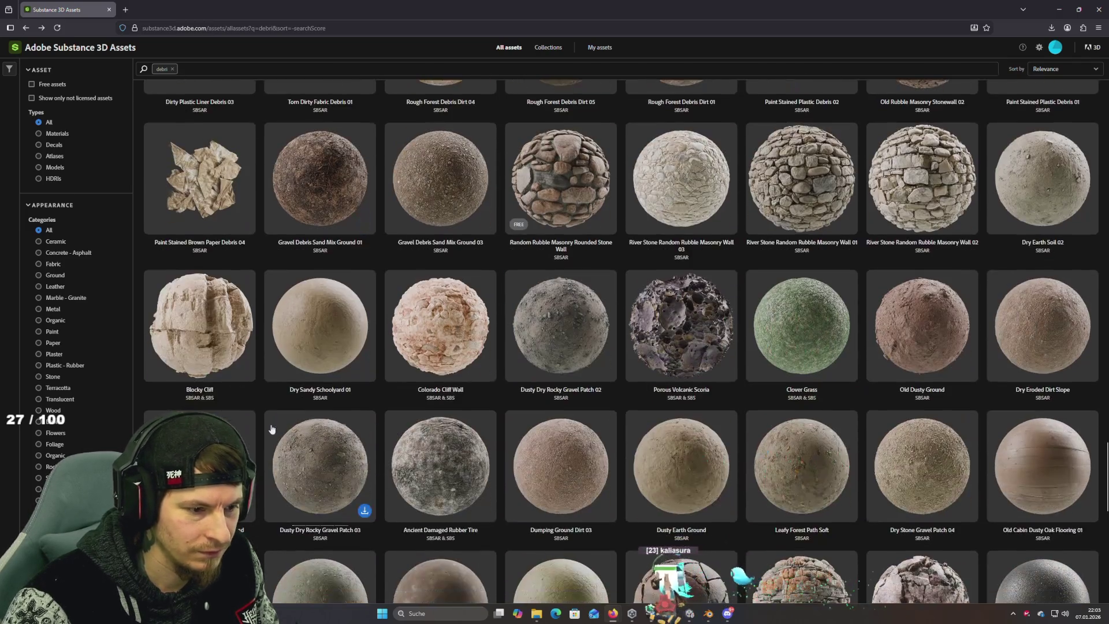
scroll(272, 429, "down", 15)
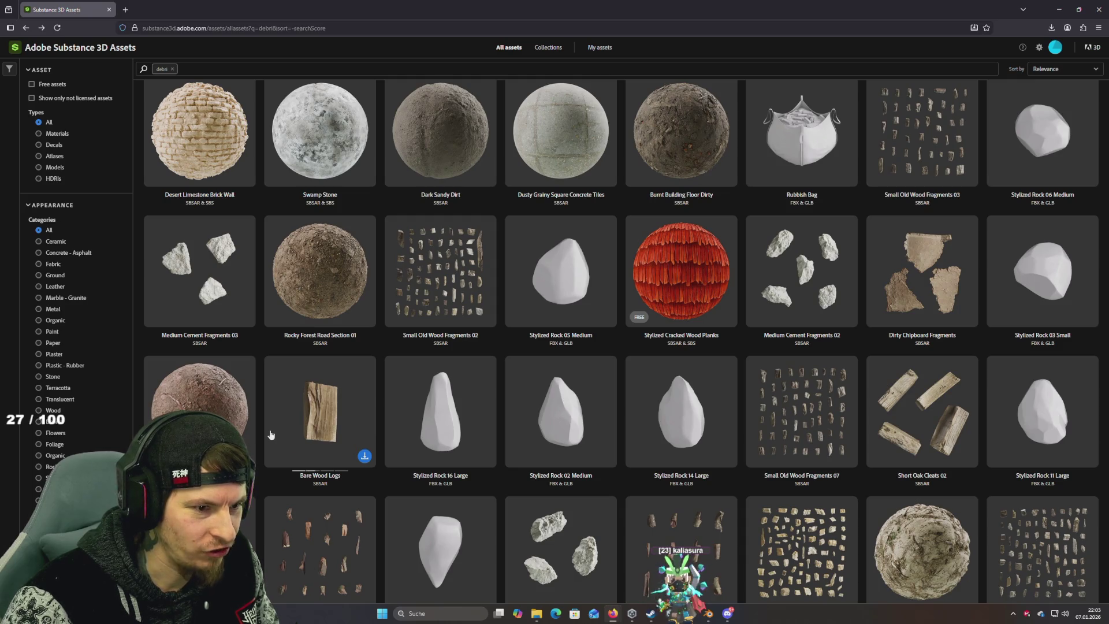
scroll(312, 438, "down", 2)
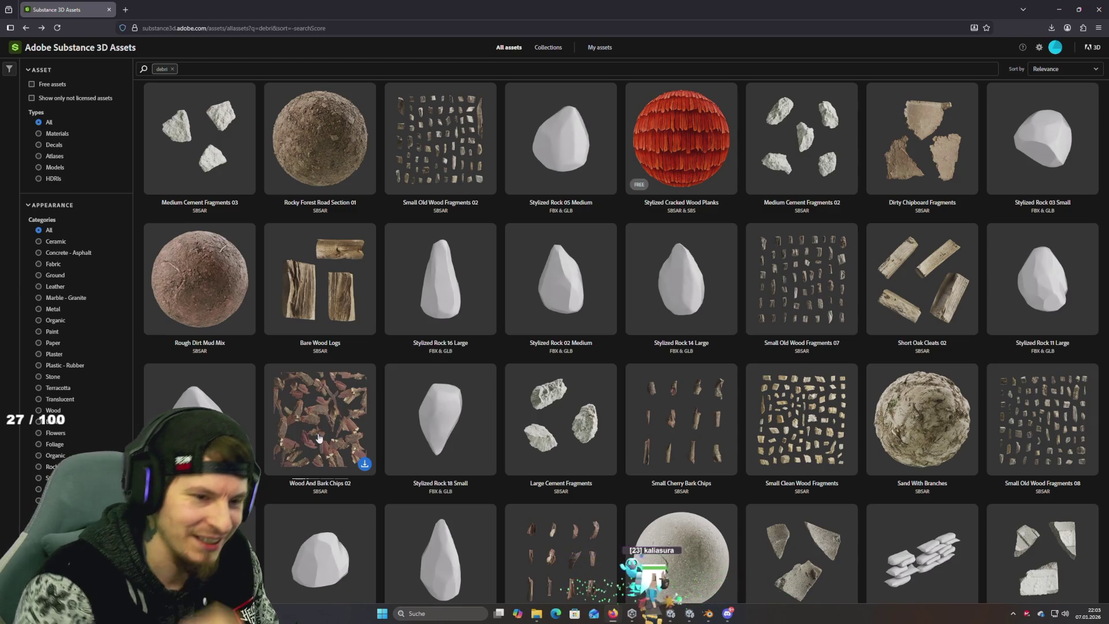
scroll(509, 415, "up", 2)
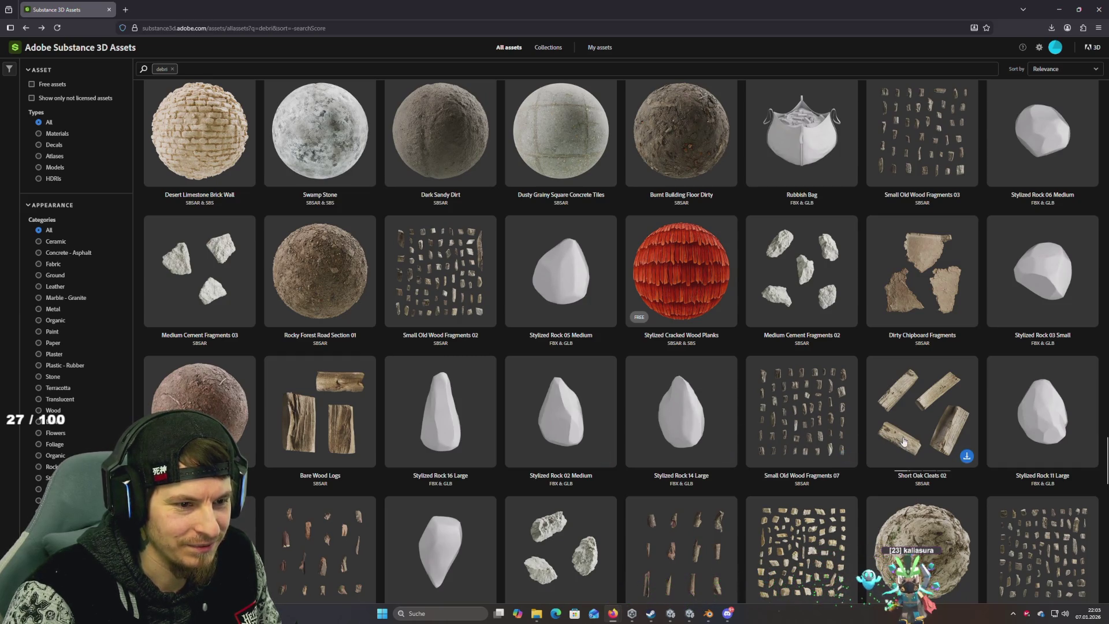
scroll(902, 441, "up", 2)
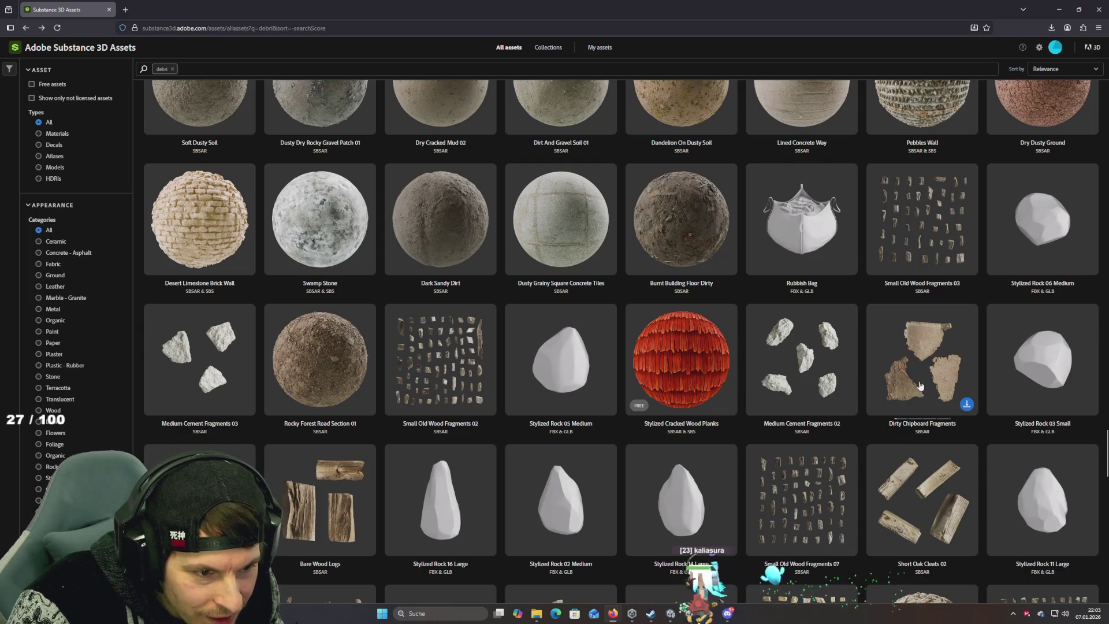
Step: Scroll the 'debri' results to the end, past Polystyrene Foam Chips, Eroded Brick Fragments and Sandbag Wall Straight
scroll(923, 396, "up", 4)
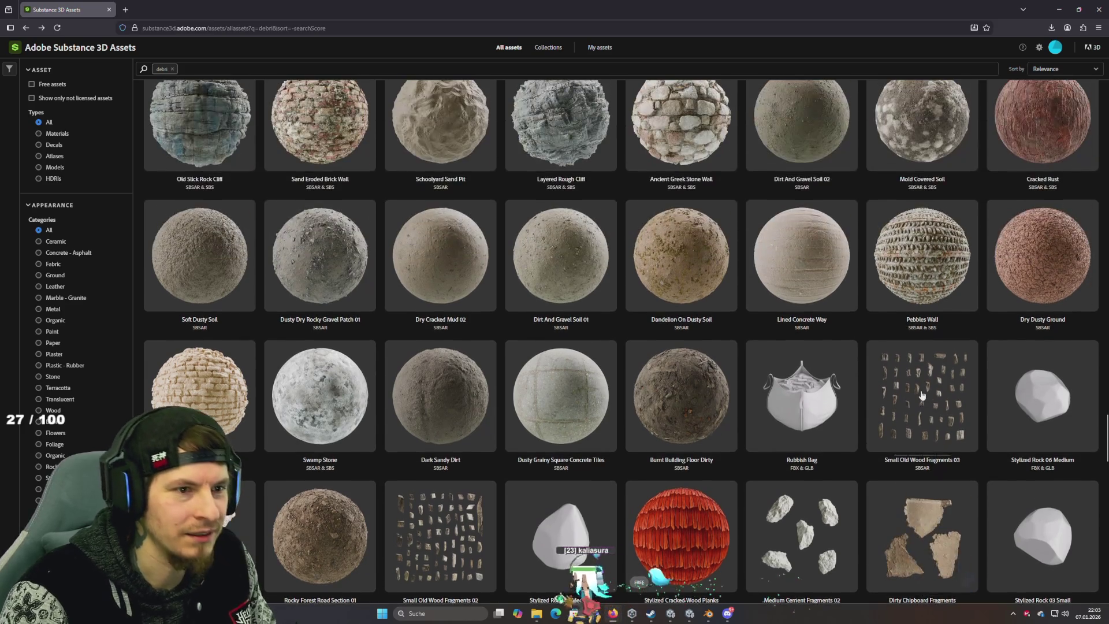
scroll(922, 395, "up", 5)
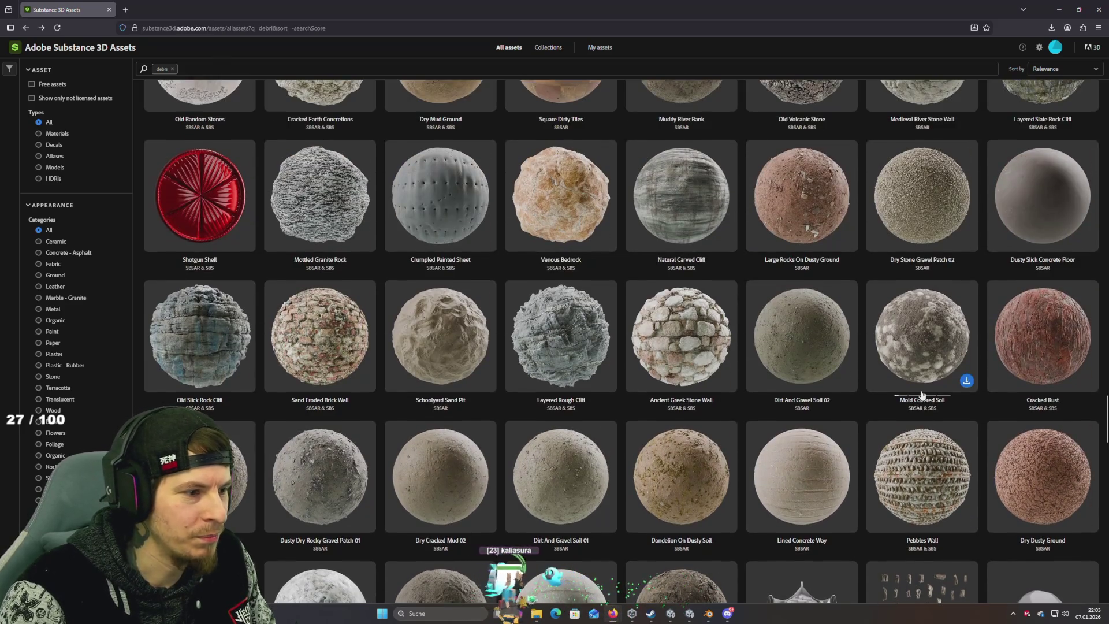
scroll(923, 396, "down", 10)
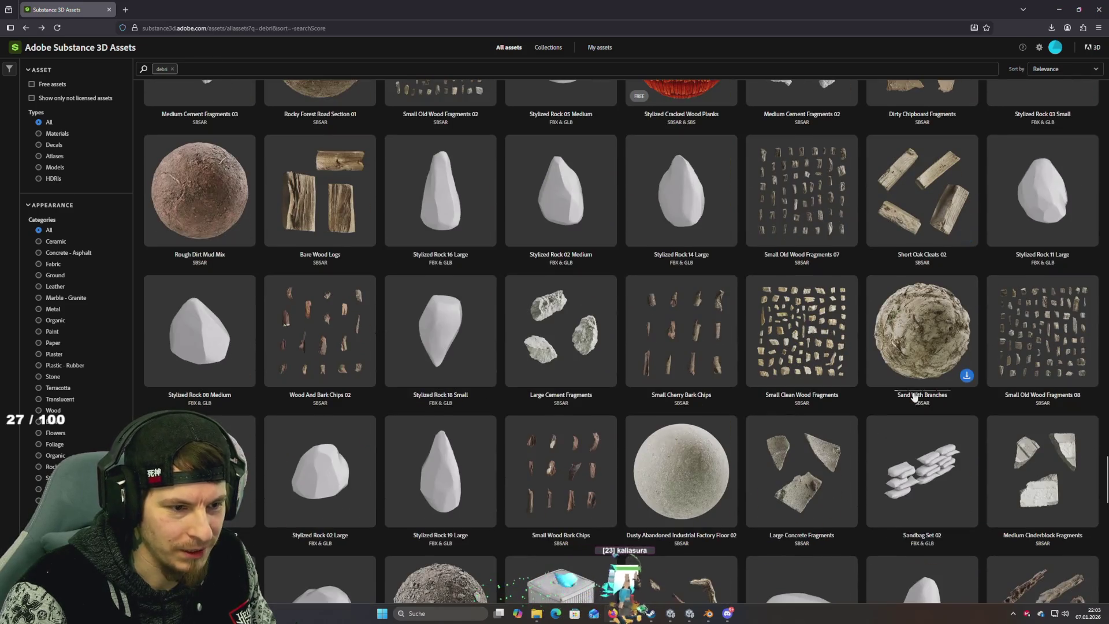
scroll(914, 396, "down", 4)
scroll(914, 397, "down", 5)
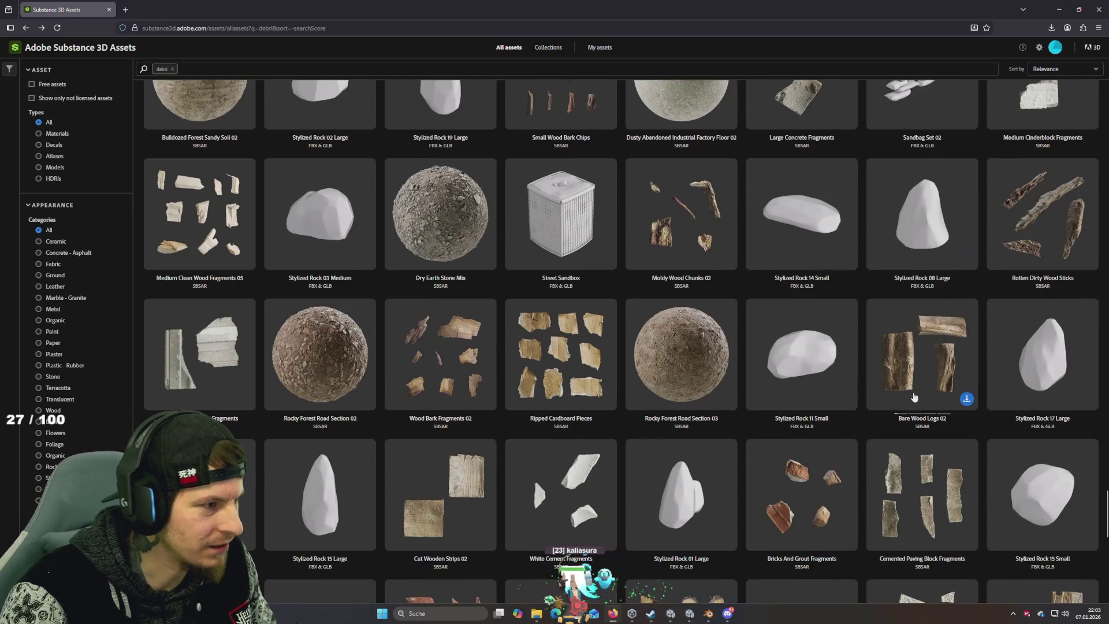
scroll(913, 397, "down", 8)
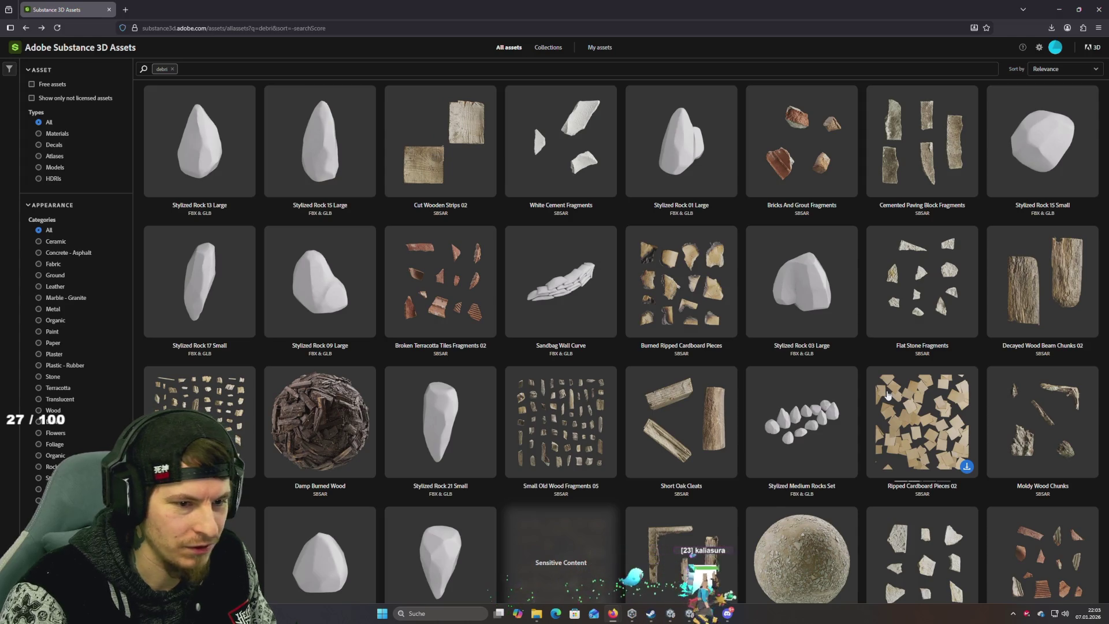
scroll(888, 394, "down", 5)
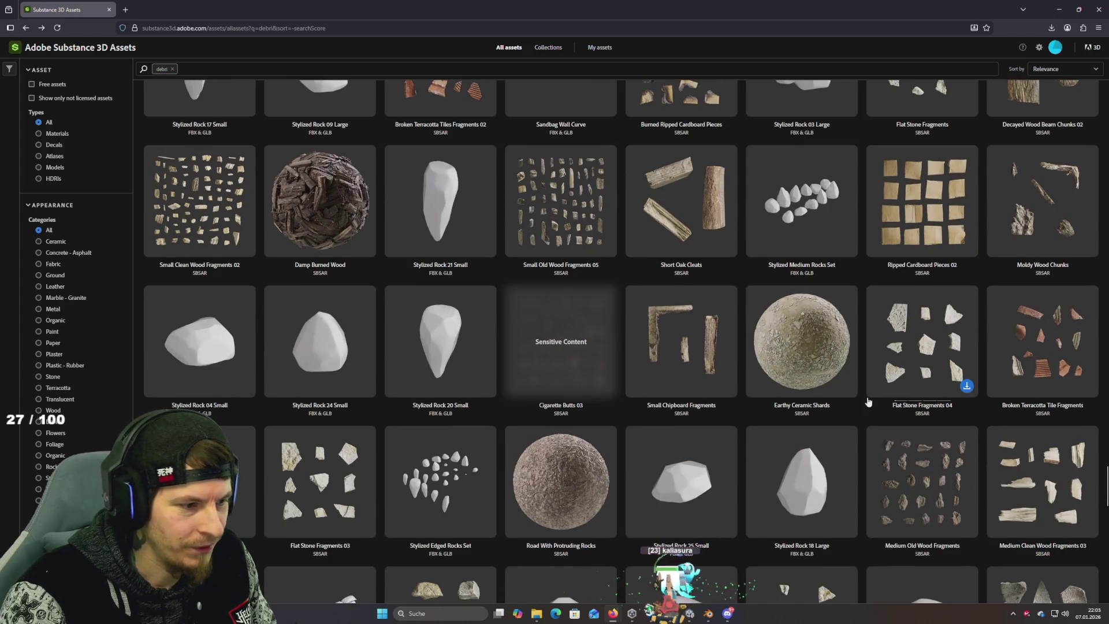
scroll(868, 401, "down", 5)
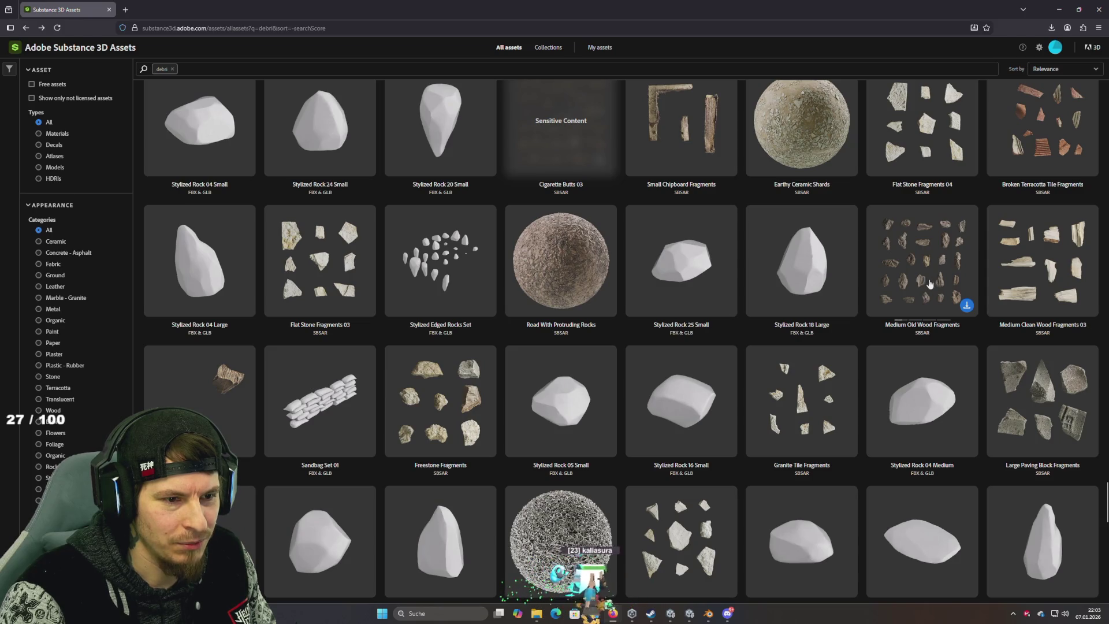
scroll(949, 309, "down", 5)
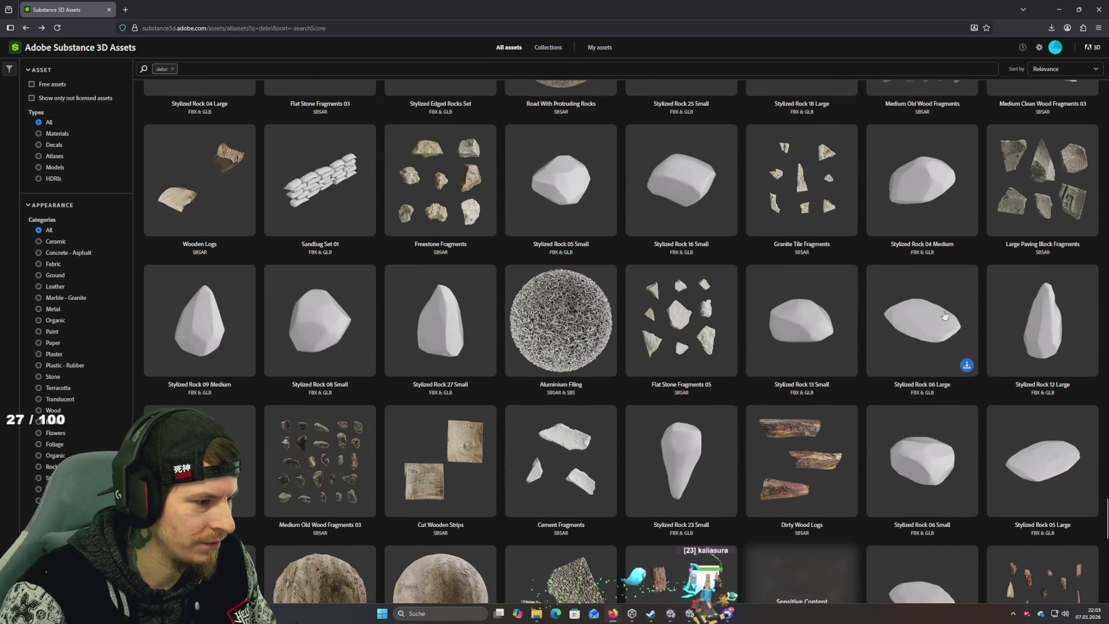
scroll(940, 316, "down", 8)
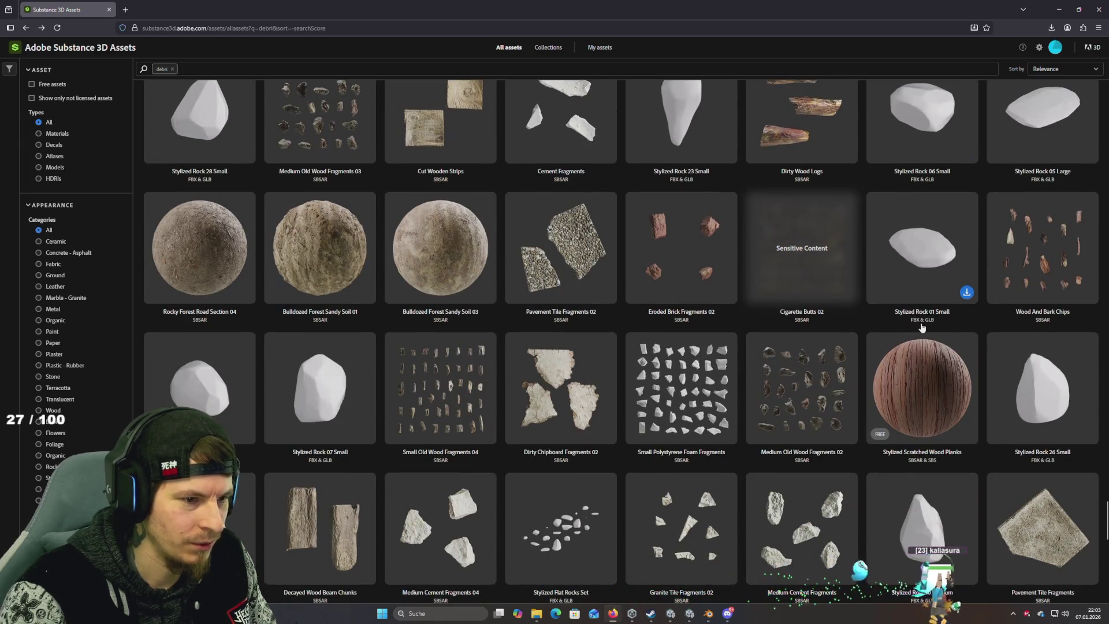
scroll(922, 328, "down", 15)
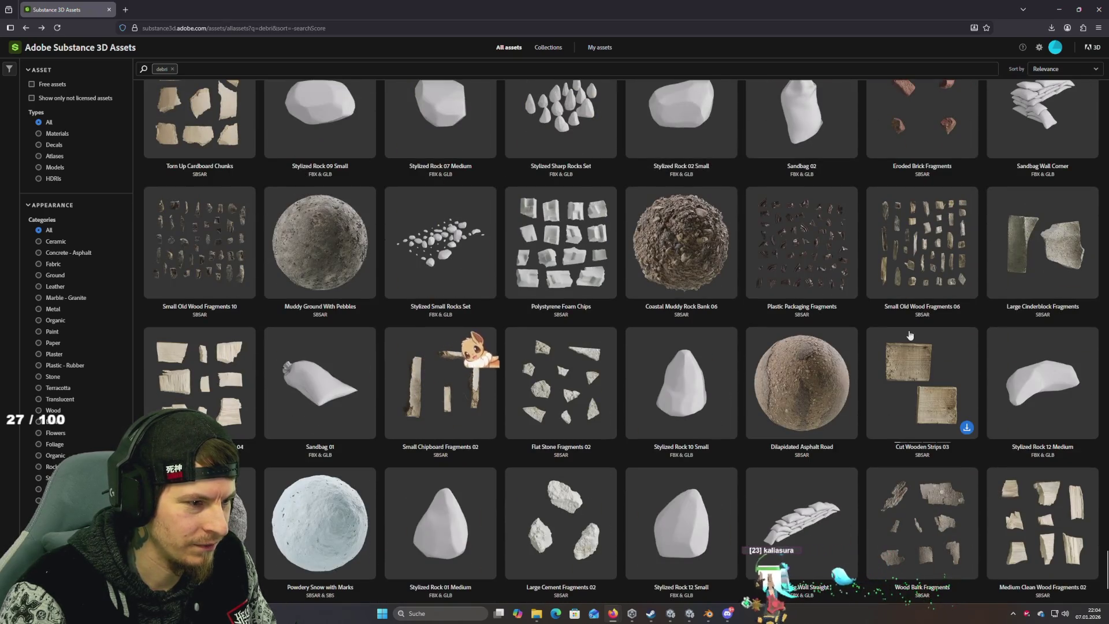
scroll(909, 335, "down", 3)
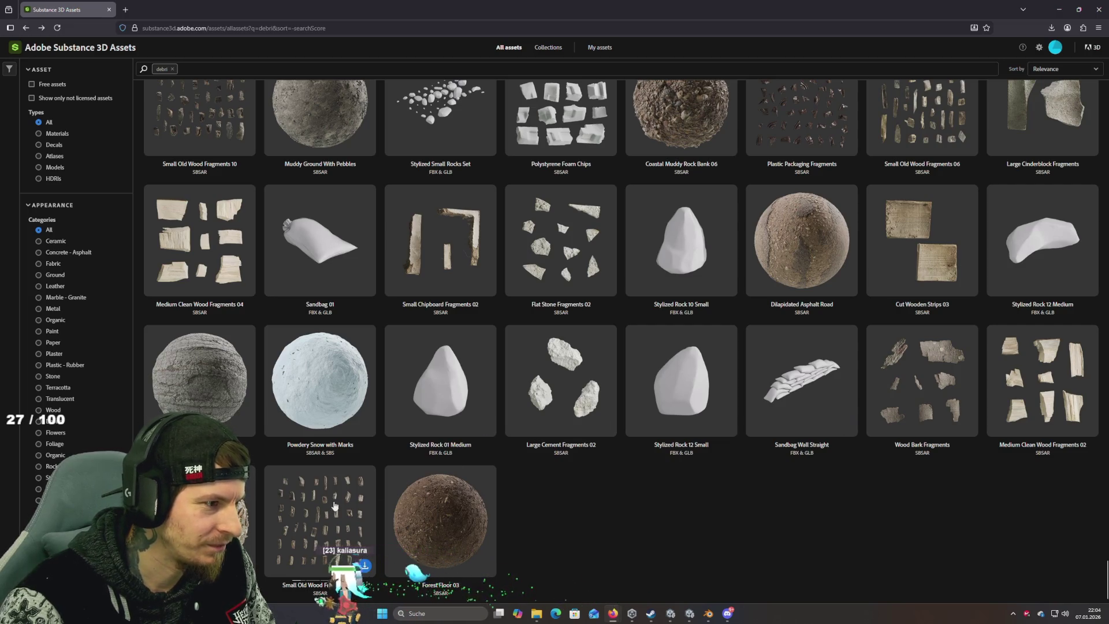
scroll(480, 513, "up", 5)
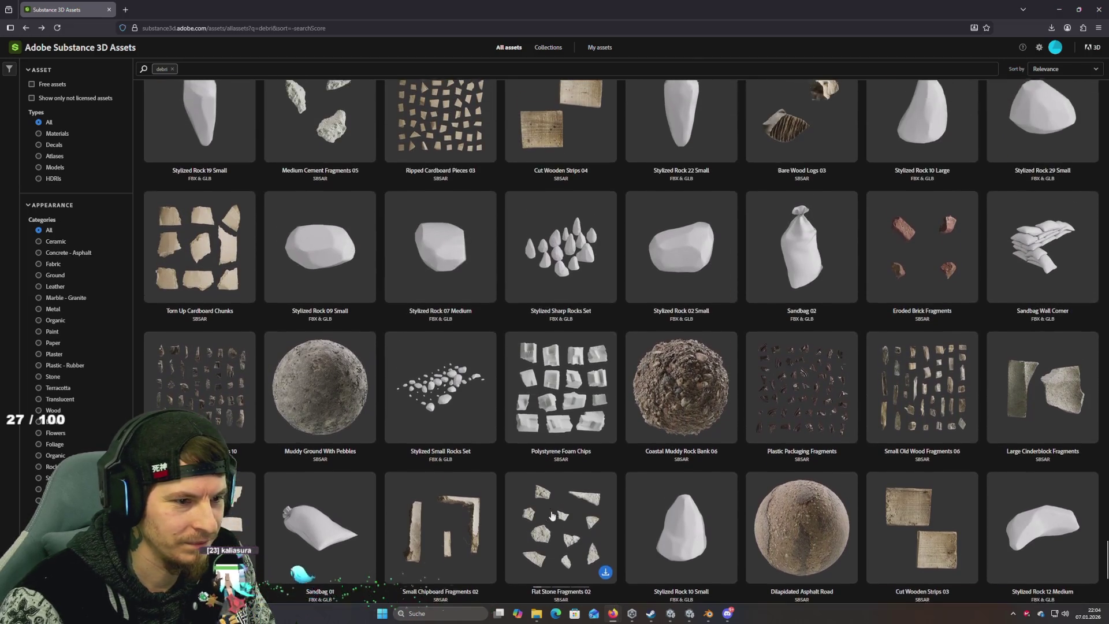
scroll(552, 515, "up", 1)
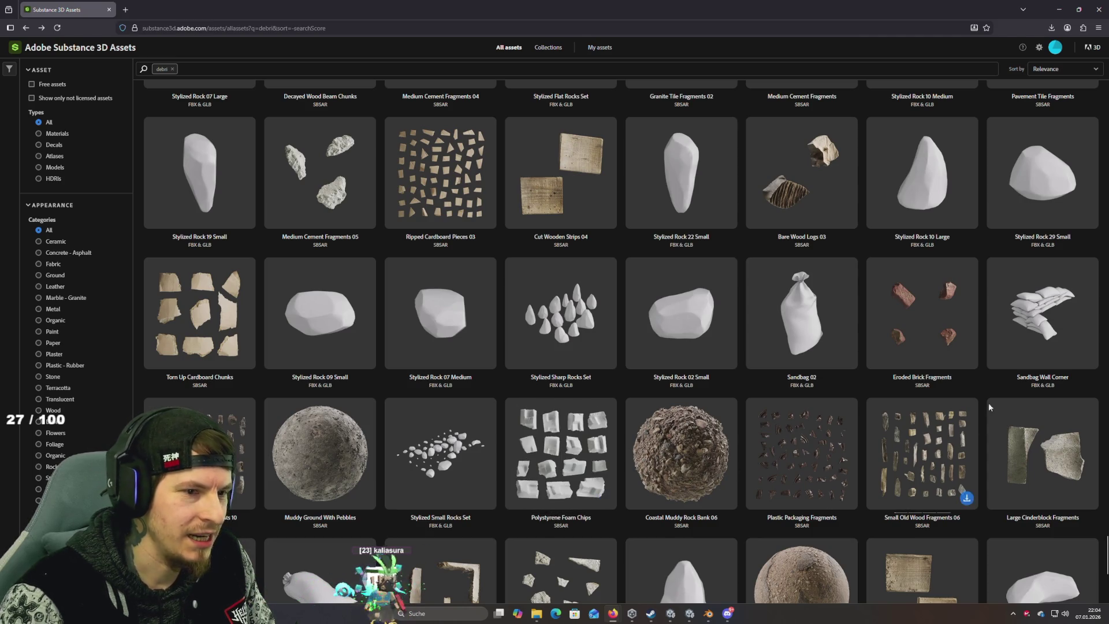
Step: Check Unity briefly, orbiting the Scene view toward the character, then return to the browser
key("alt+Tab")
left_click_drag(612, 219, 618, 184)
key("alt+Tab")
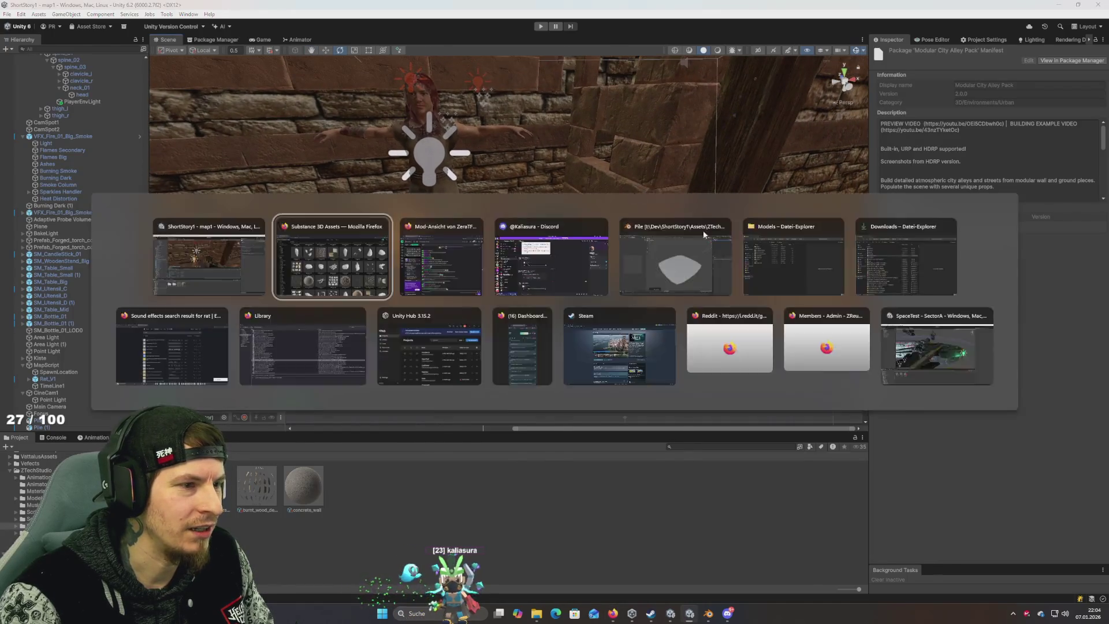
Step: Preview an Eroded Brick Fragments preset and download it as eroded_brick_fragments.sbsar (13.2 MB)
left_click(922, 317)
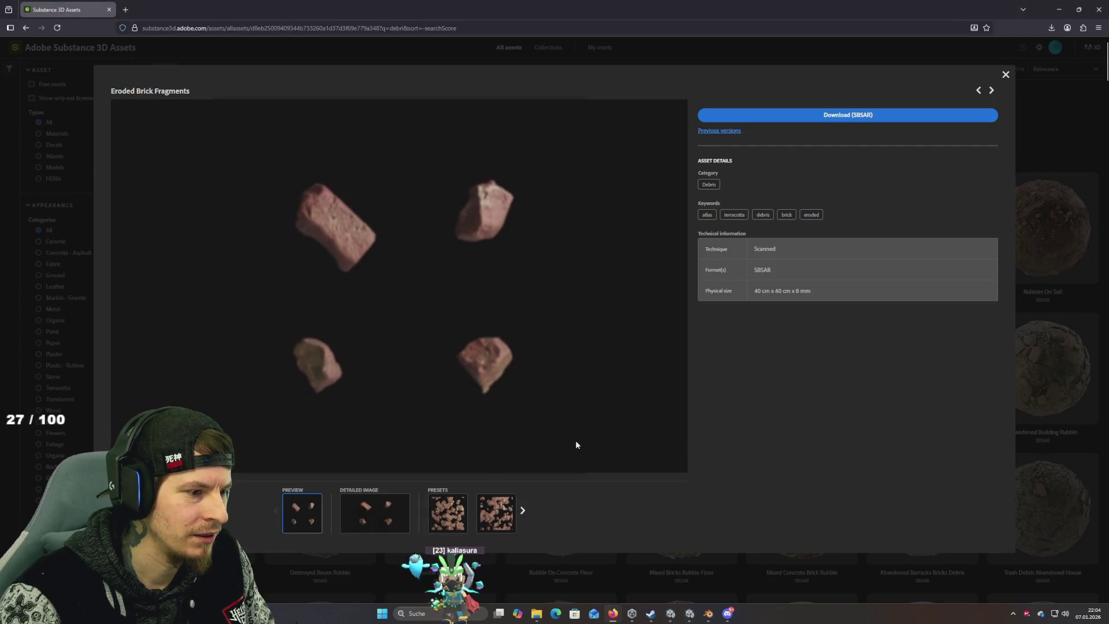
left_click(462, 514)
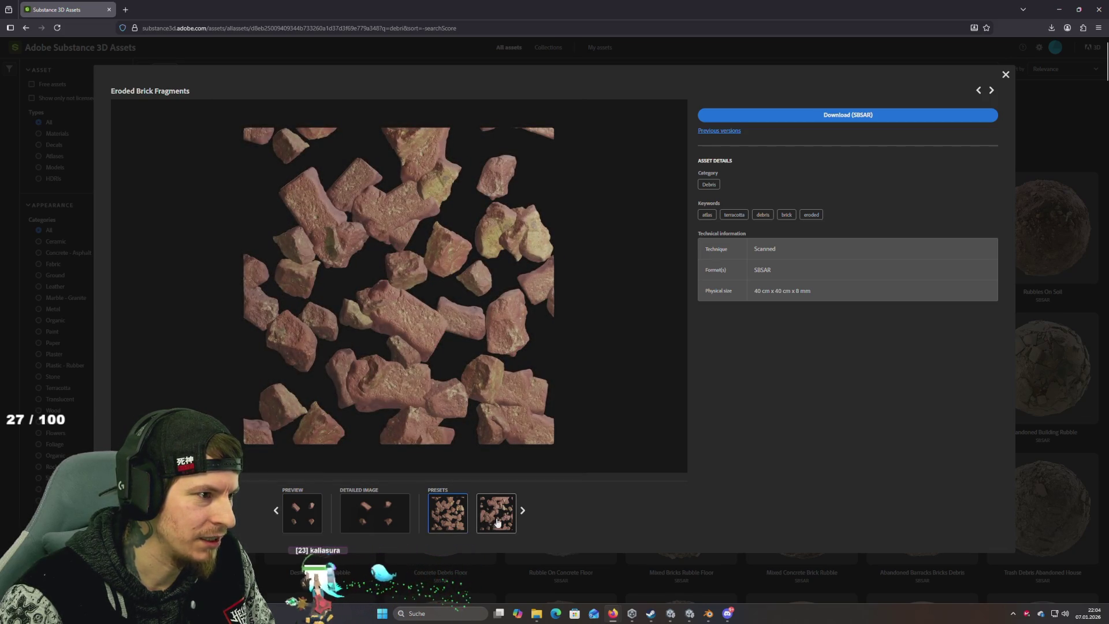
key("alt+Tab")
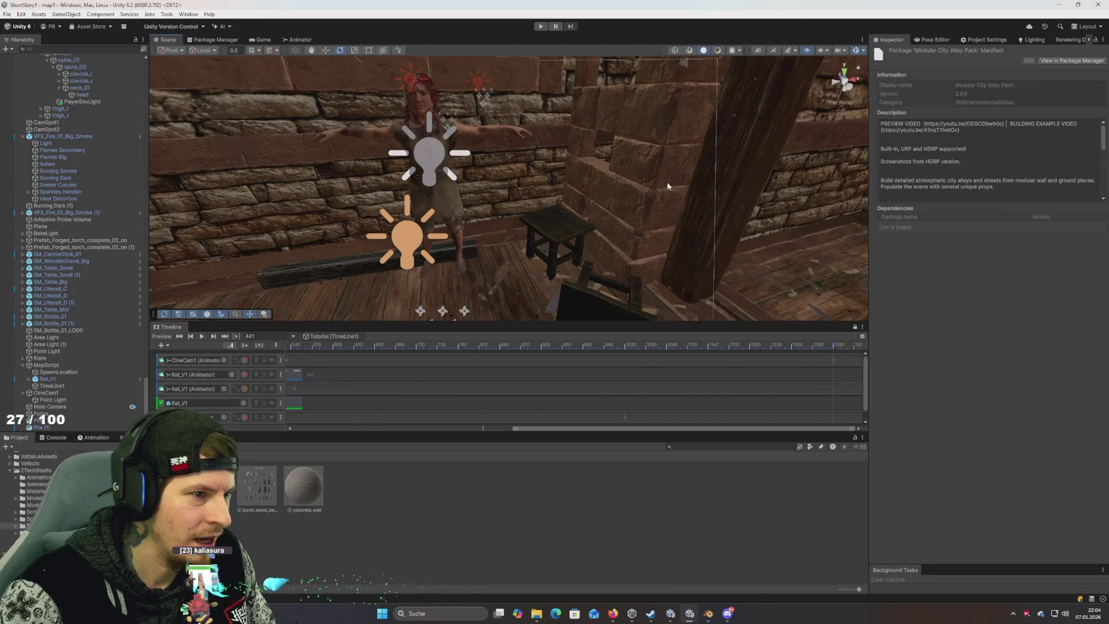
key("alt+Tab")
key("alt+Tab")
key("alt+Tab")
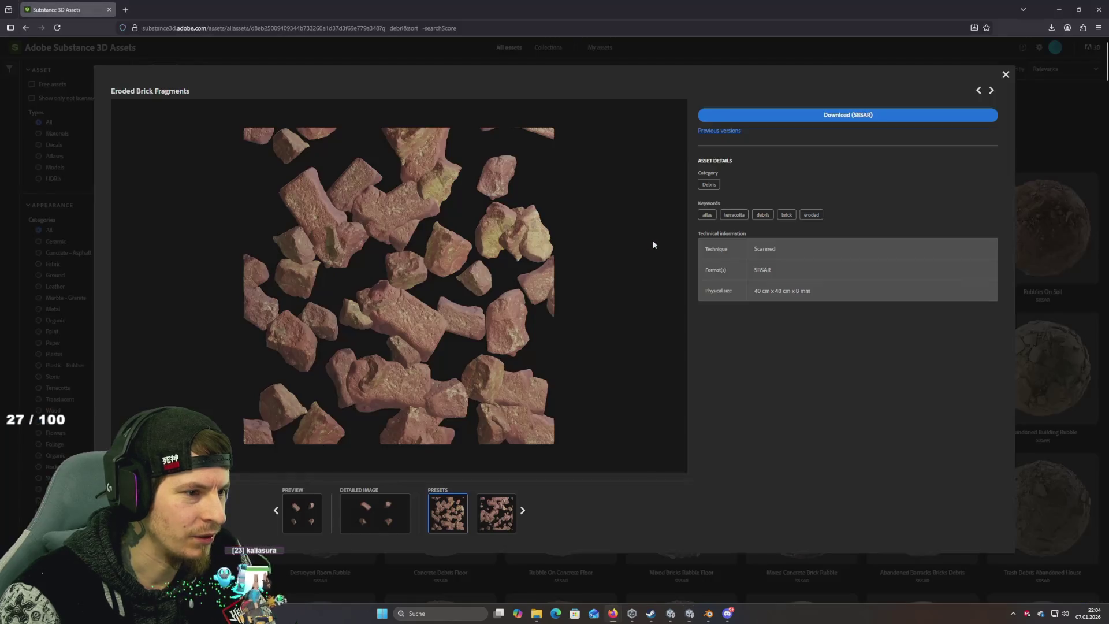
key("alt+Tab")
key("alt+Tab")
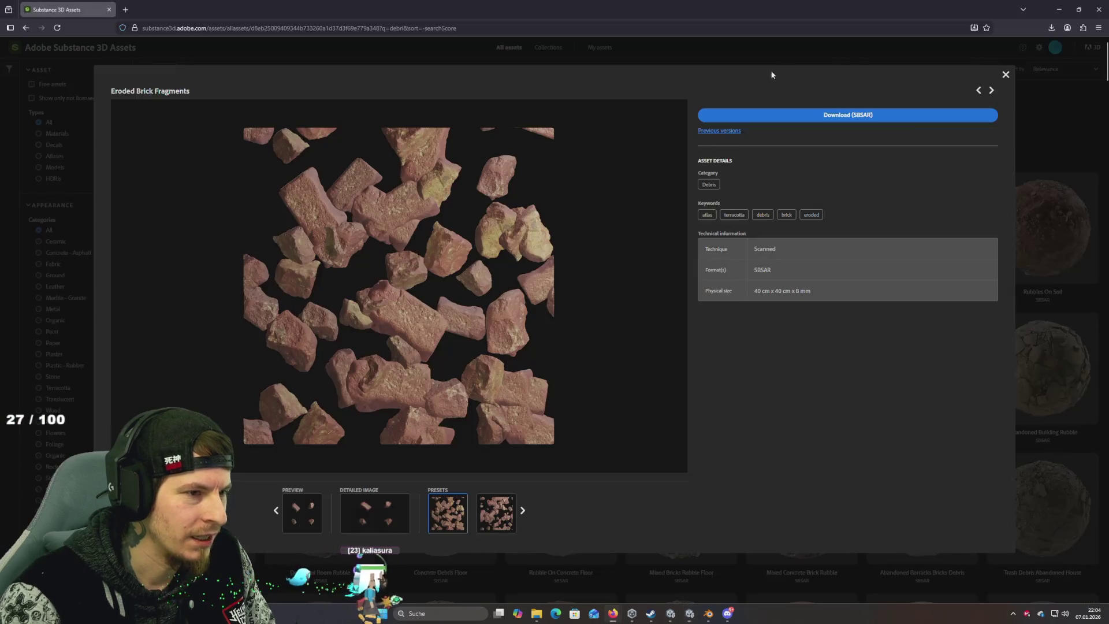
left_click(871, 115)
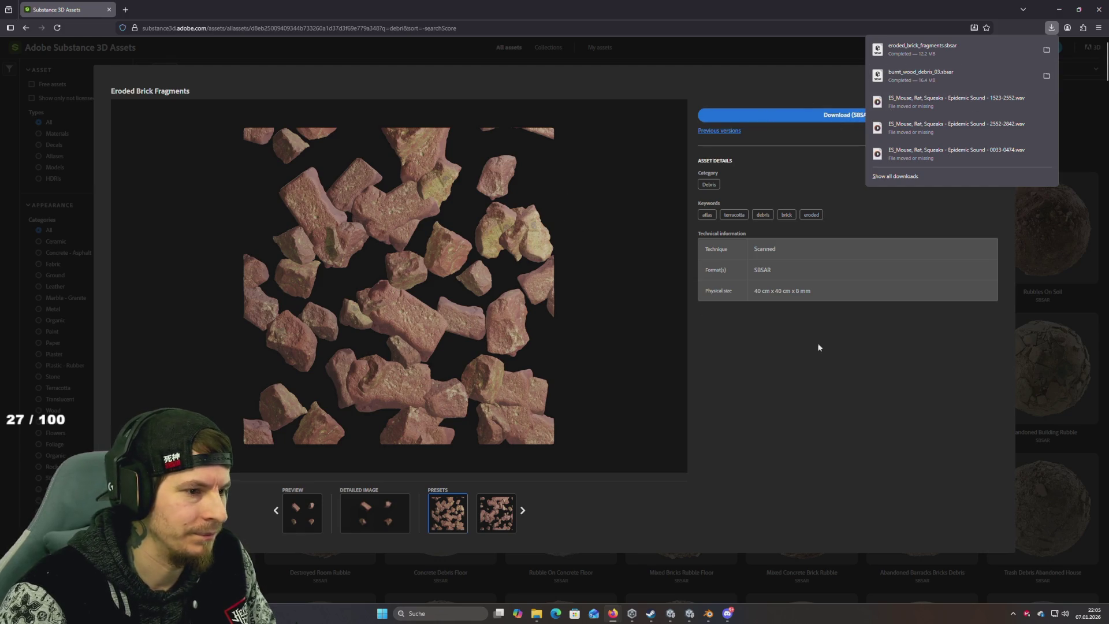
Step: Reveal eroded_brick_fragments.sbsar in its Downloads folder, bring it into Unity, and select Pile (1)
left_click(853, 176)
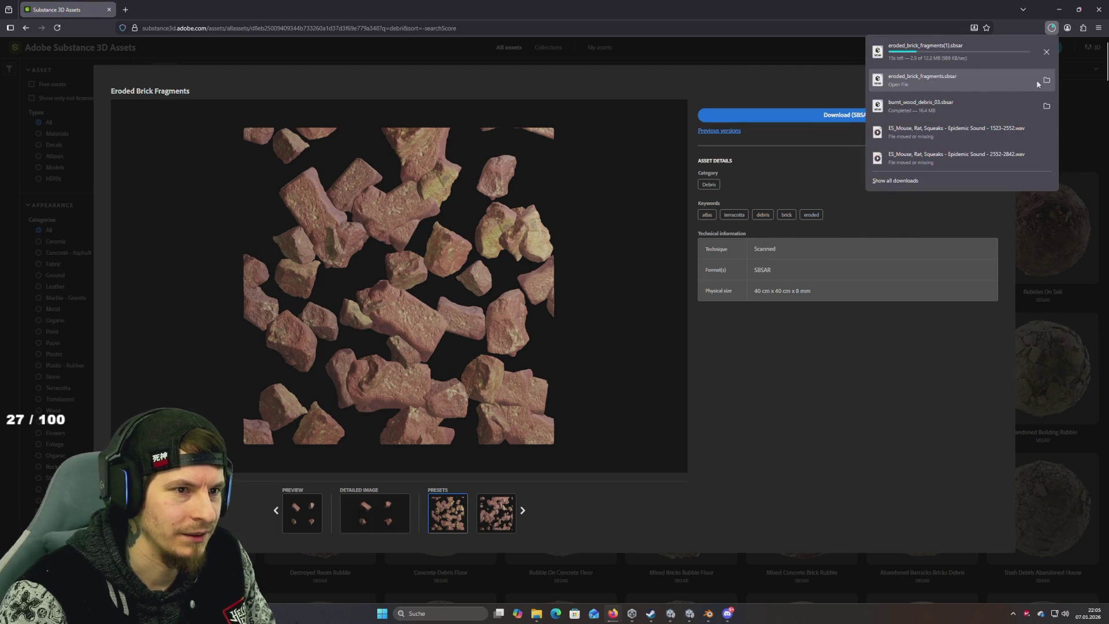
left_click(1047, 80)
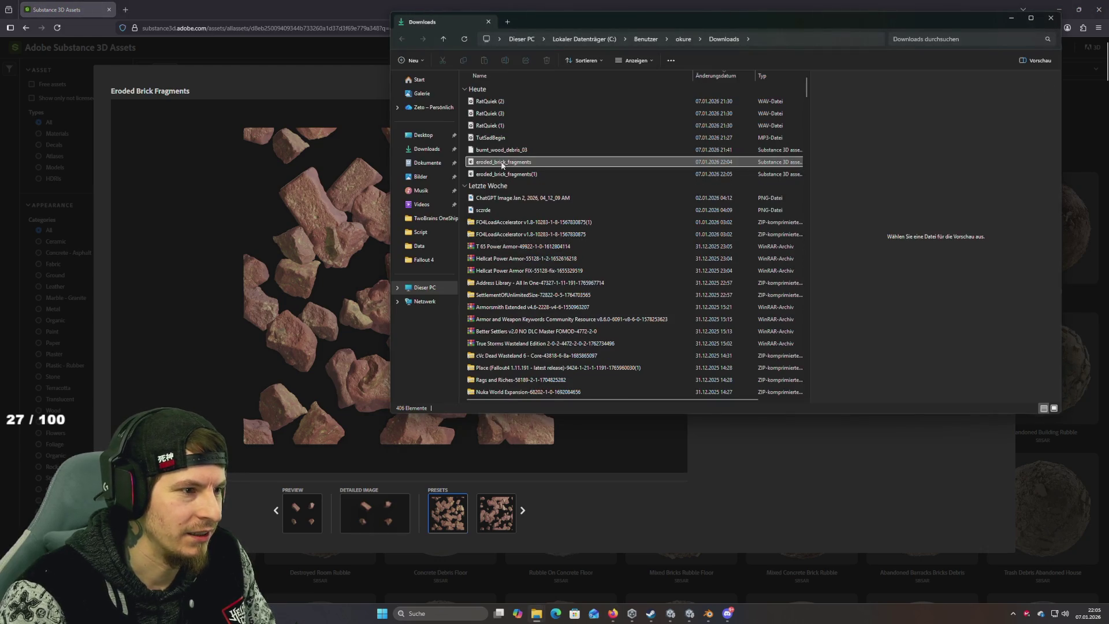
key("alt+Tab")
key("alt+Tab")
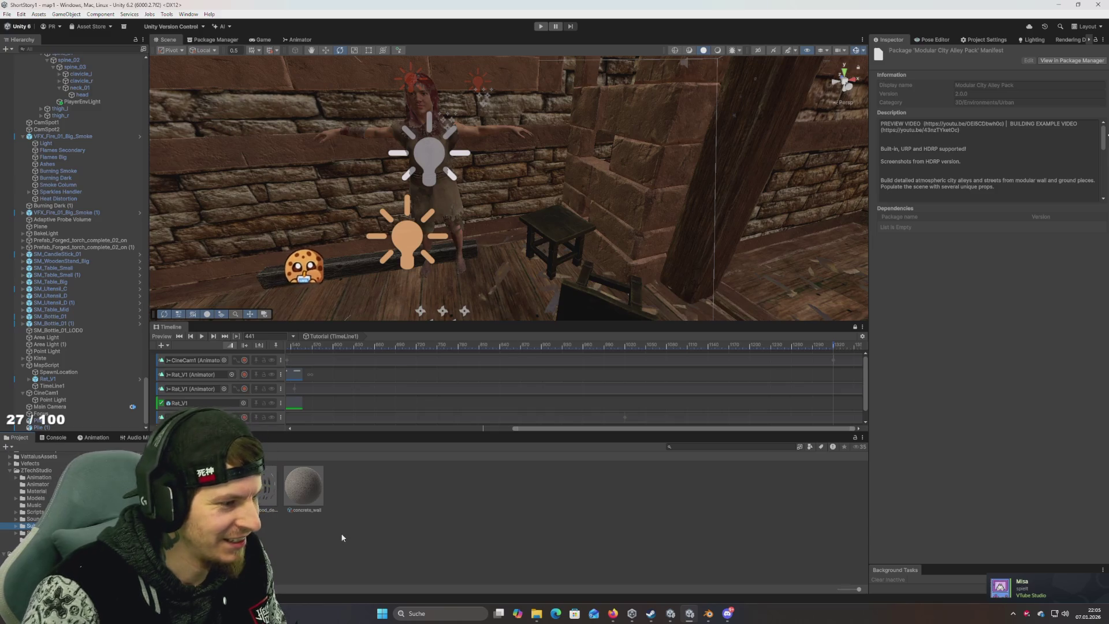
key("alt+Tab")
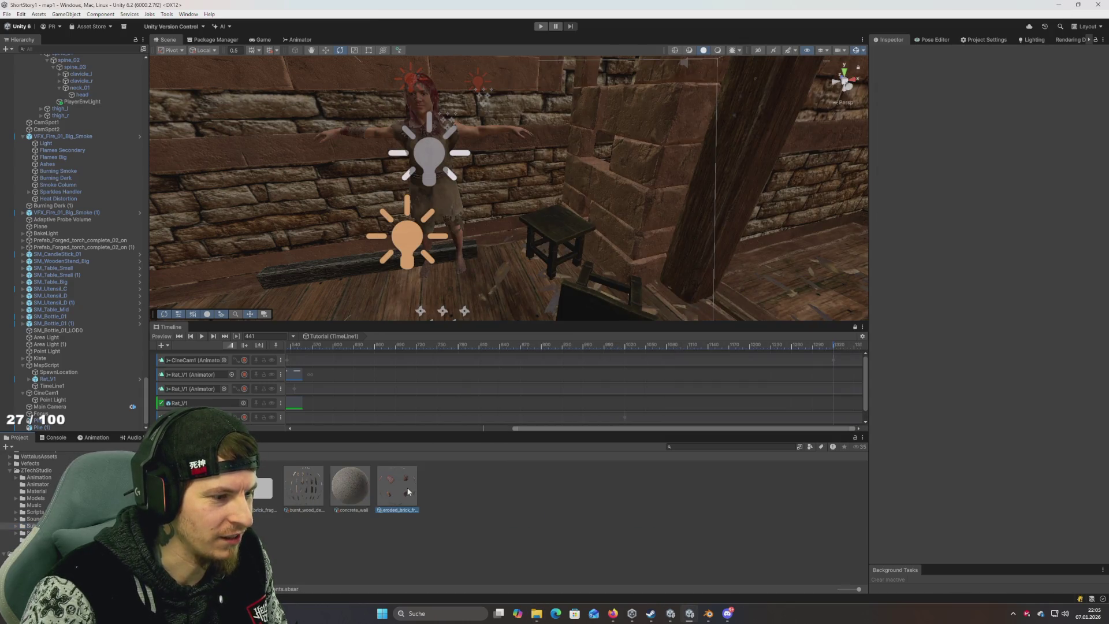
left_click(511, 276)
Step: Duplicate the debris pile decal as Pile (3) and move it across the floor beside the light
key("ctrl+d")
key("w")
mouse_move(640, 239)
left_mouse_down()
mouse_move(437, 245)
mouse_move(422, 202)
mouse_move(345, 296)
left_mouse_up()
key("f")
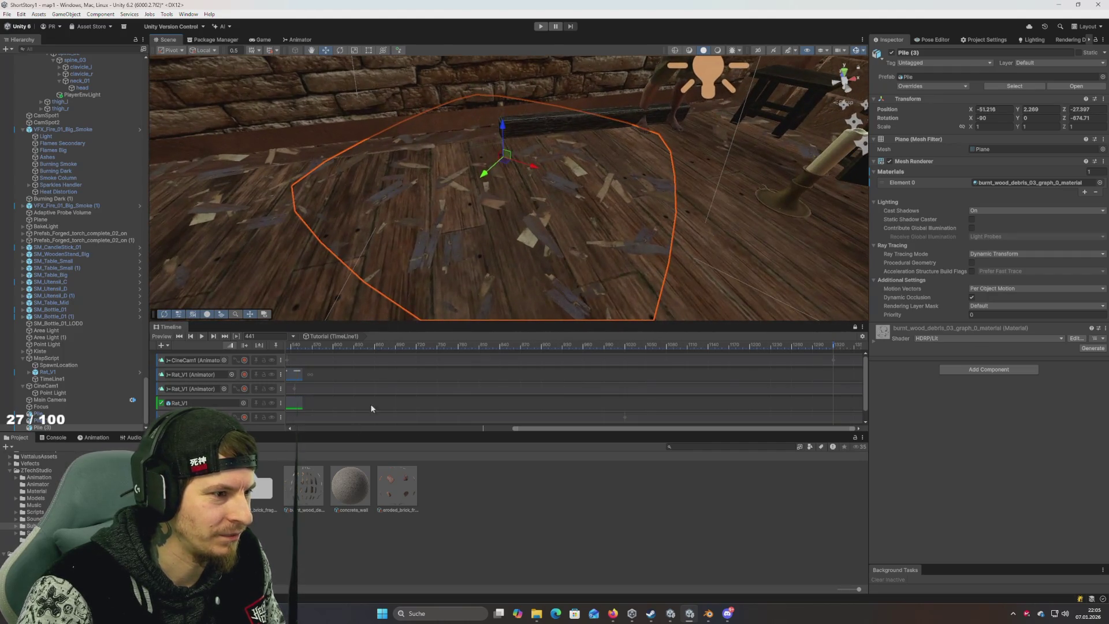
Step: Assign the eroded_brick_fragments graph material to Pile (3)'s Mesh Renderer Element 0 and show its substance settings
left_click_drag(489, 257, 483, 218)
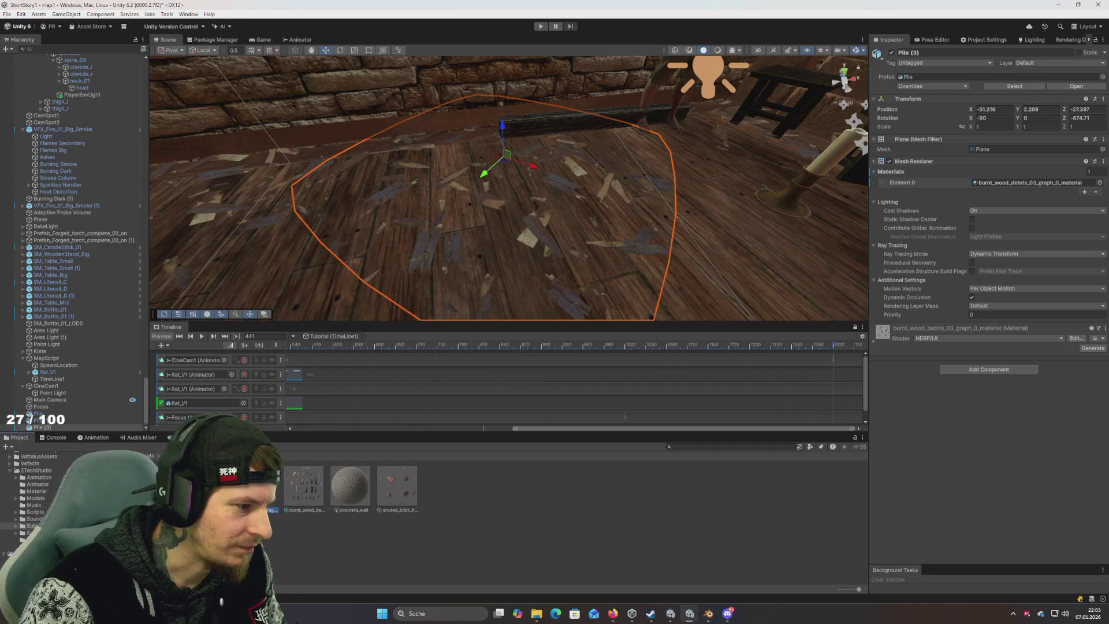
left_click(271, 488)
double_click(272, 489)
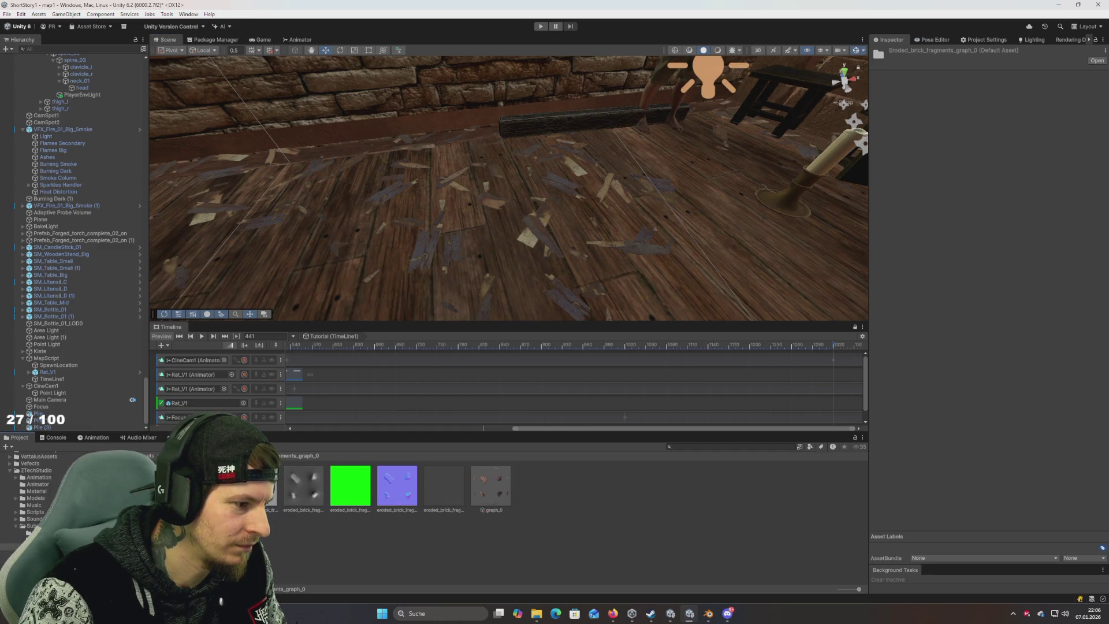
mouse_move(271, 488)
left_mouse_down()
mouse_move(358, 248)
mouse_move(432, 258)
left_mouse_up()
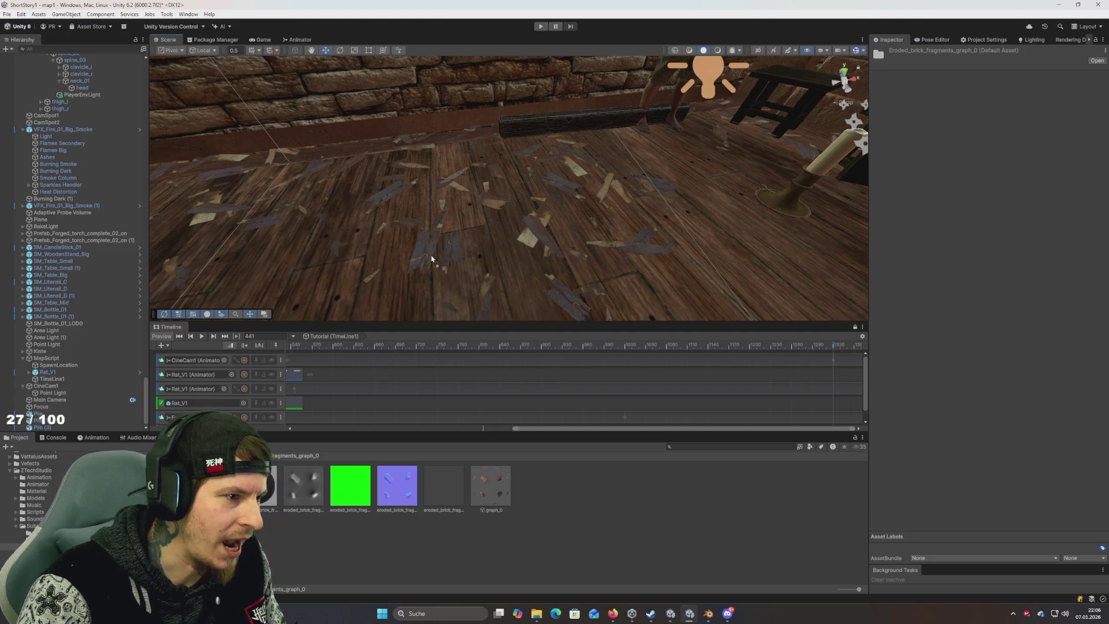
left_click_drag(462, 190, 487, 153)
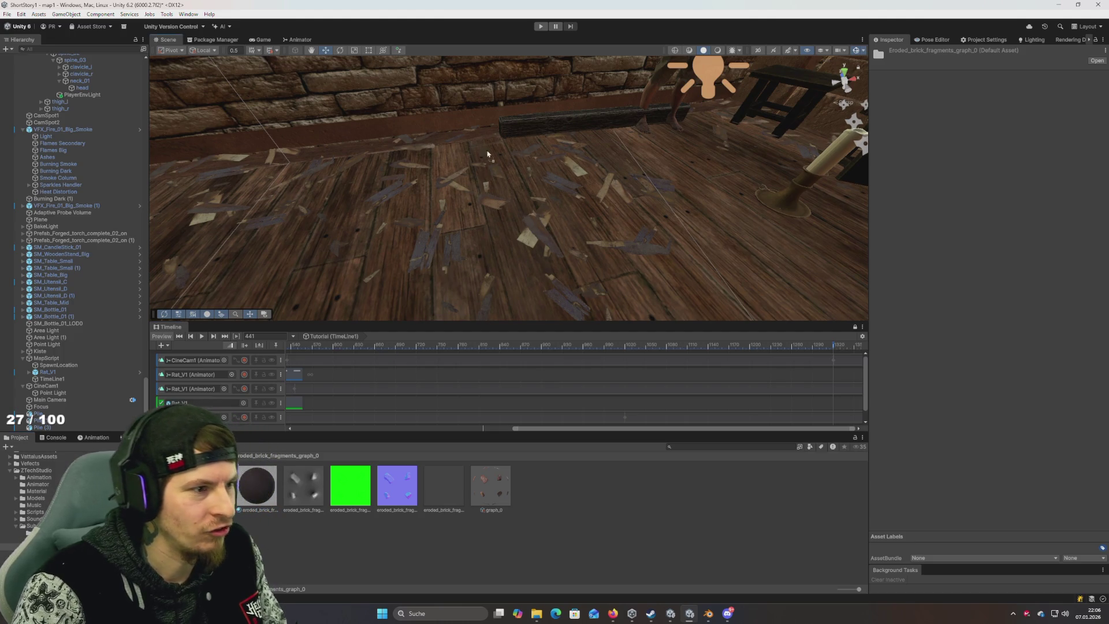
left_click(527, 234)
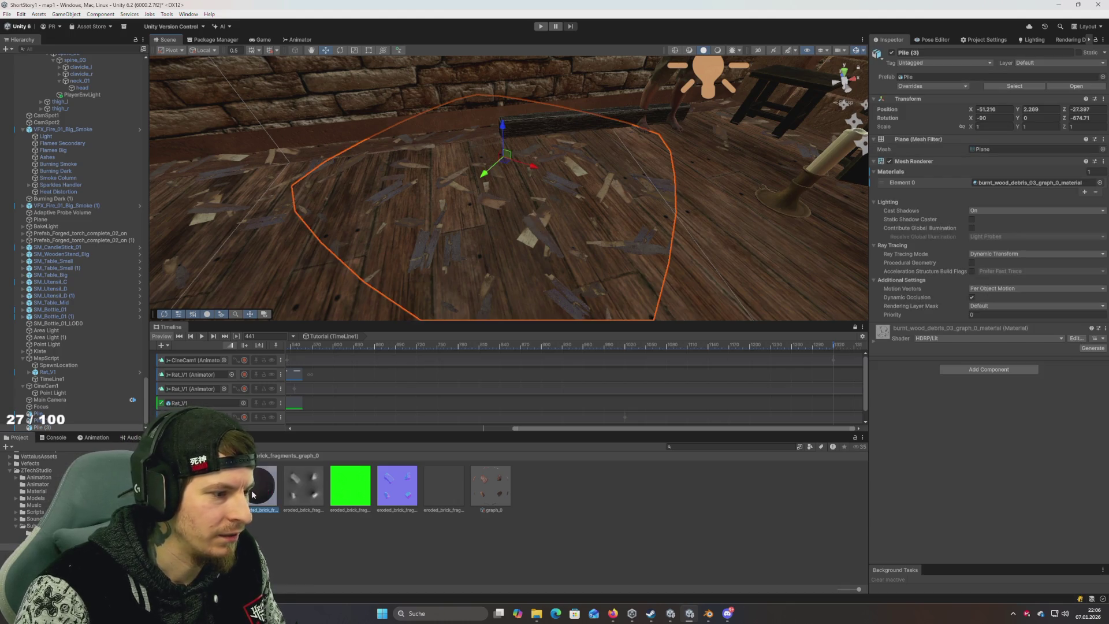
left_click_drag(981, 168, 1005, 182)
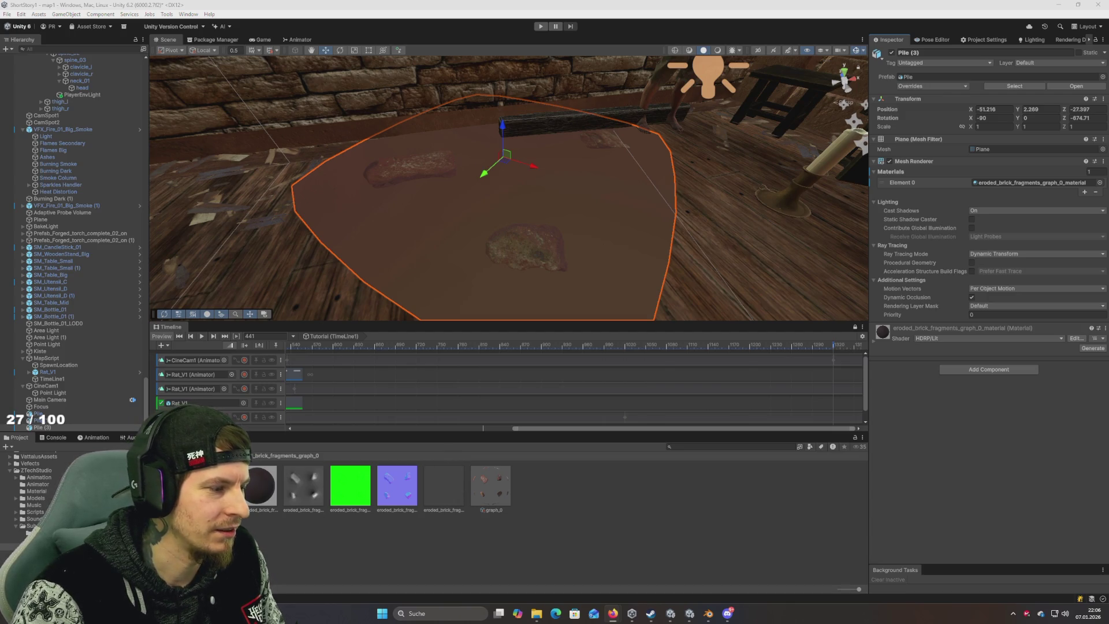
left_click(30, 525)
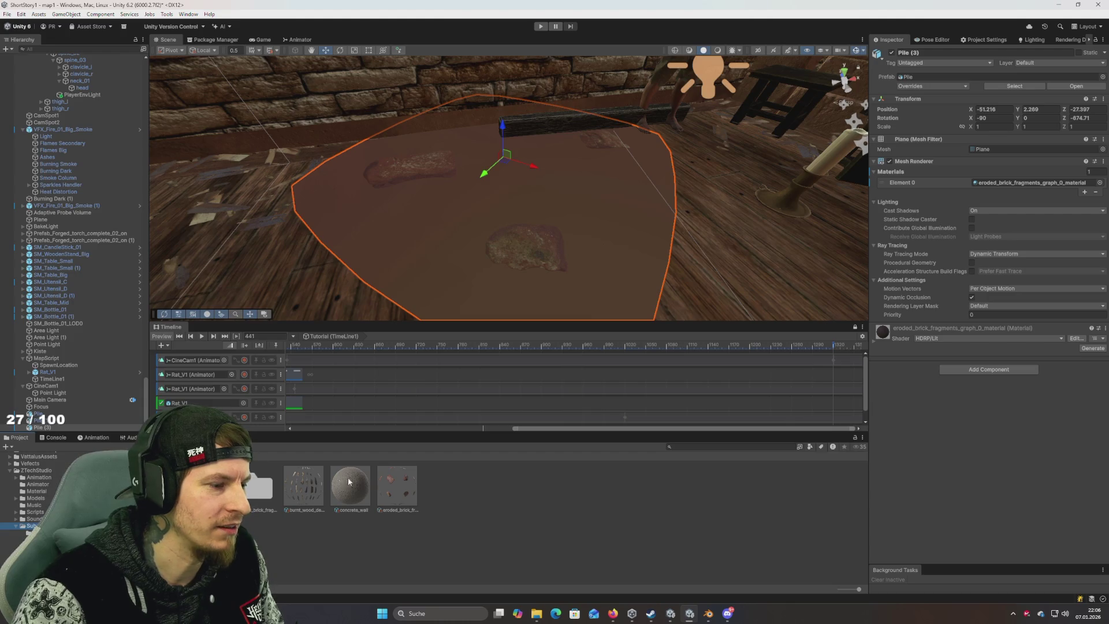
left_click(399, 487)
Step: Apply the Bricks Rubble Splatter preset to the eroded brick substance under Preset Handling
scroll(976, 266, "down", 2)
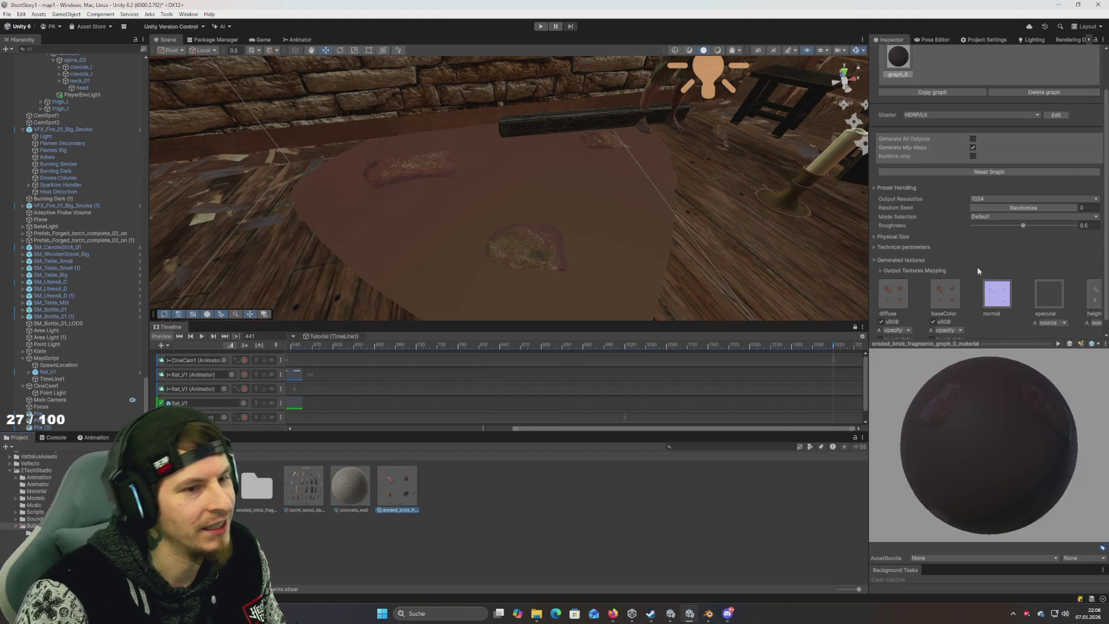
left_click_drag(981, 345, 981, 416)
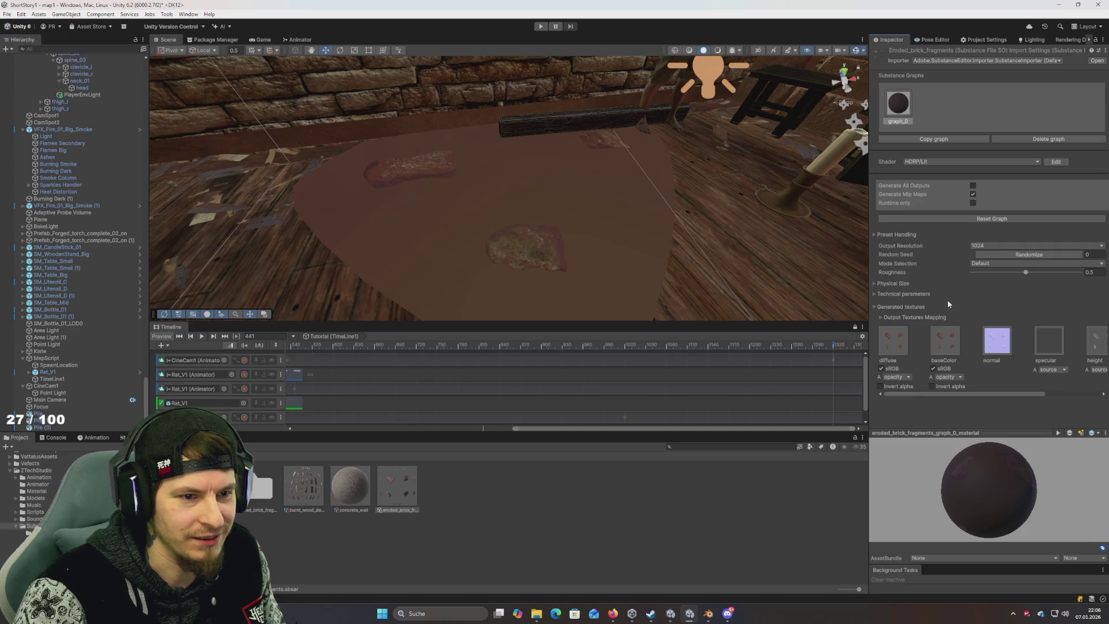
left_click(876, 234)
left_click(899, 243)
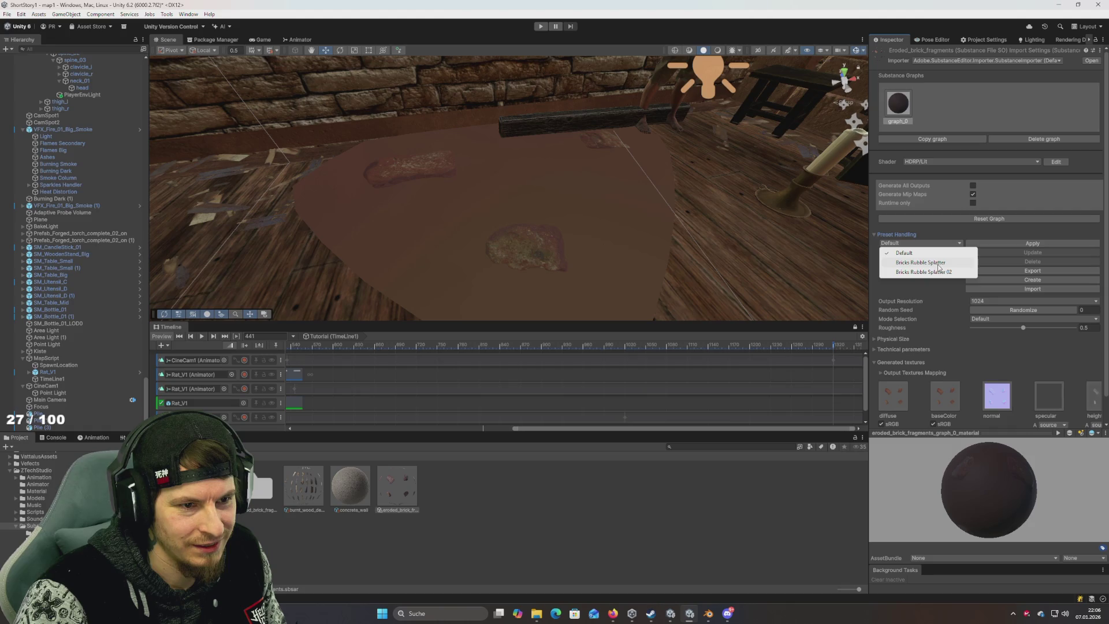
left_click(928, 263)
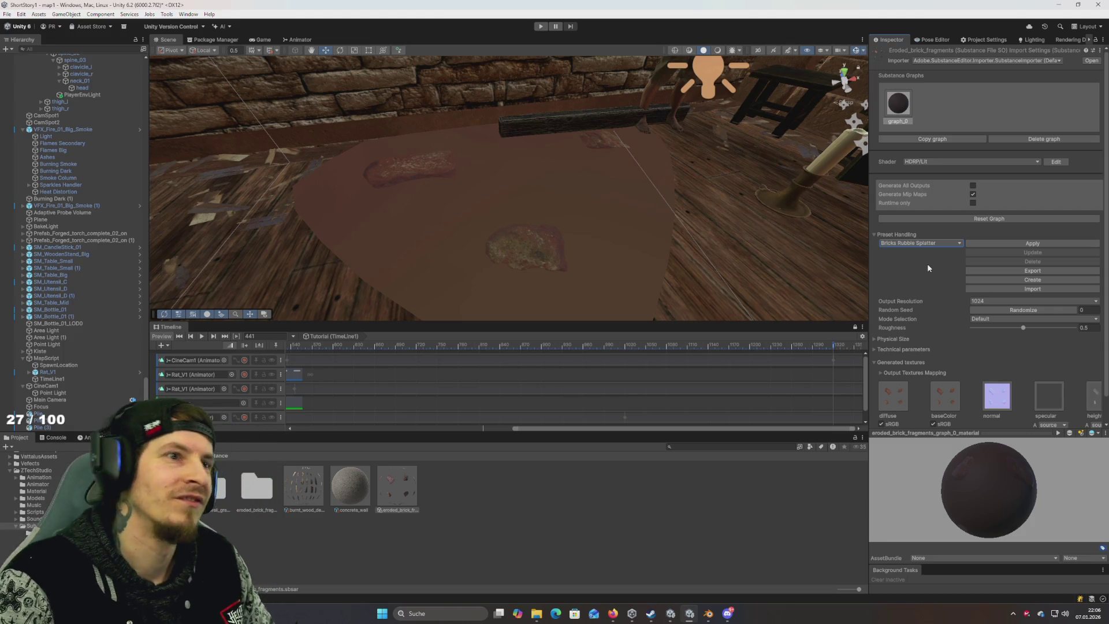
left_click(1017, 244)
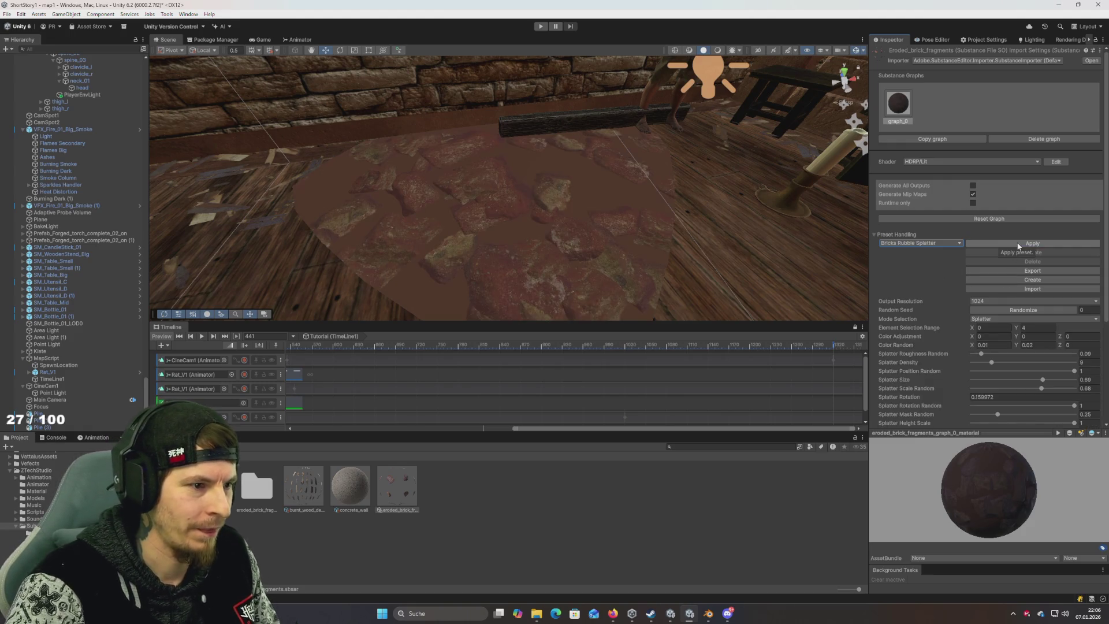
Step: Try the Bricks Rubble Splatter 02 preset, then reapply Bricks Rubble Splatter
left_click(957, 246)
left_click(955, 262)
left_click(1011, 241)
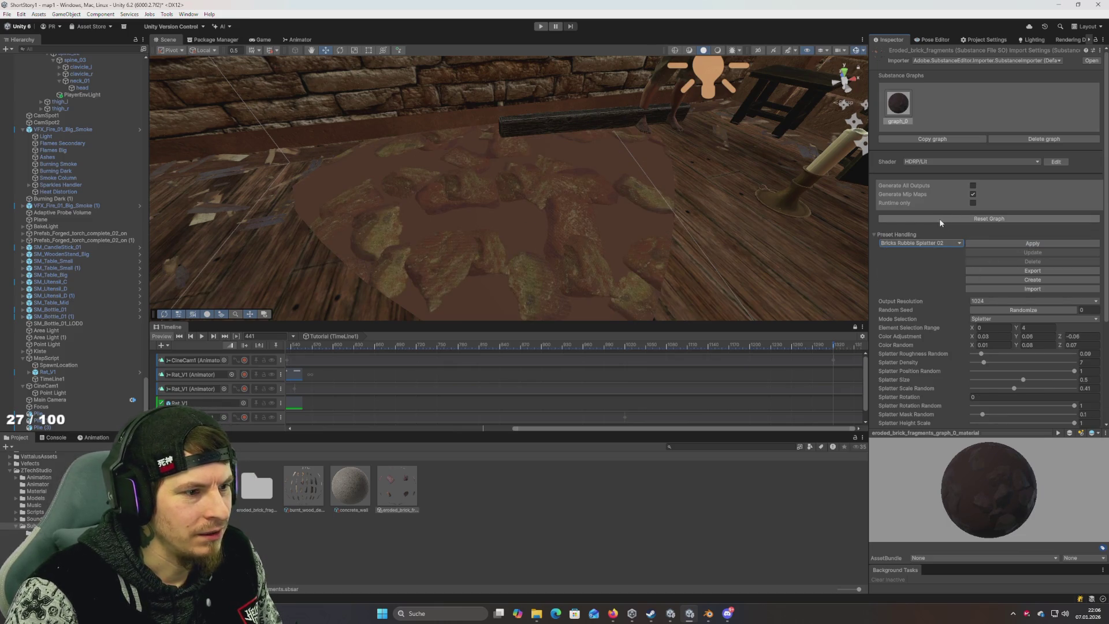
left_click(920, 243)
left_click(907, 256)
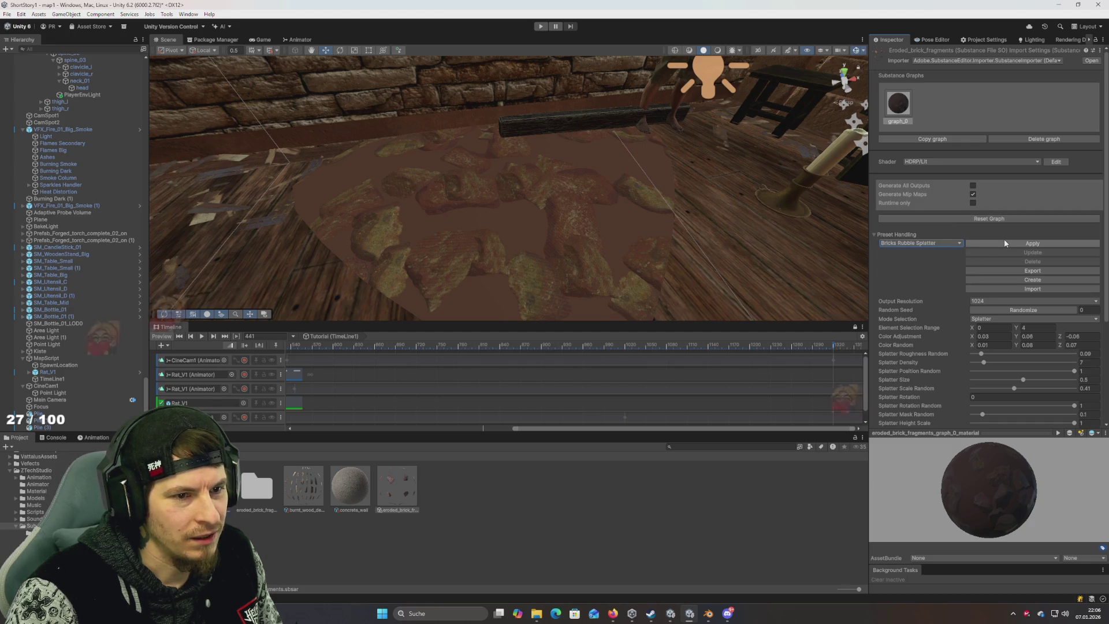
left_click(1004, 242)
scroll(589, 173, "down", 5)
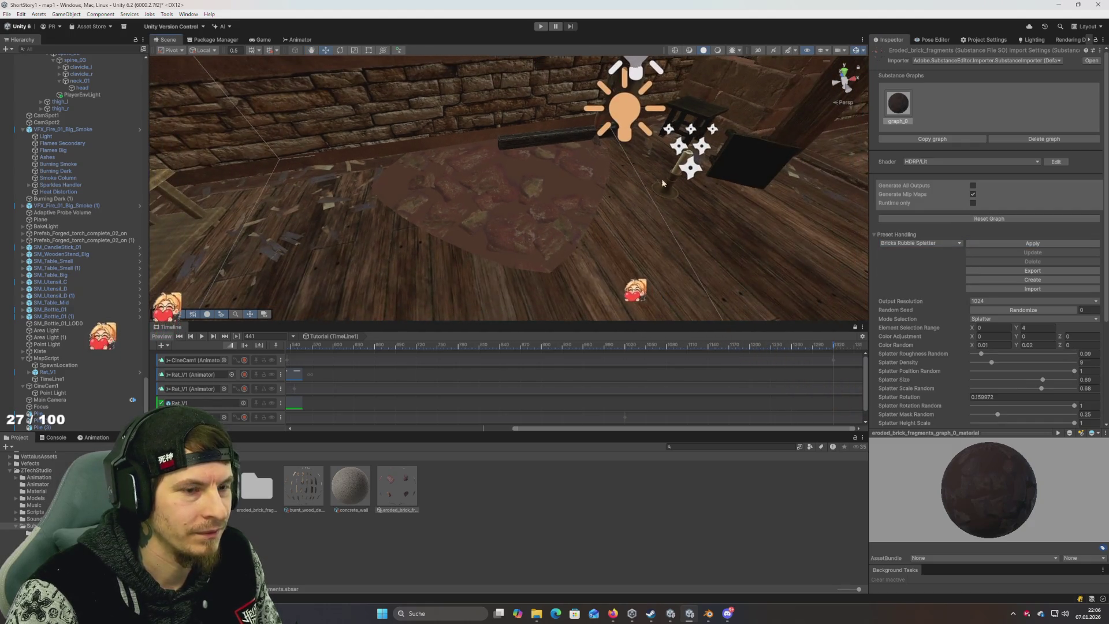
Step: Randomize the splatter seed, lower Splatter Mask Random, and raise Splatter Density to 22
scroll(922, 285, "down", 2)
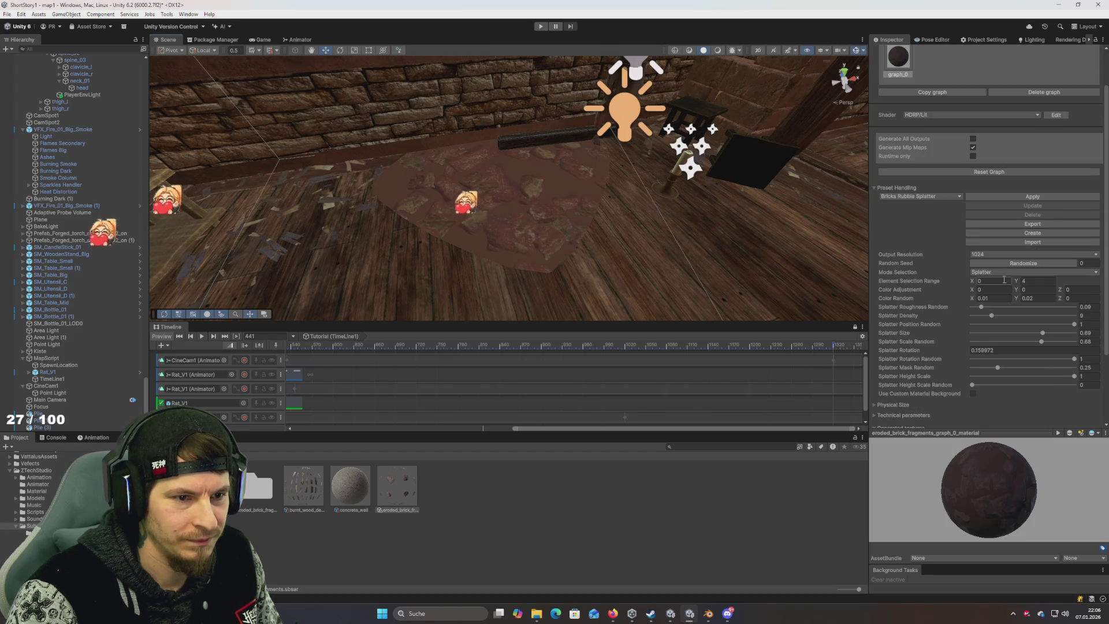
left_click(1022, 266)
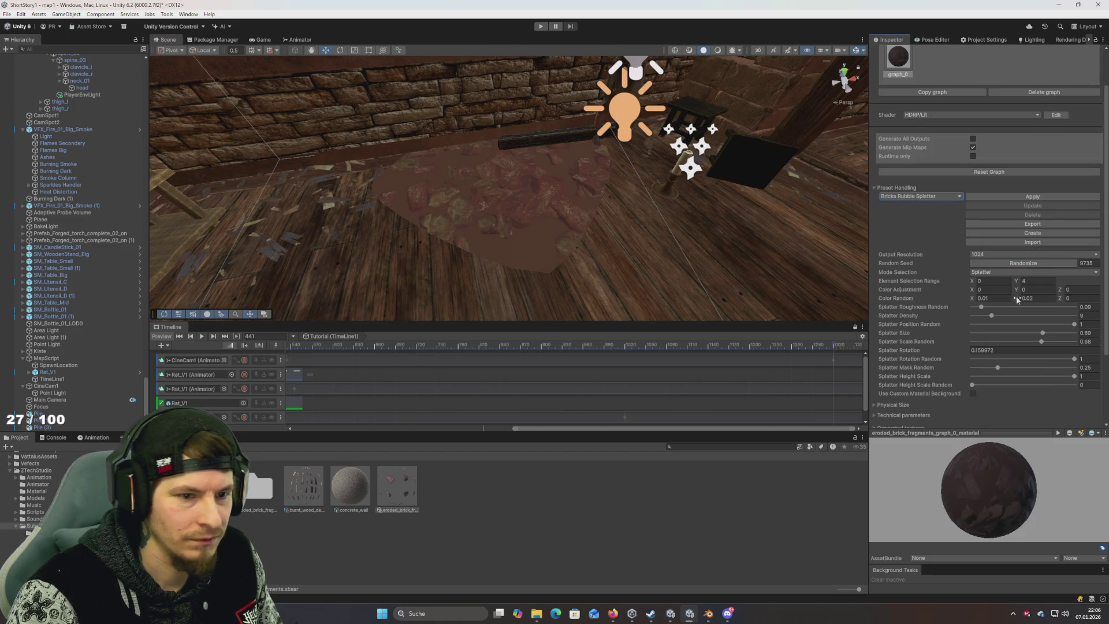
scroll(1015, 316, "down", 1)
left_click_drag(996, 345, 1023, 349)
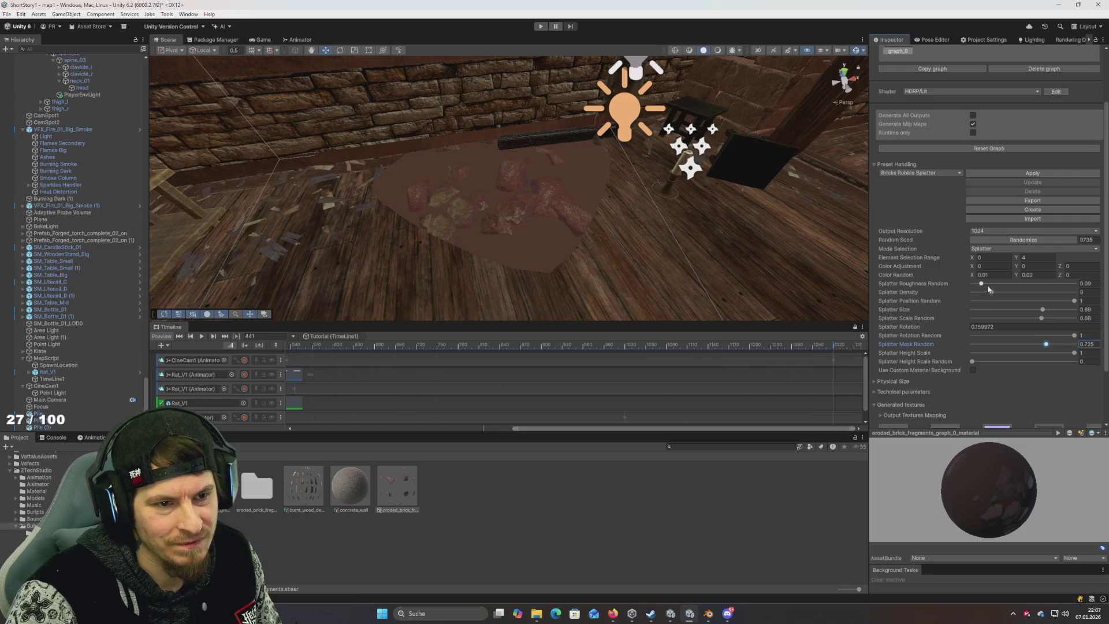
mouse_move(996, 293)
left_mouse_down()
mouse_move(1069, 303)
mouse_move(1043, 293)
left_mouse_up()
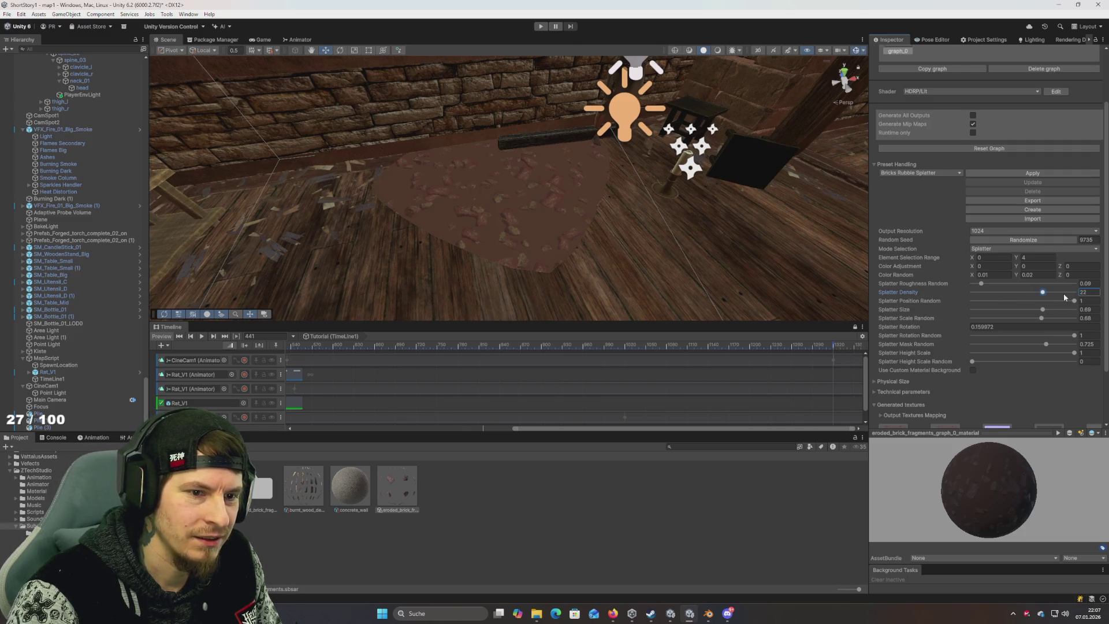
key("alt+Tab")
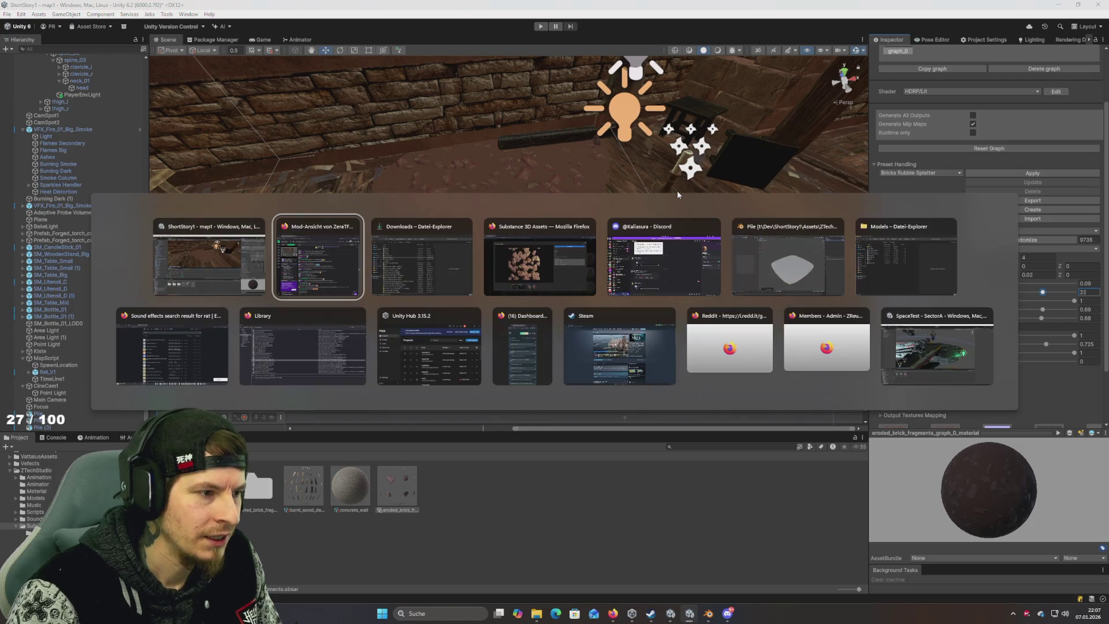
Step: Switch to Blender, save the pile file as corner.blend, and delete its Plane
key("Tab")
key("Tab")
key("Tab")
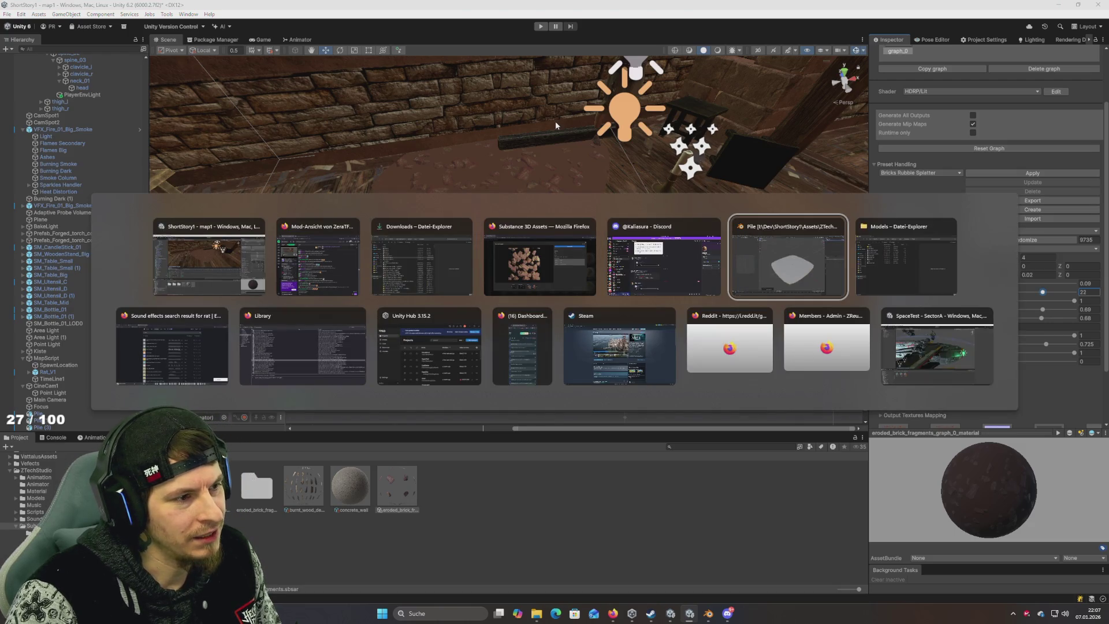
key("alt+Tab")
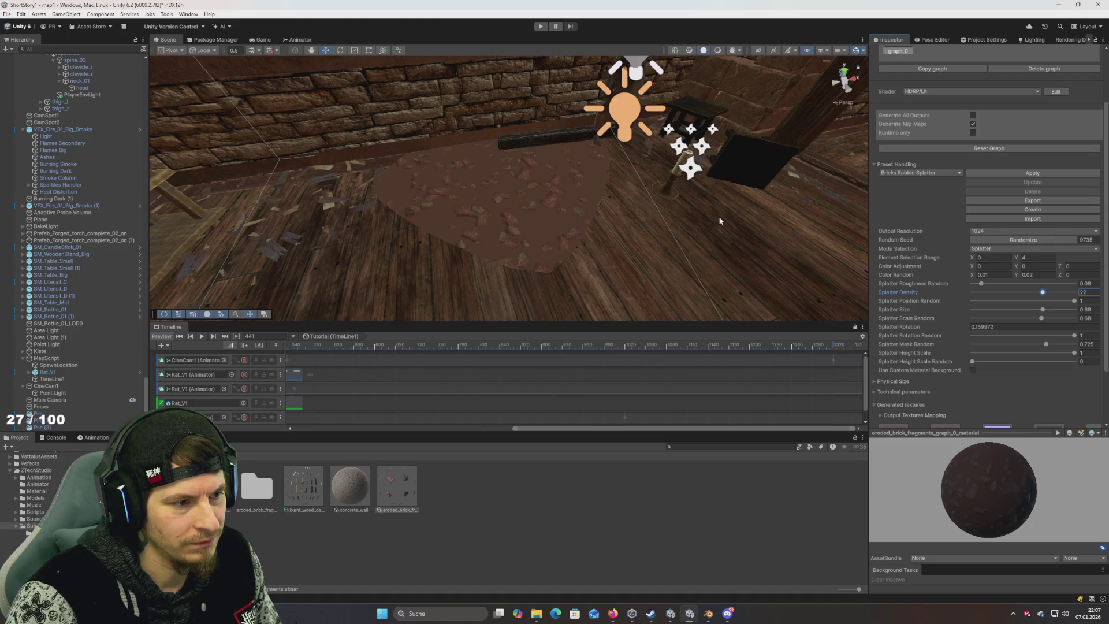
key("alt+Tab")
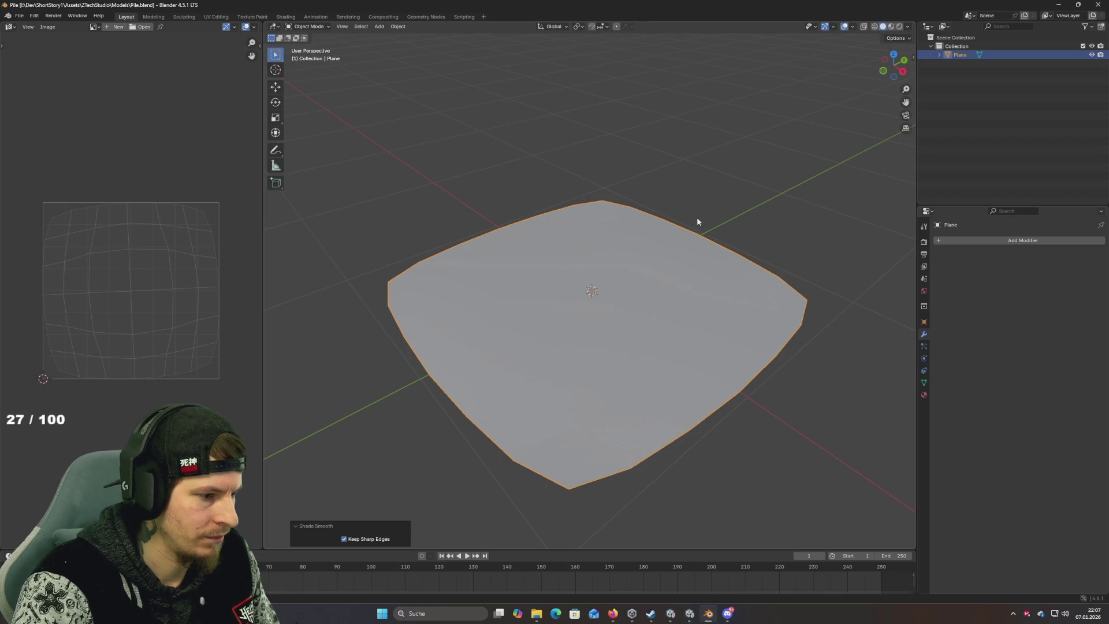
key("ctrl+shift+s")
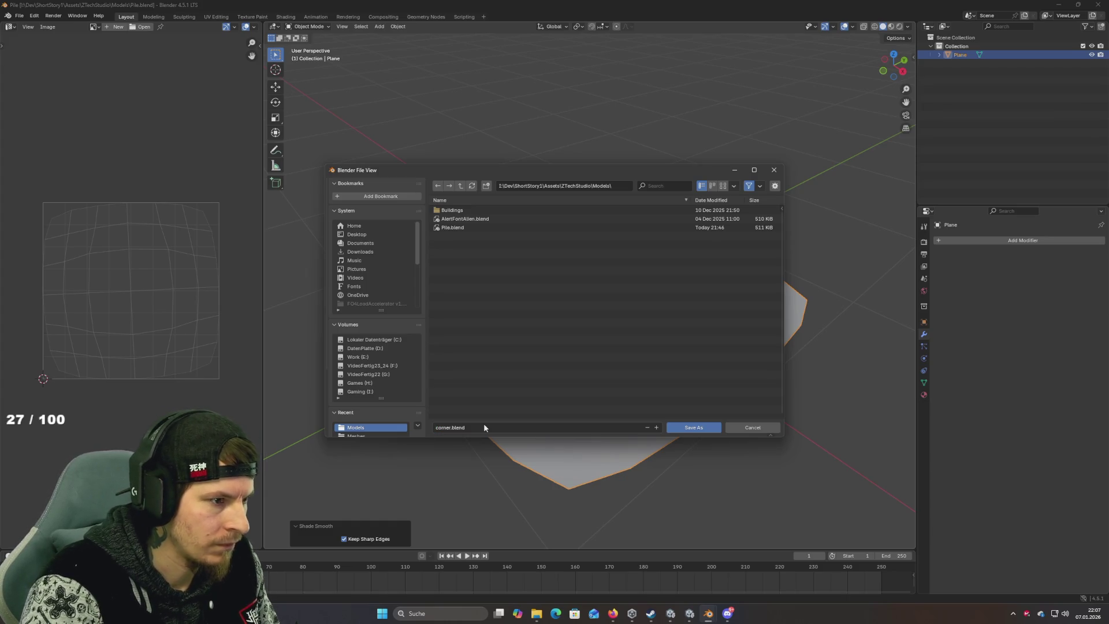
key("Return")
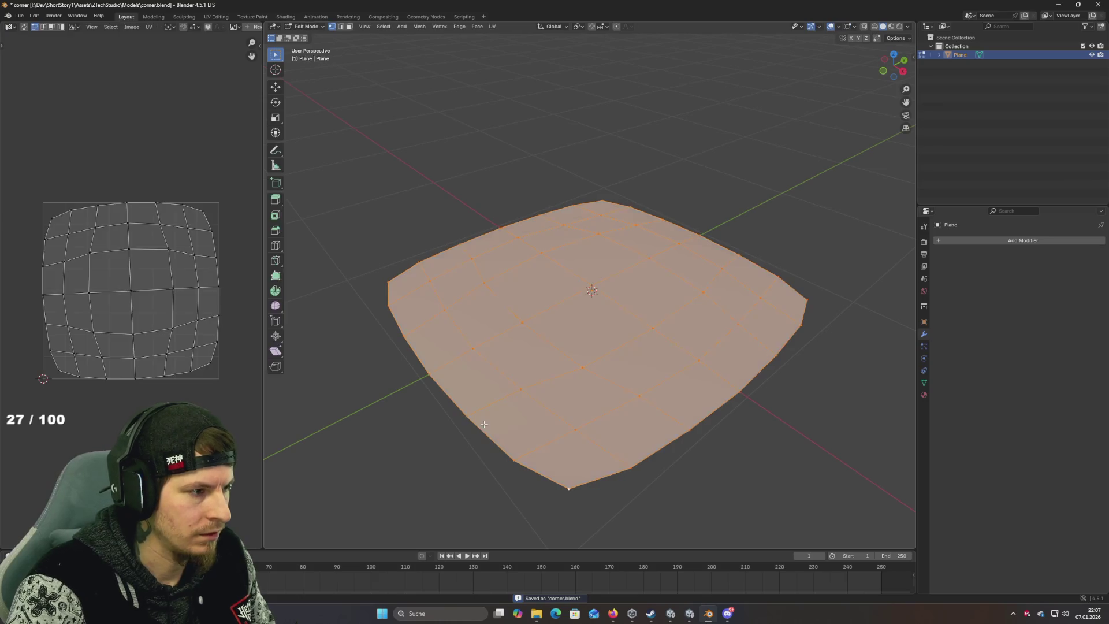
key("Delete")
Step: Add a new plane and cut two edge loops into it, sliding one near the edge
type("add pla")
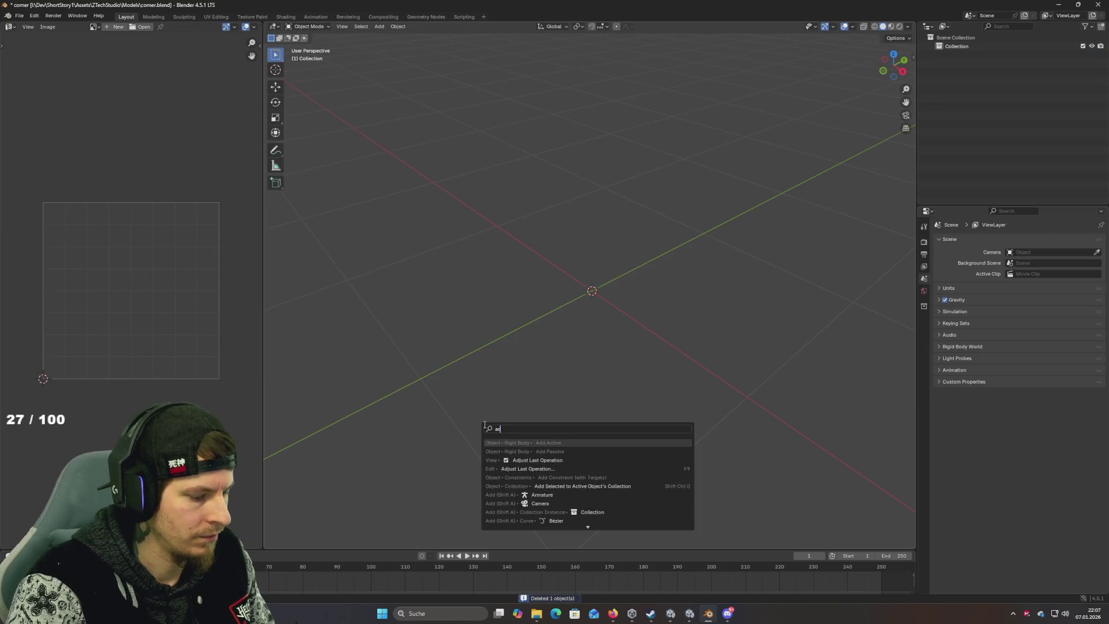
key("Return")
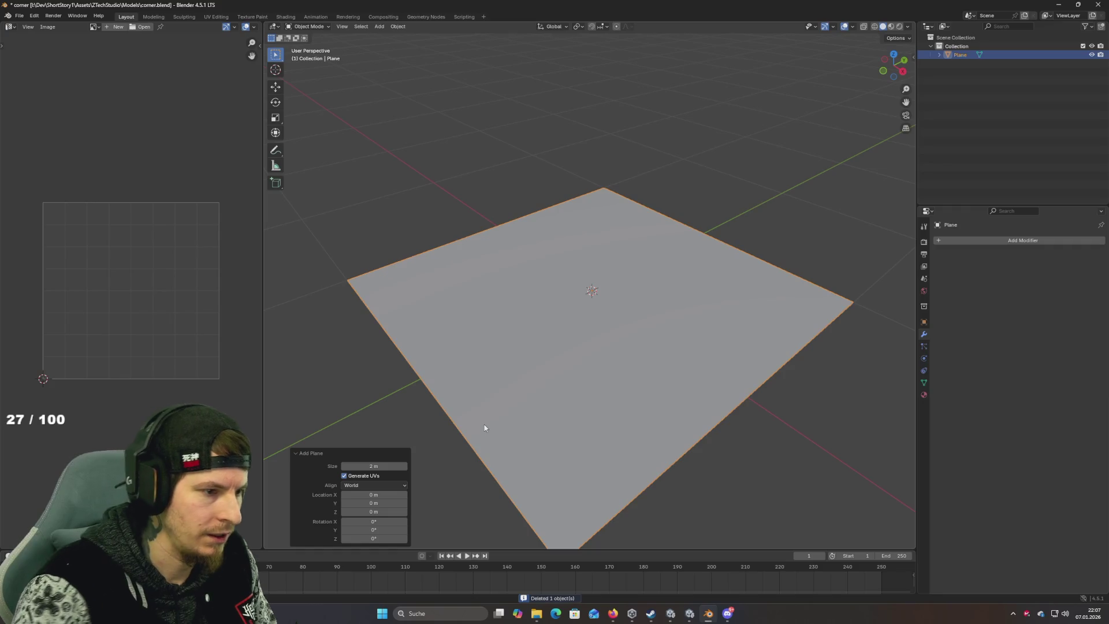
key("Tab")
scroll(664, 406, "up", 3)
scroll(663, 407, "down", 3)
scroll(642, 419, "up", 2)
left_click(571, 470)
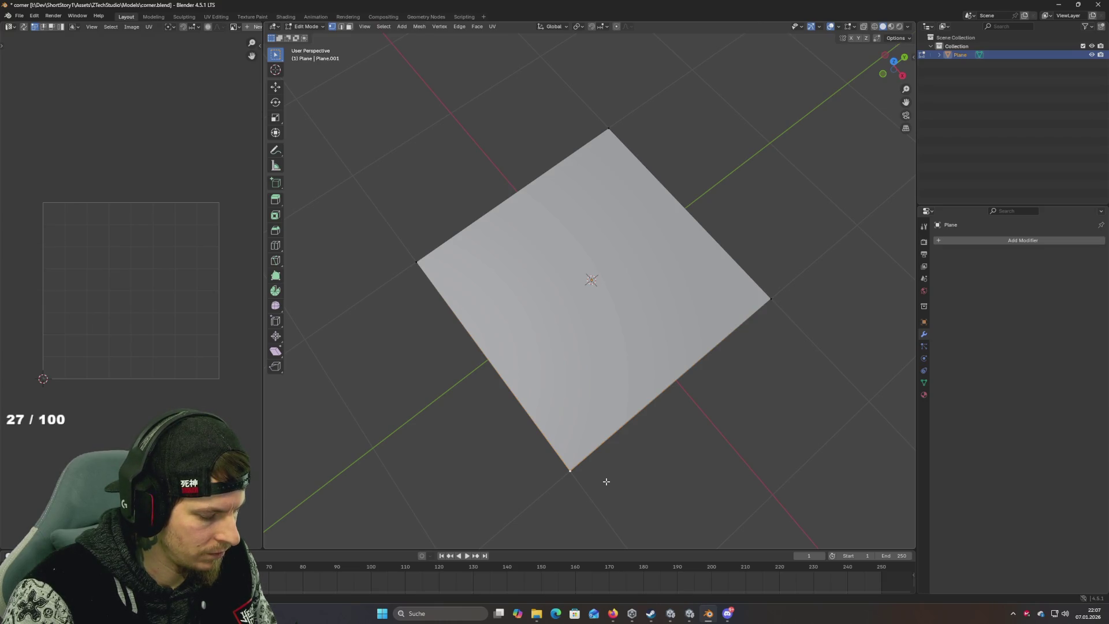
key("ctrl+r")
left_click(464, 315)
left_click(411, 279)
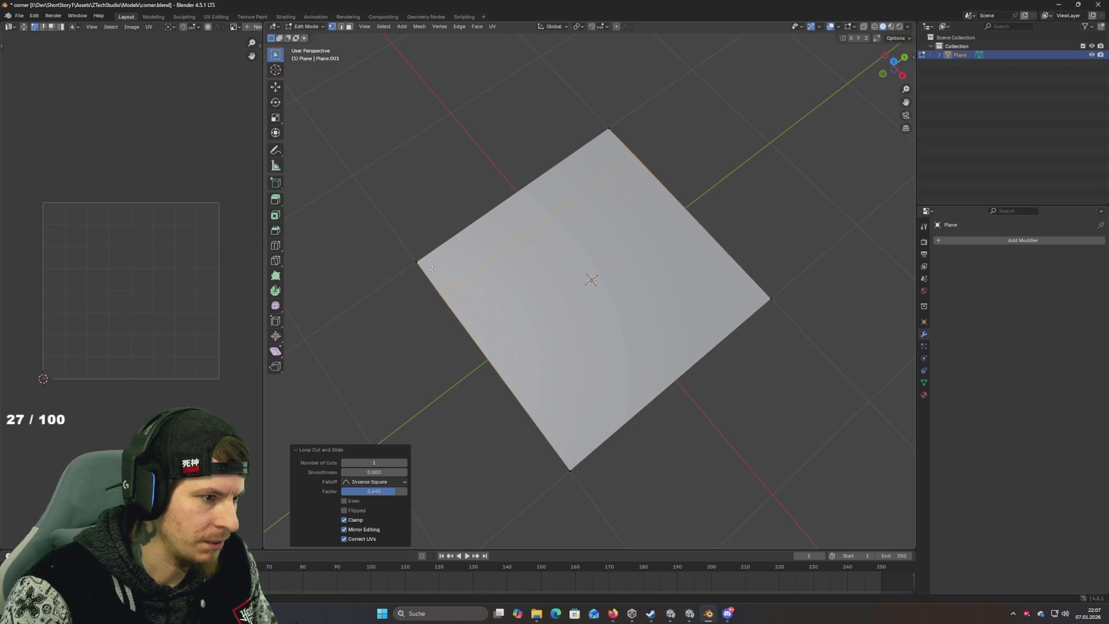
key("g")
key("g")
left_click(797, 315)
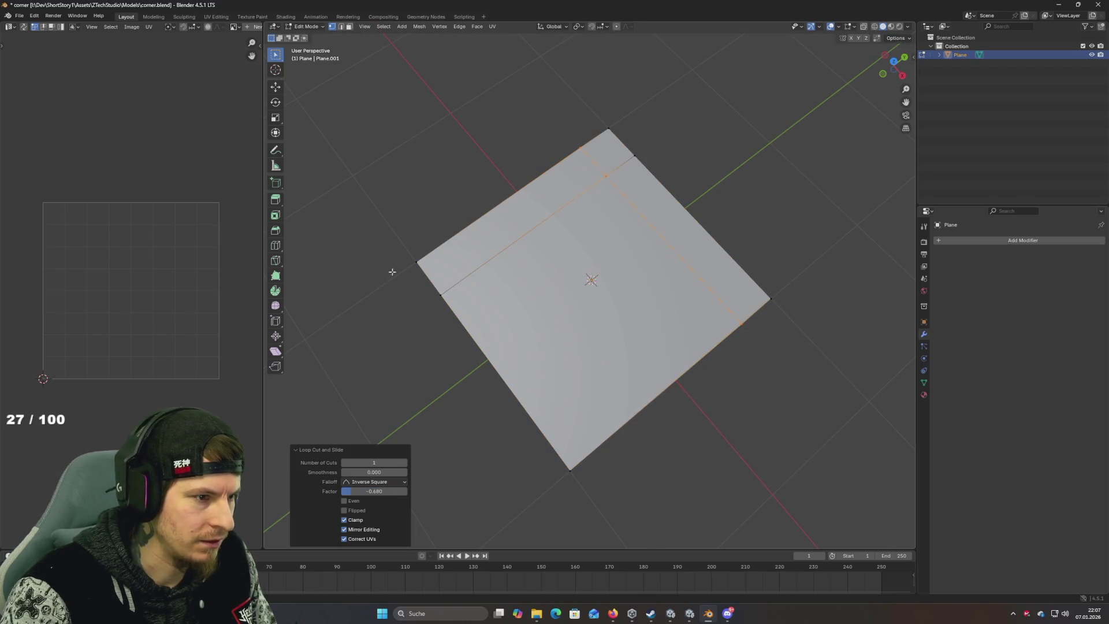
Step: Pull the bottom corner vertex inward along Y and X to form the L shape
left_click(570, 469)
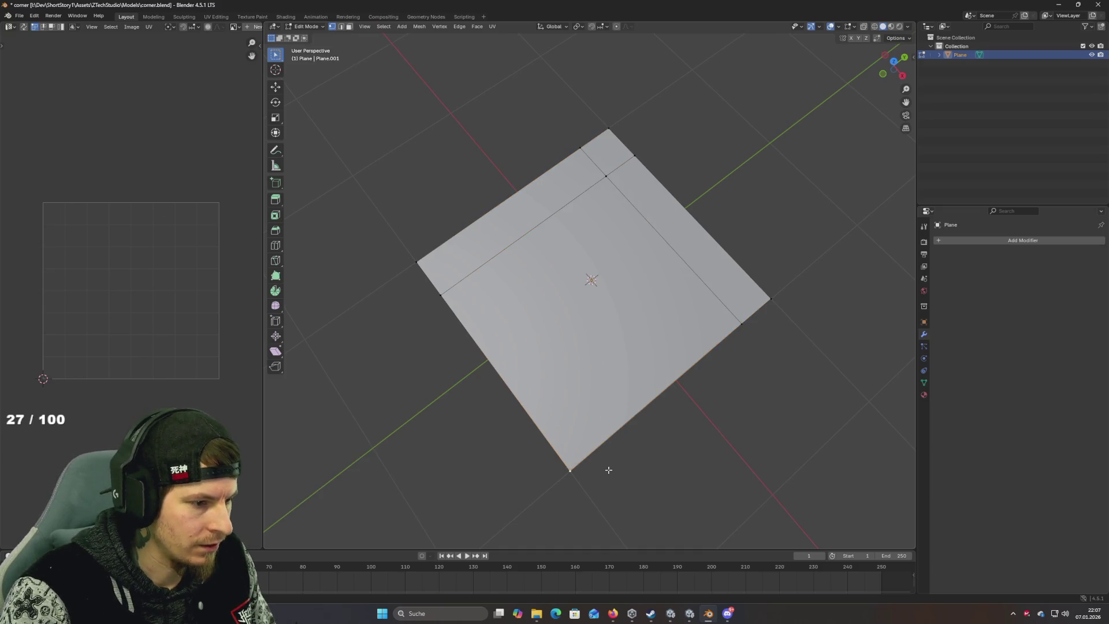
key("g")
key("y")
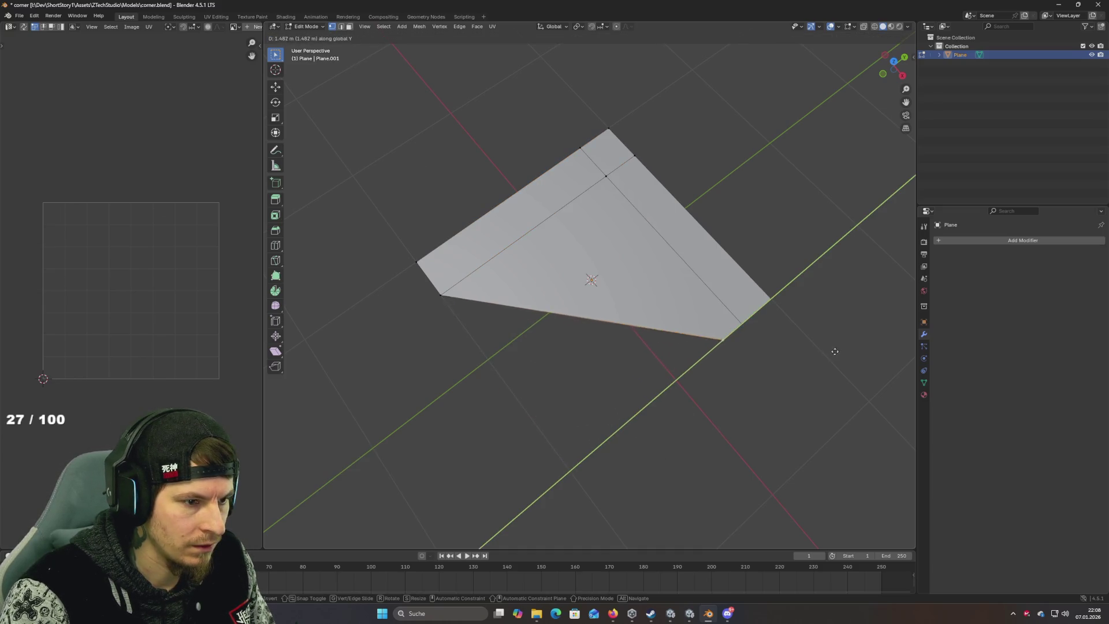
left_click(845, 348)
key("g")
key("x")
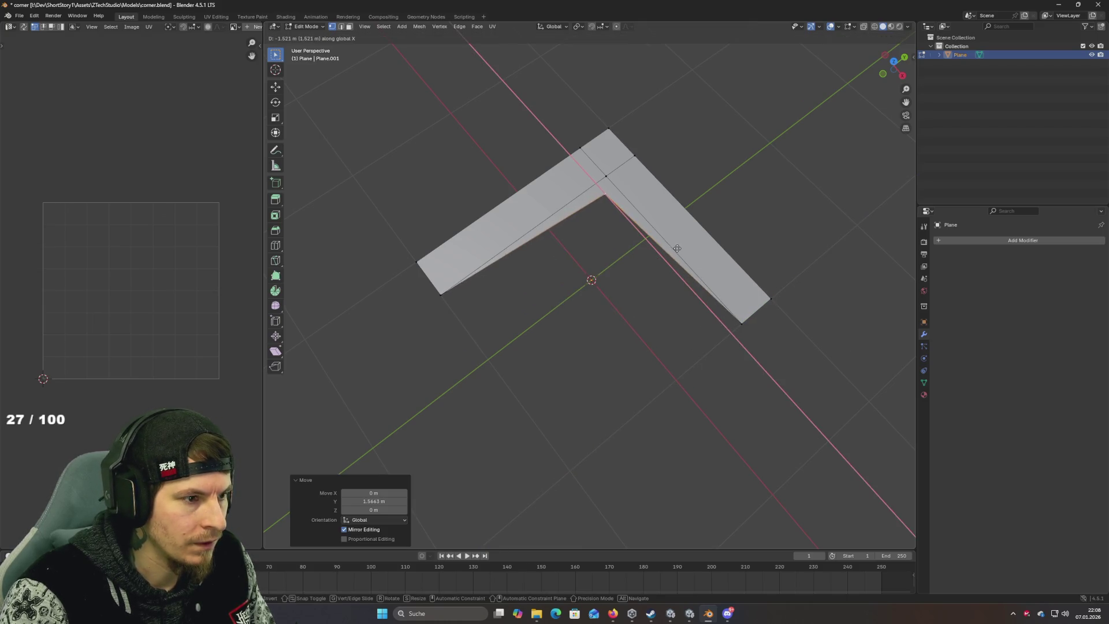
left_click(675, 246)
left_click_drag(577, 313, 577, 273)
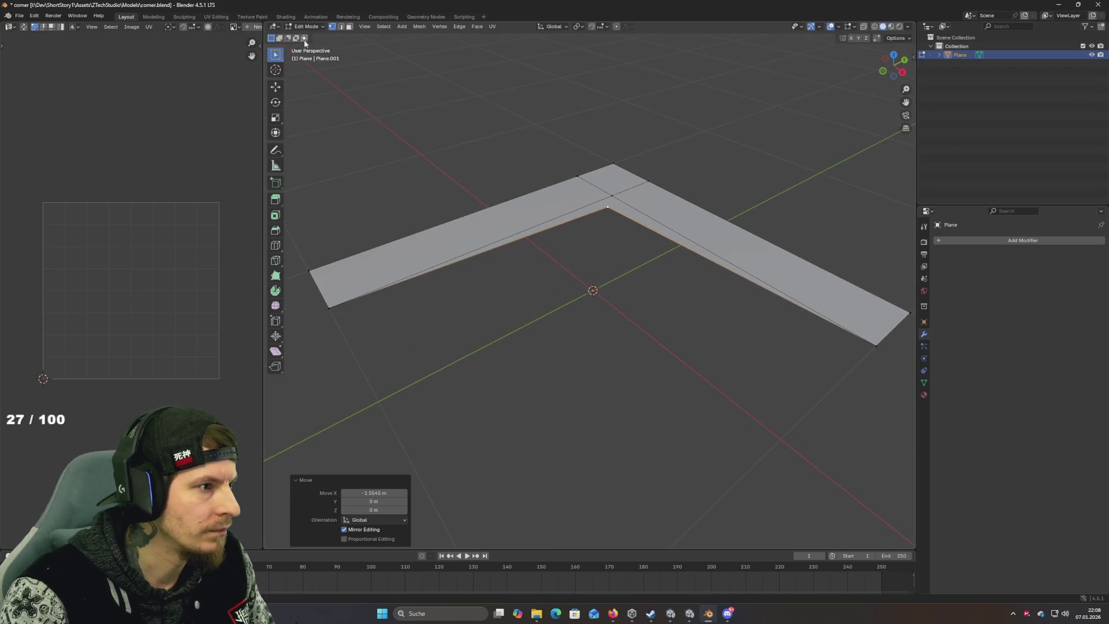
left_click(342, 26)
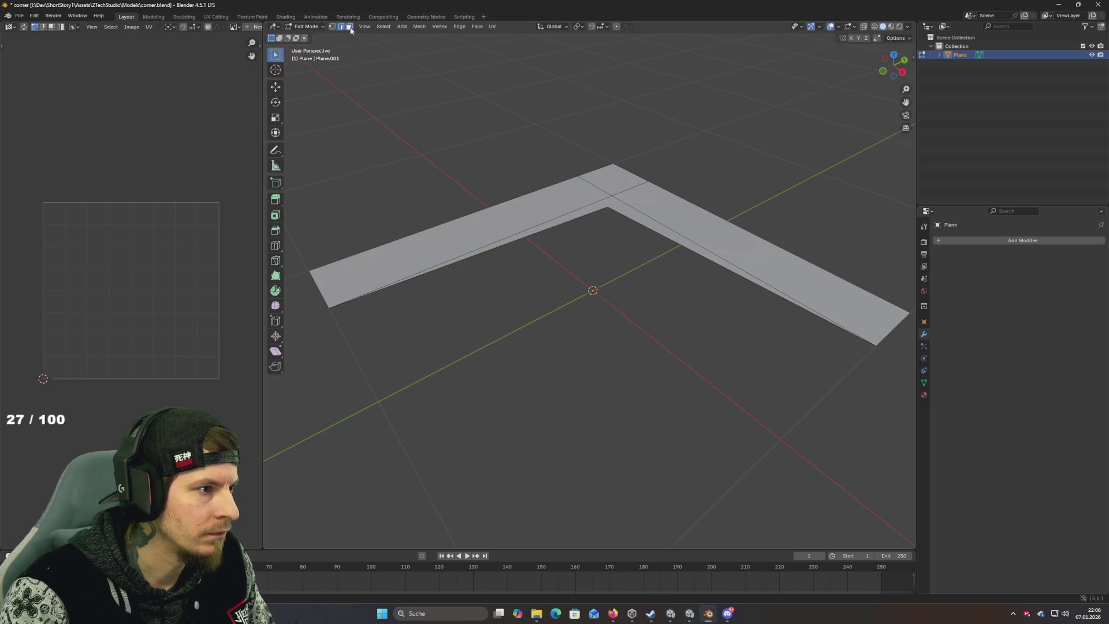
key("ctrl+r")
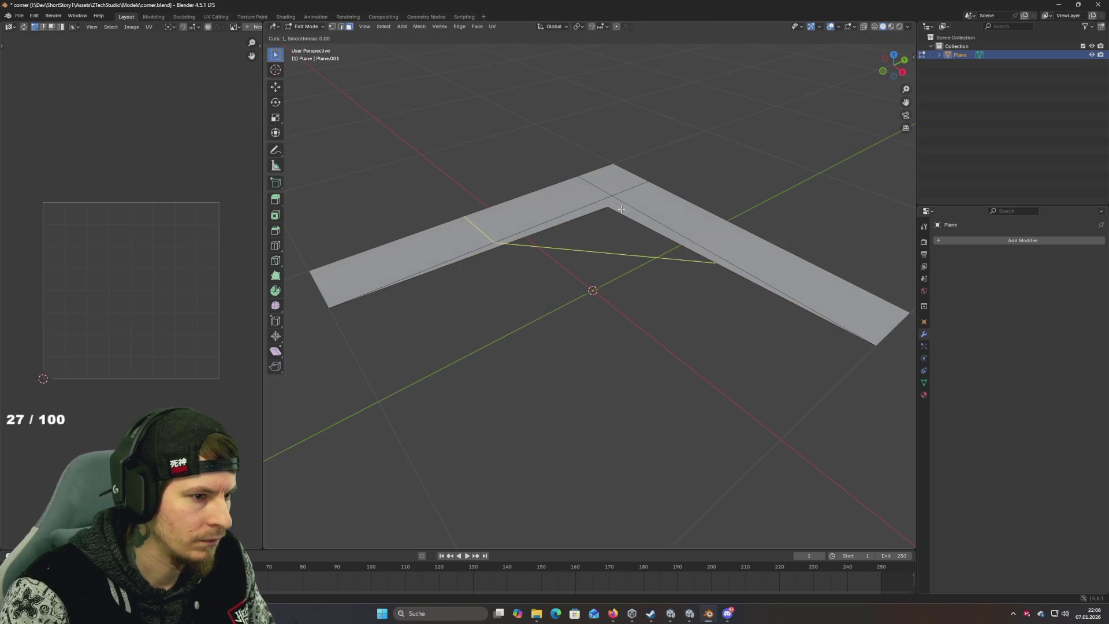
Step: Undo an unwanted loop cut and triangulate the thin inner strip of faces
left_click(634, 215)
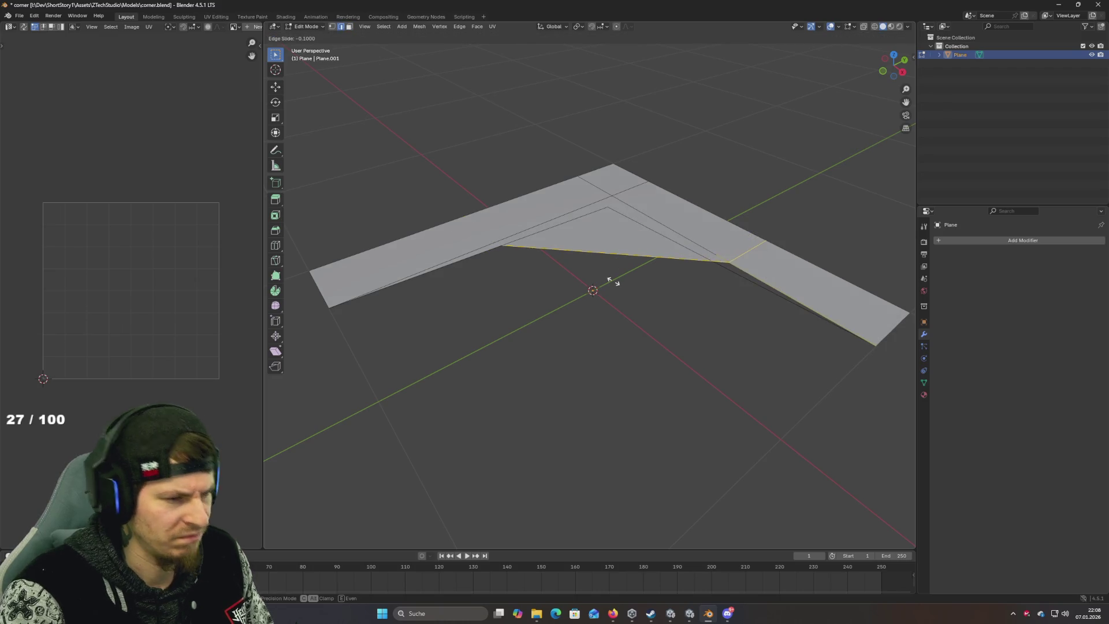
left_click(567, 399)
key("ctrl+z")
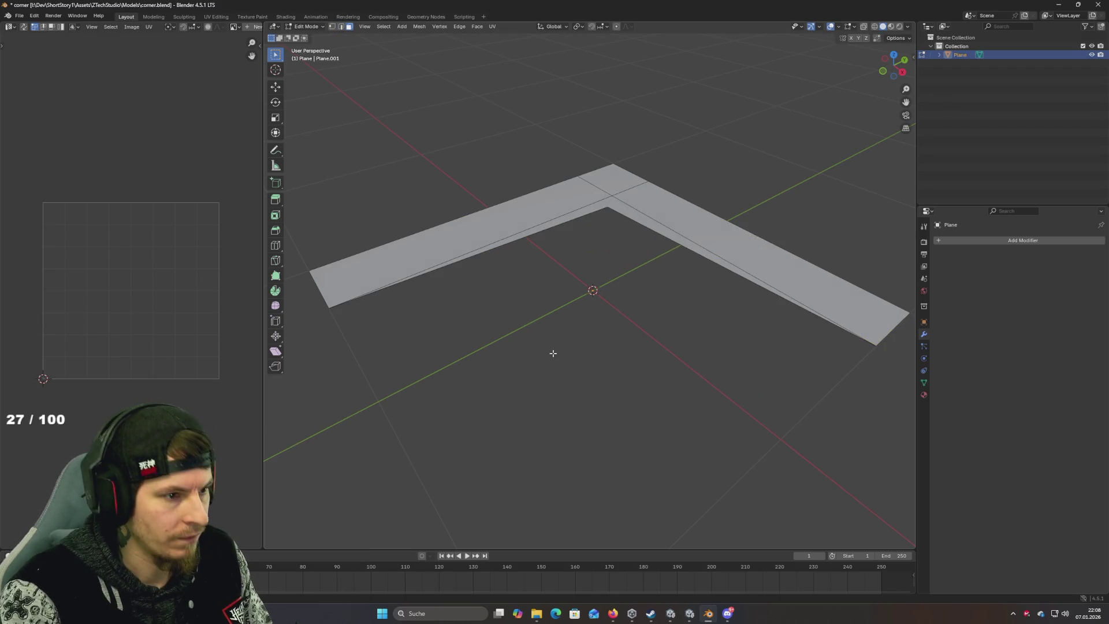
left_click(650, 230, "alt")
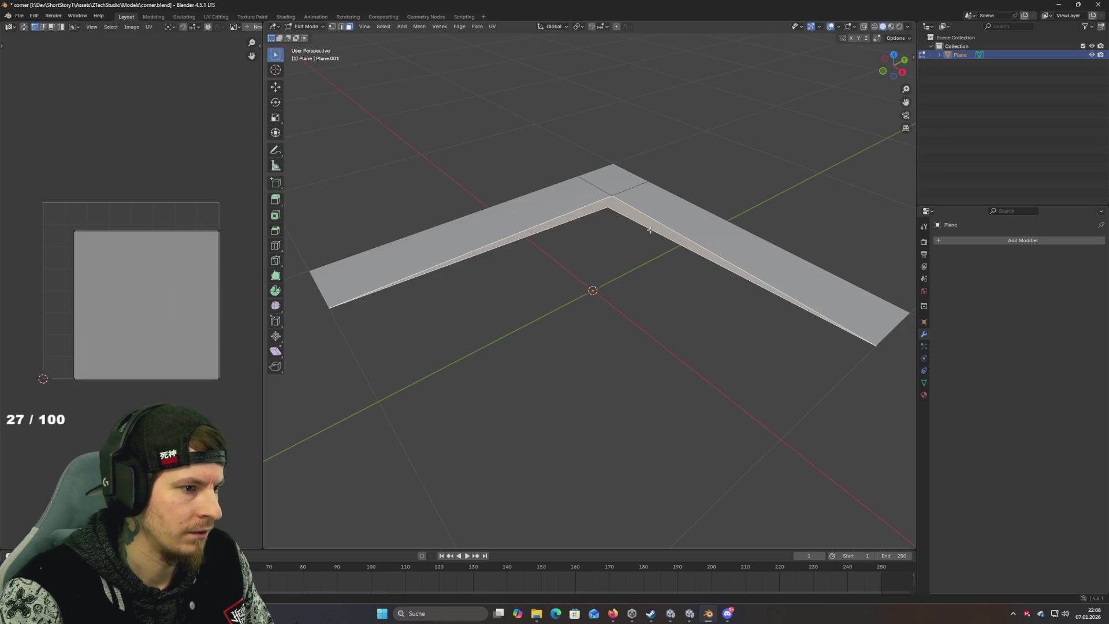
key("ctrl+t")
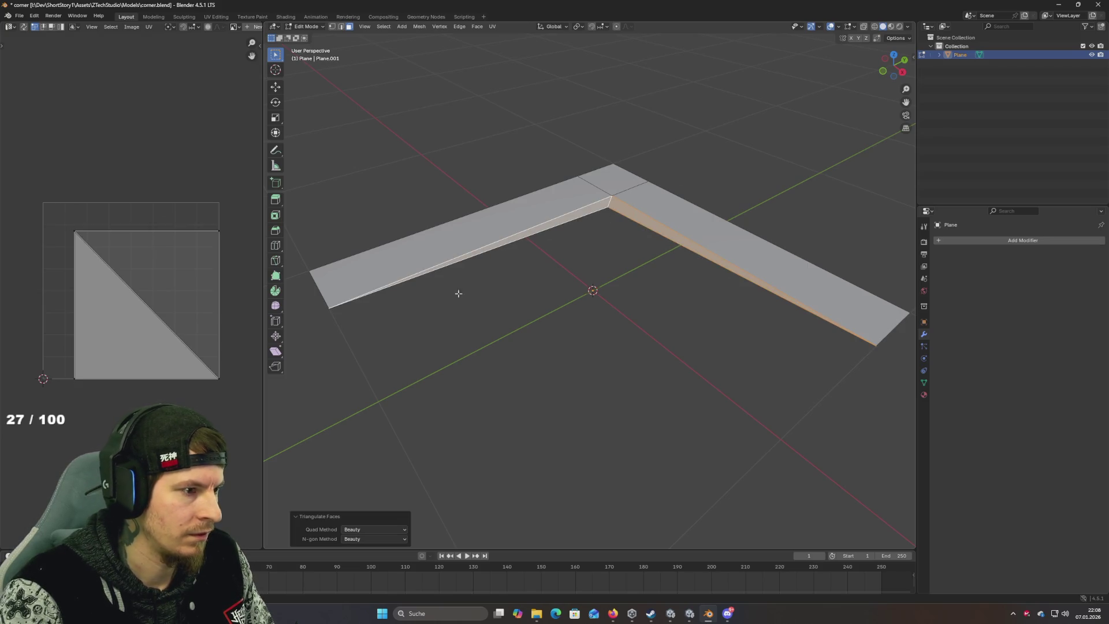
Step: Select the outer border edges along both arms of the L-shaped strip
left_click(341, 27)
key("alt+a")
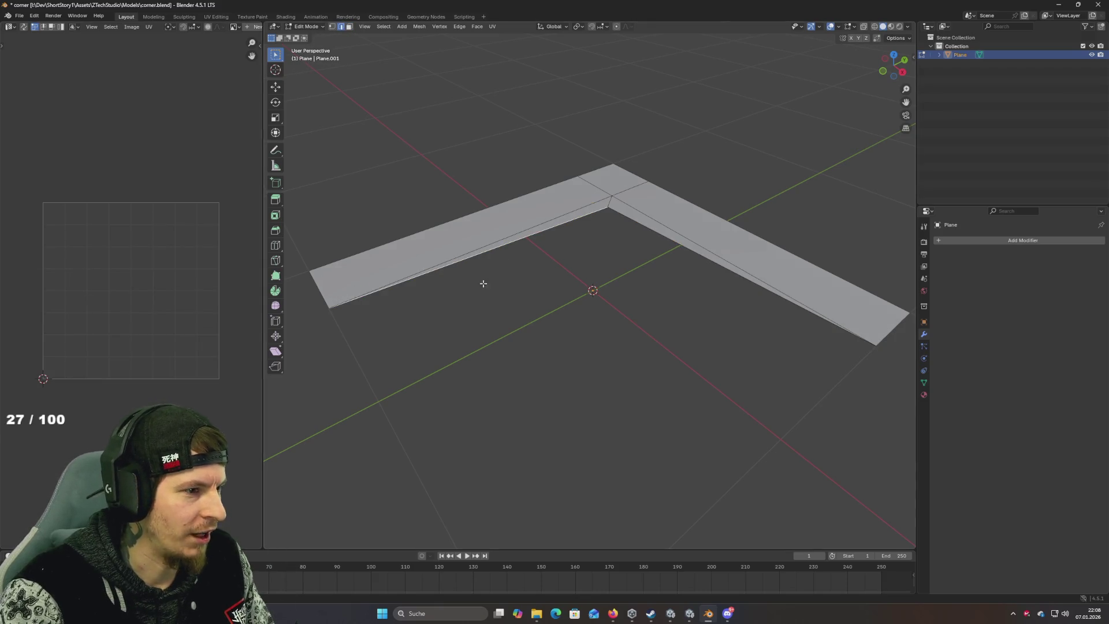
left_click(644, 238, "ctrl")
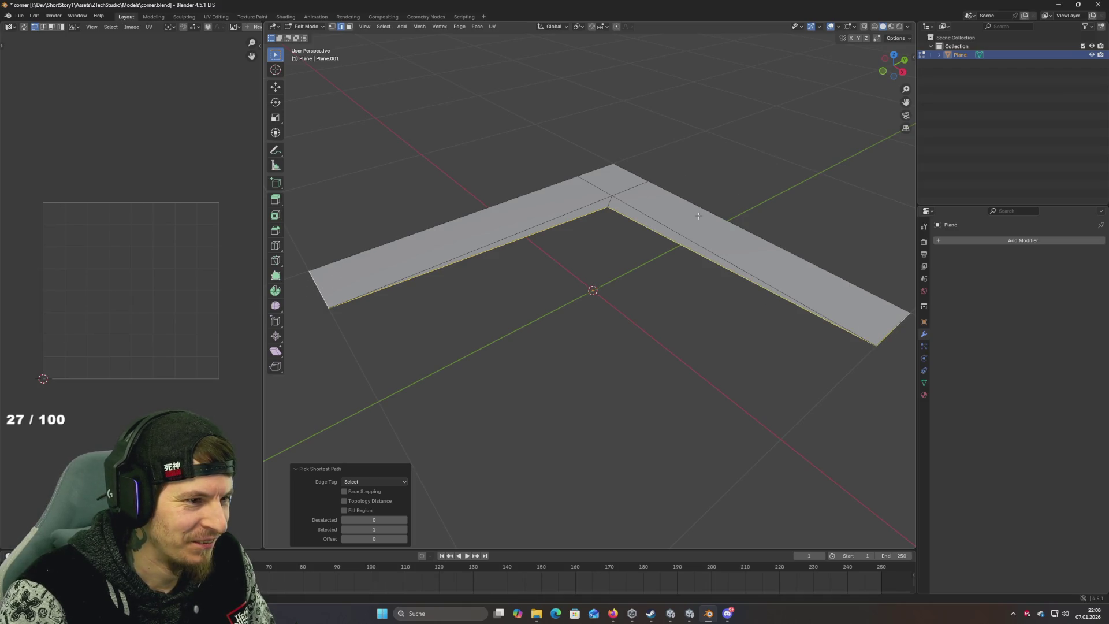
left_click(825, 294, "ctrl")
left_click(614, 170, "ctrl")
left_click(596, 169, "ctrl")
left_click(468, 271, "ctrl")
left_click_drag(366, 279, 379, 248)
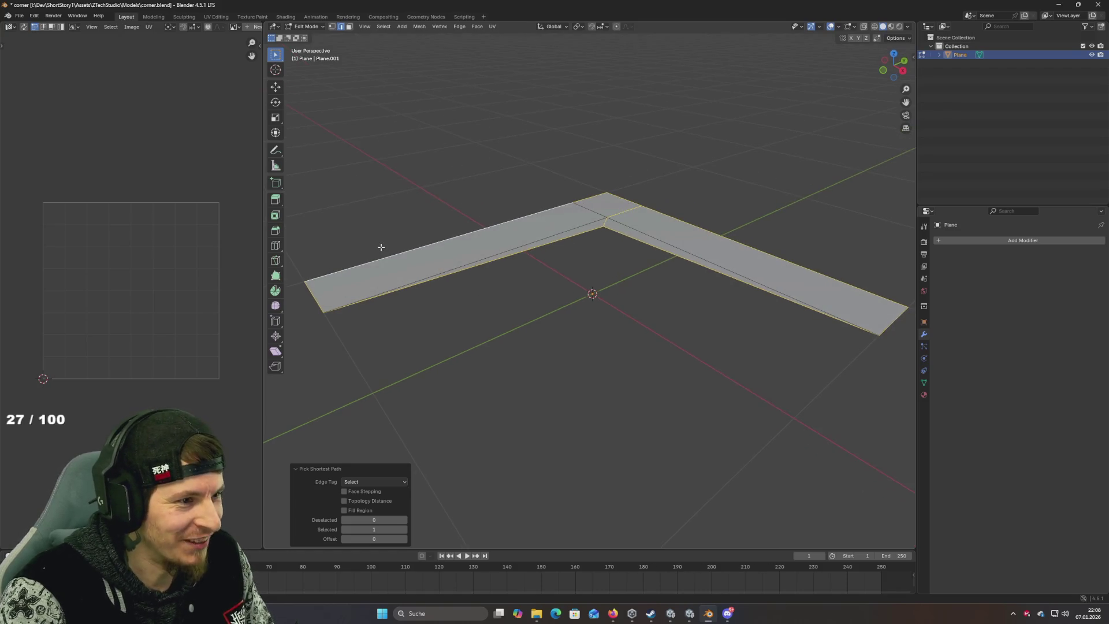
mouse_move(421, 317)
left_mouse_down()
mouse_move(465, 281)
mouse_move(478, 353)
left_mouse_up()
Step: Extrude the outer edges downward along Z and scale the rim slightly larger
key("e")
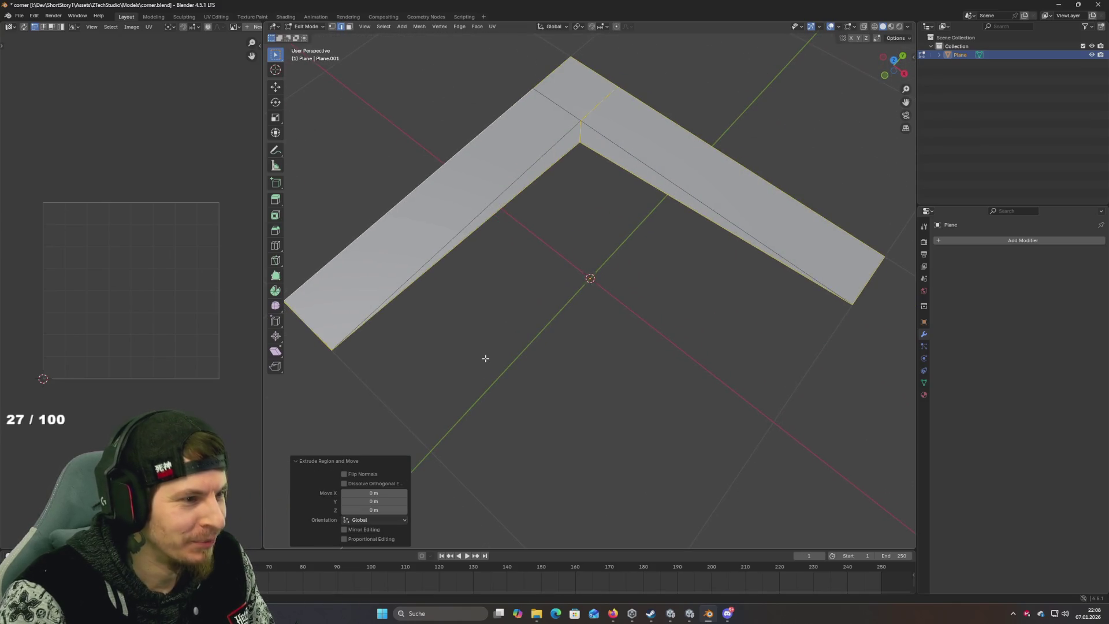
key("z")
left_click(486, 361)
key("s")
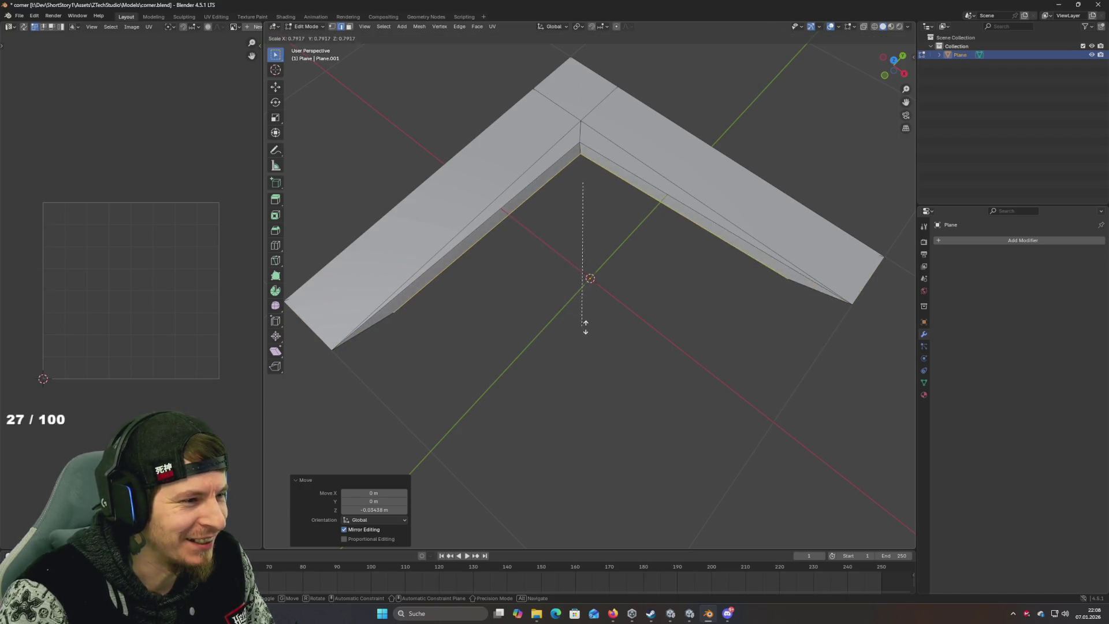
right_click(606, 341)
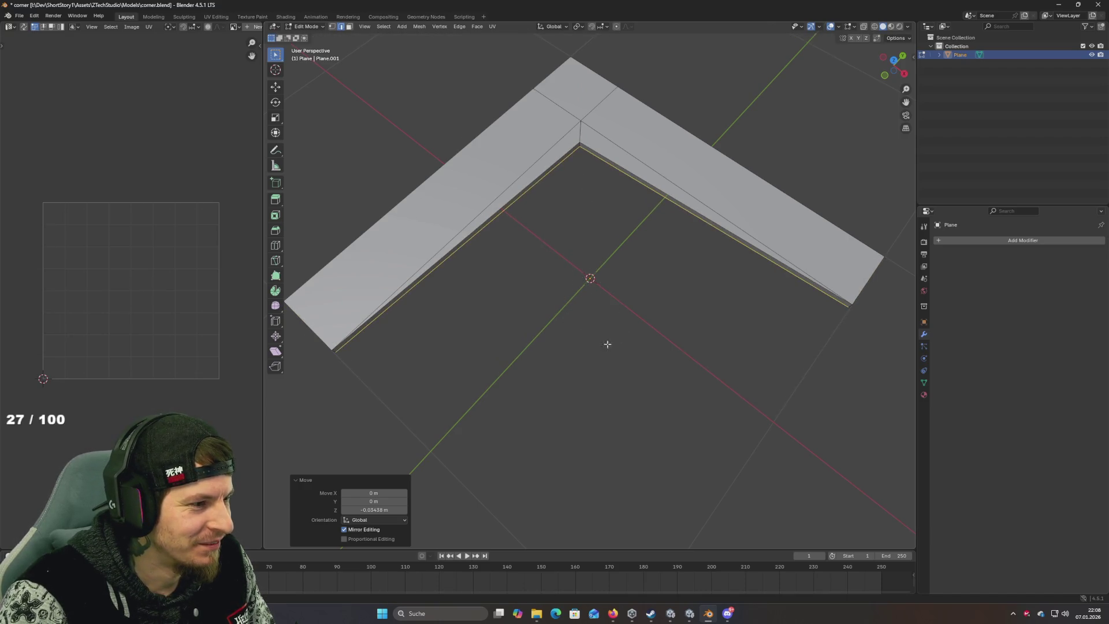
left_click_drag(588, 332, 631, 270)
key("s")
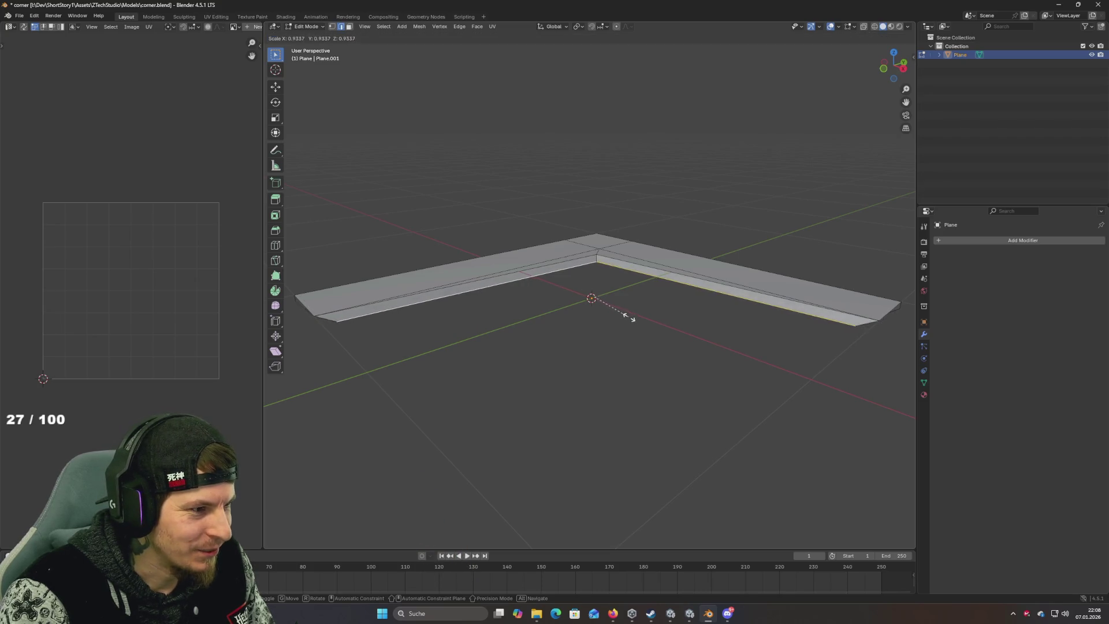
left_click(653, 313)
mouse_move(532, 319)
left_mouse_down()
mouse_move(455, 324)
mouse_move(439, 349)
mouse_move(601, 346)
mouse_move(508, 323)
mouse_move(629, 345)
mouse_move(572, 327)
mouse_move(396, 330)
mouse_move(560, 342)
mouse_move(560, 329)
mouse_move(549, 342)
left_mouse_up()
left_click(470, 352, "shift")
key("s")
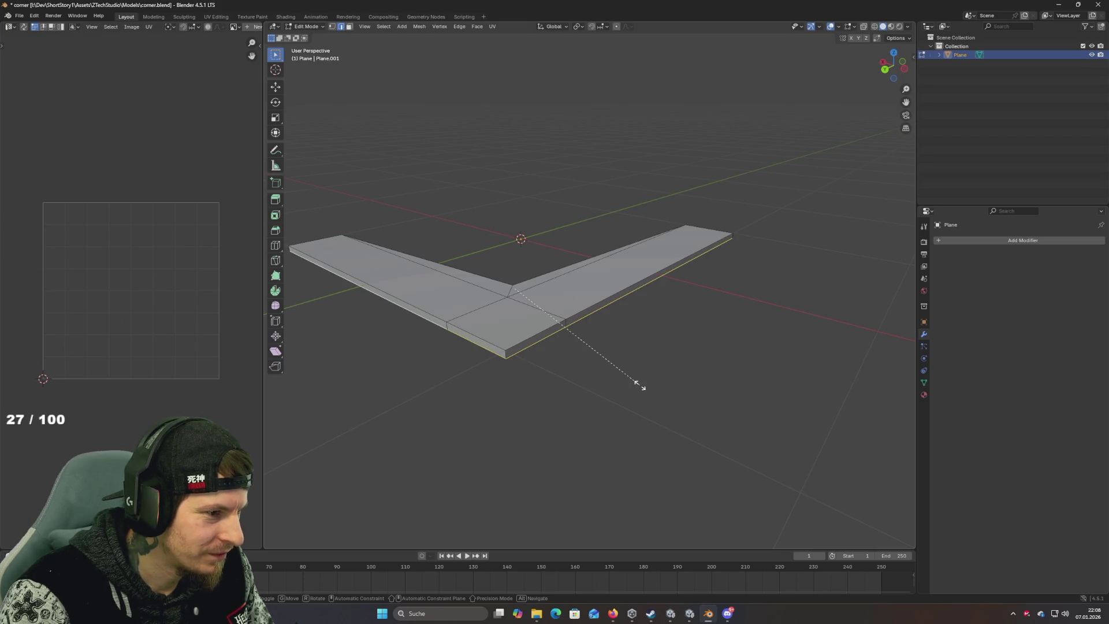
left_click(644, 387)
mouse_move(670, 362)
left_mouse_down()
mouse_move(545, 339)
mouse_move(481, 364)
mouse_move(780, 371)
mouse_move(637, 374)
left_mouse_up()
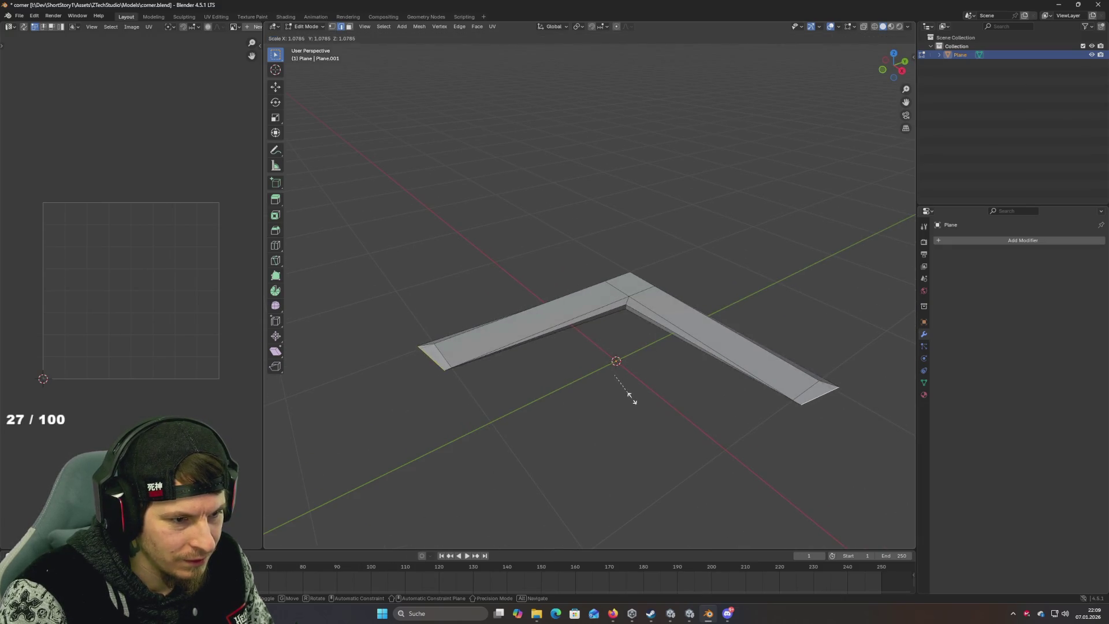
left_click_drag(786, 416, 743, 376)
Step: In top view, shift the right arm's corner vertex about 0.052 m along Y and X
key("1")
left_click(698, 351)
key("KP_7")
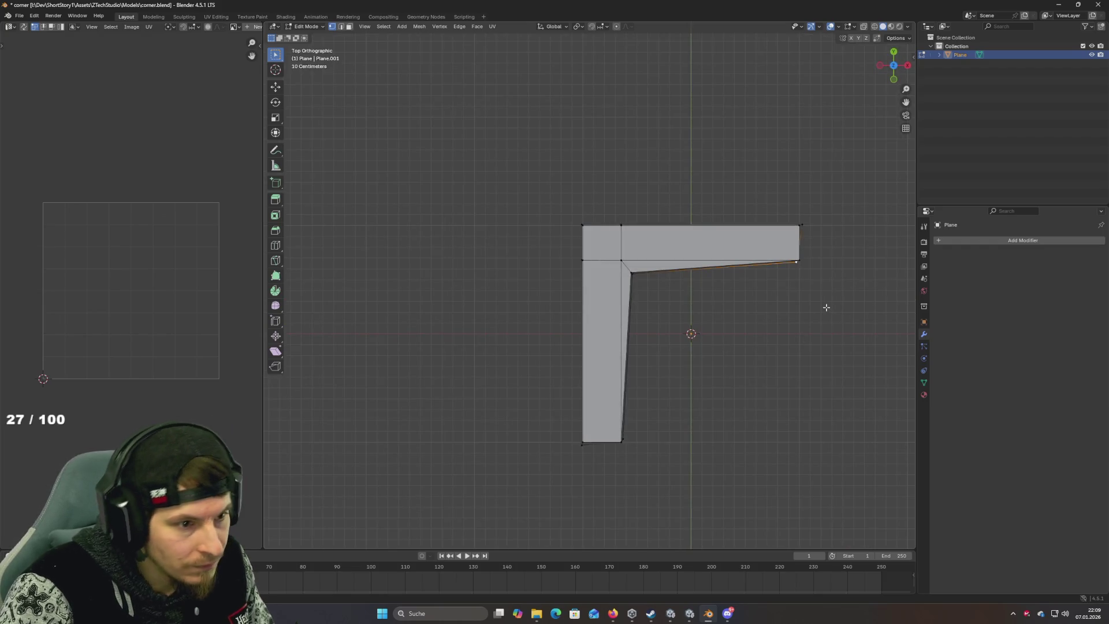
key("g")
key("y")
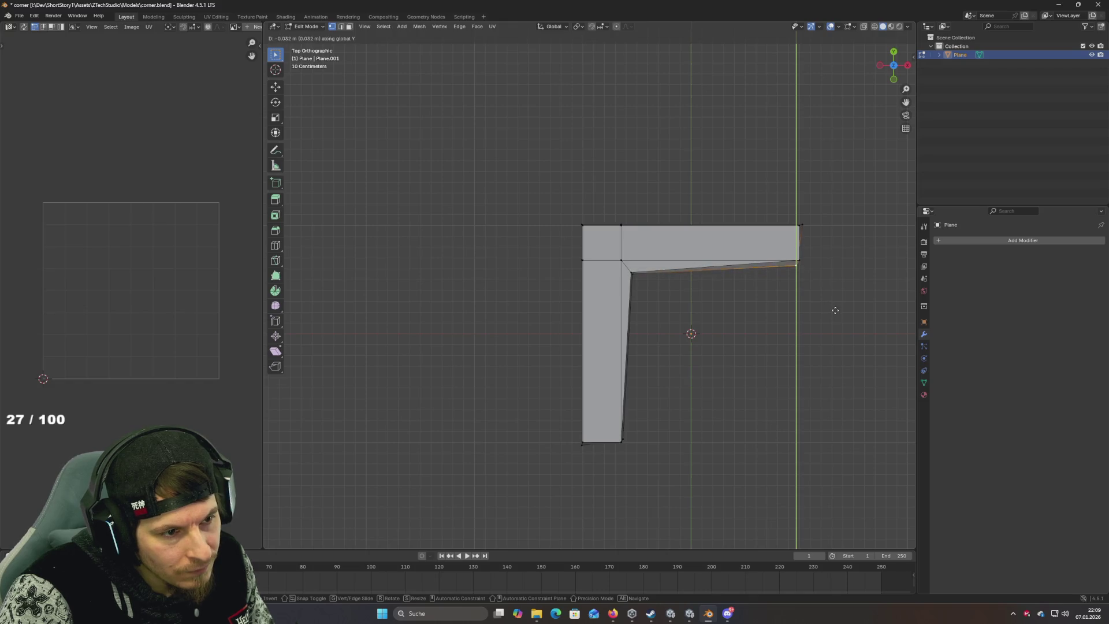
left_click(835, 311)
key("g")
key("x")
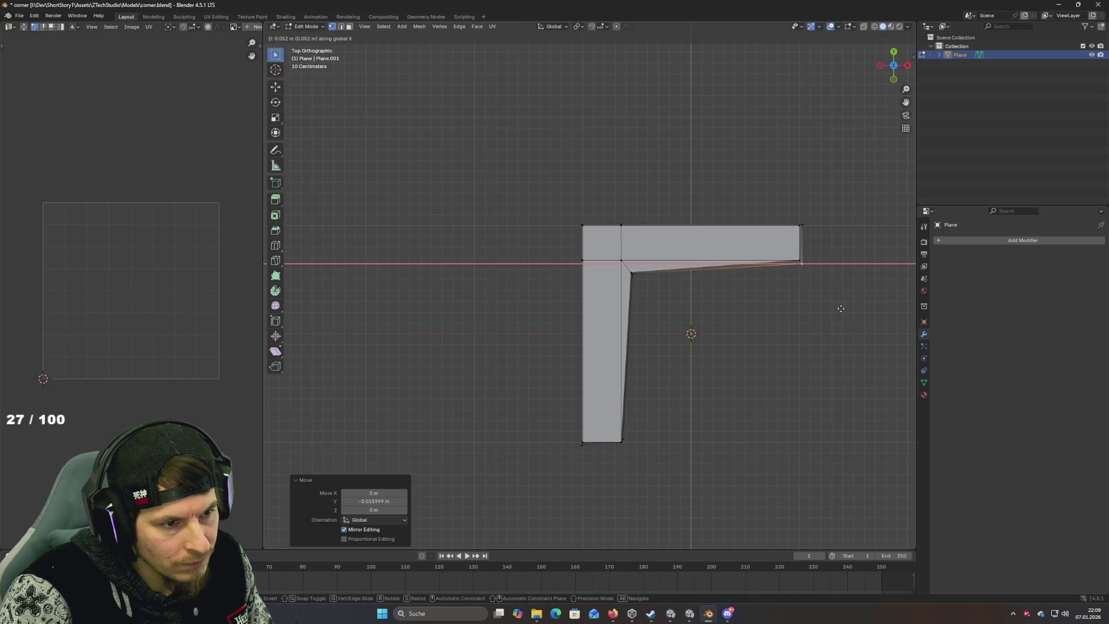
left_click(841, 309)
left_click_drag(634, 441, 611, 264)
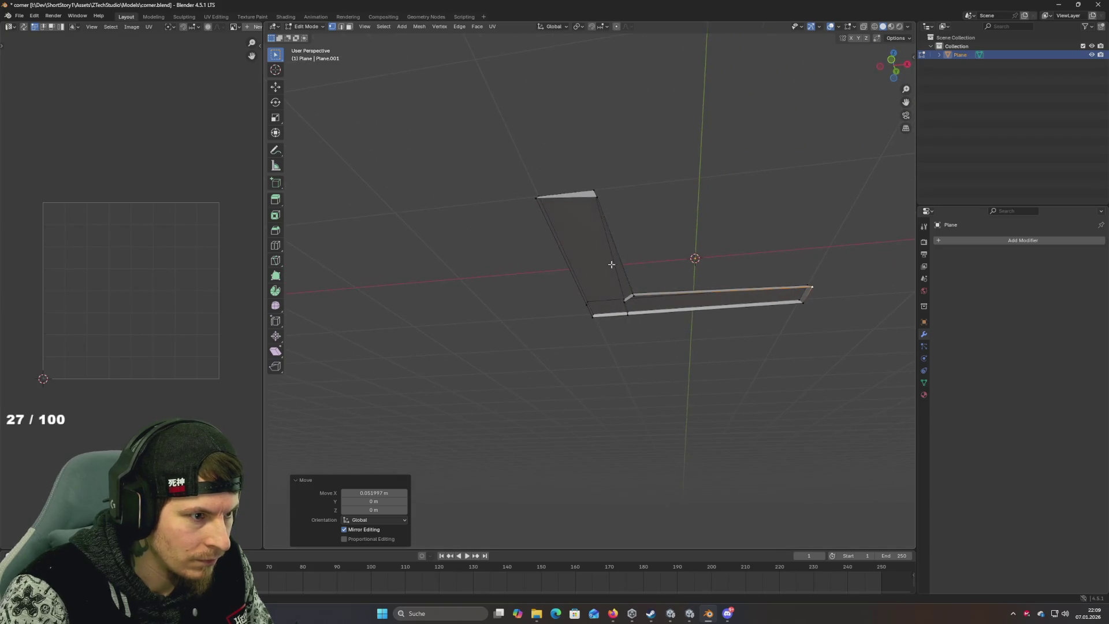
left_click_drag(600, 205, 717, 250)
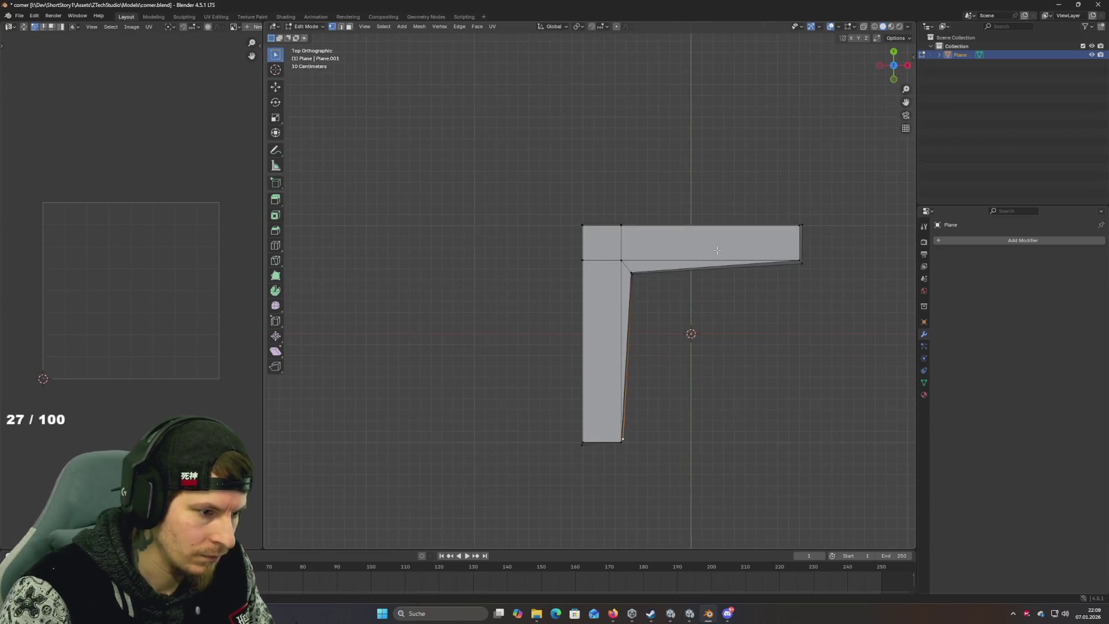
Step: Move the bottom end vertex along Y to square off the other arm
key("g")
key("y")
left_click(723, 363)
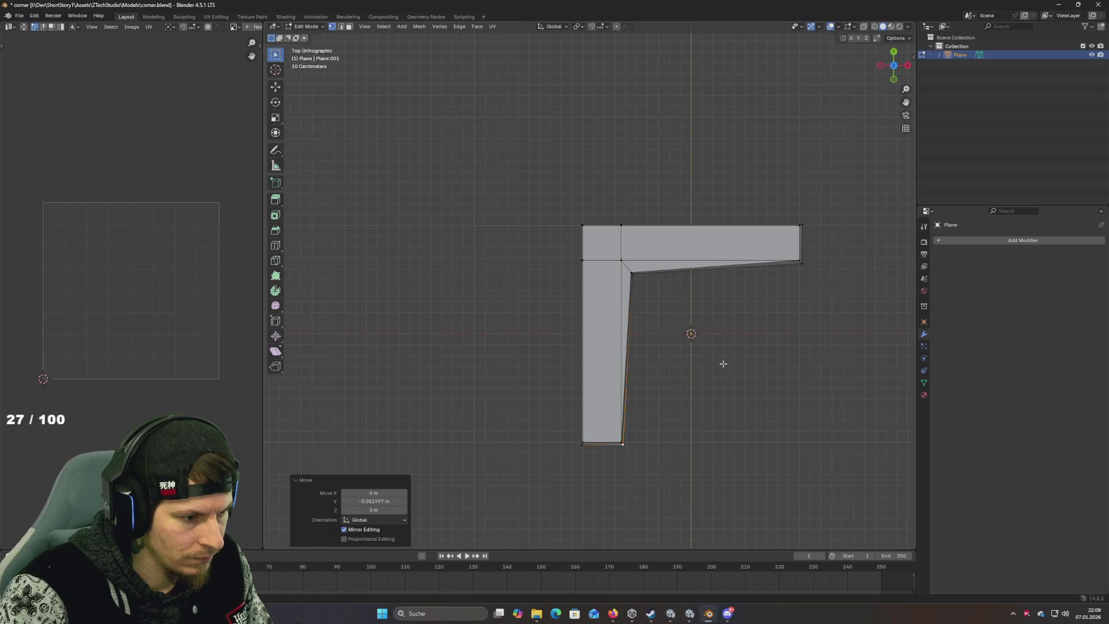
left_click_drag(723, 363, 635, 358)
mouse_move(568, 355)
left_mouse_down()
mouse_move(594, 336)
mouse_move(613, 291)
left_mouse_up()
left_click_drag(693, 350, 638, 360)
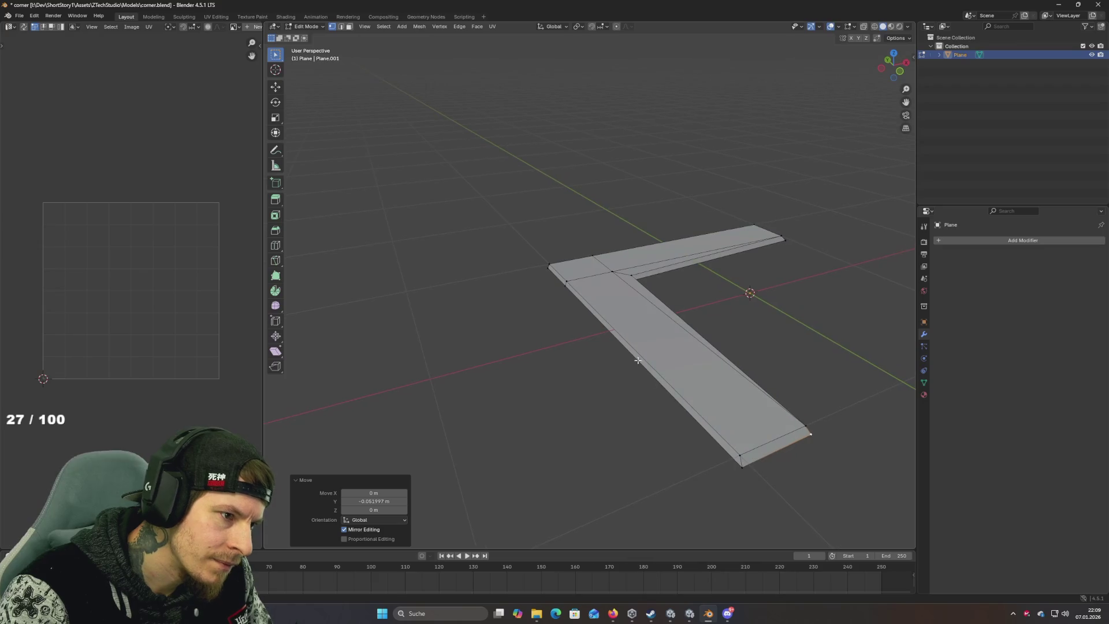
mouse_move(703, 343)
left_mouse_down()
mouse_move(622, 327)
mouse_move(619, 344)
mouse_move(614, 324)
mouse_move(615, 340)
mouse_move(586, 349)
left_mouse_up()
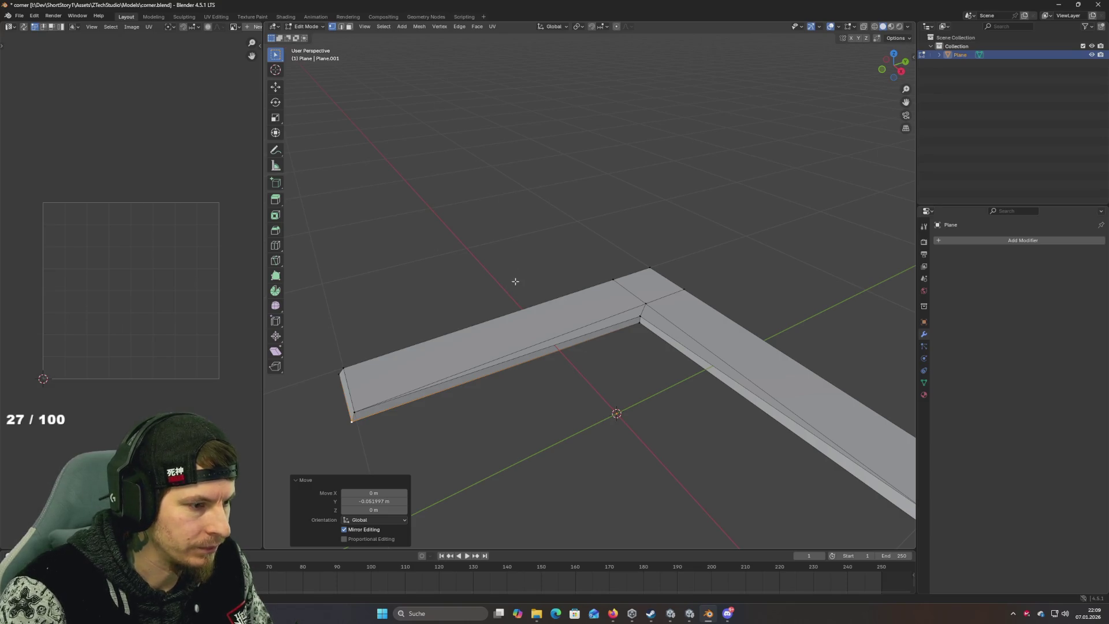
Step: Triangulate the left arm's inner side face and then its end face
left_click(612, 344)
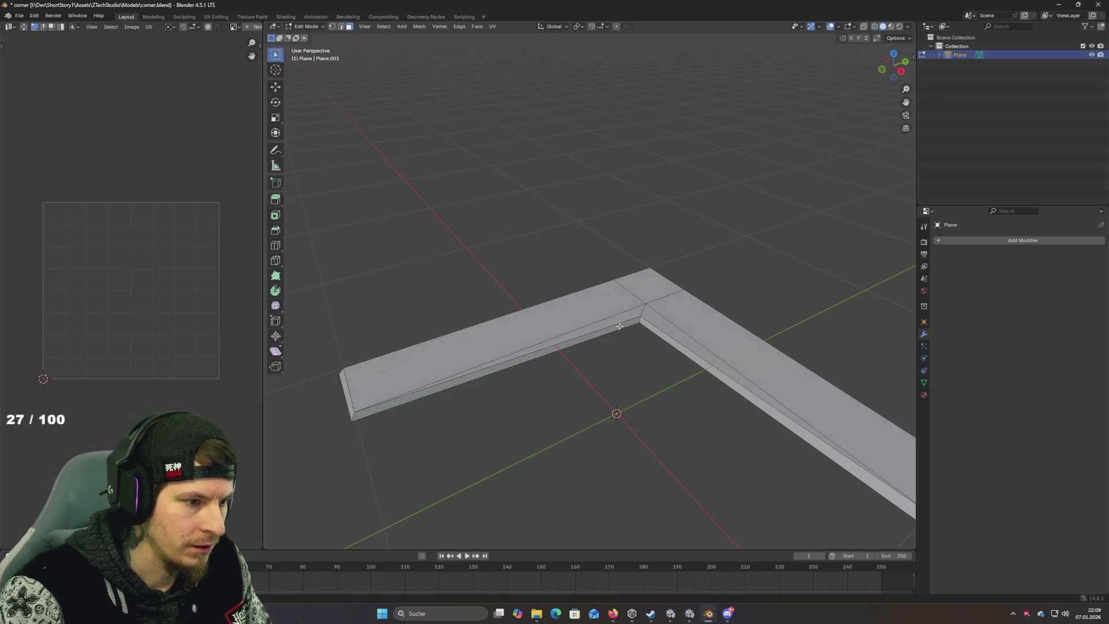
left_click(619, 327)
key("ctrl+t")
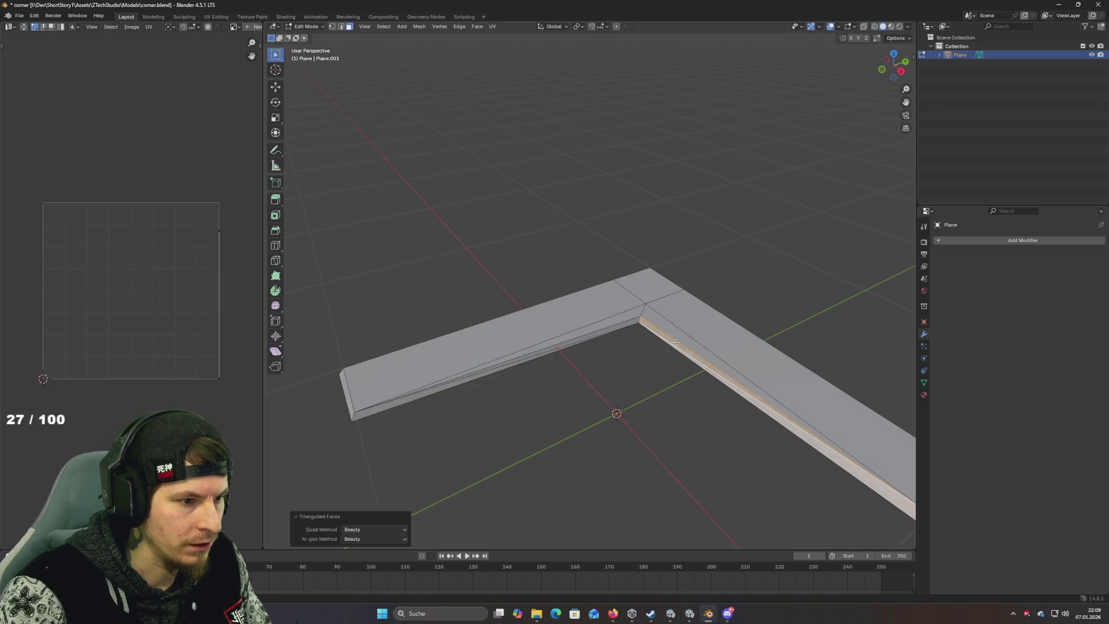
left_click(678, 349)
left_click(650, 324)
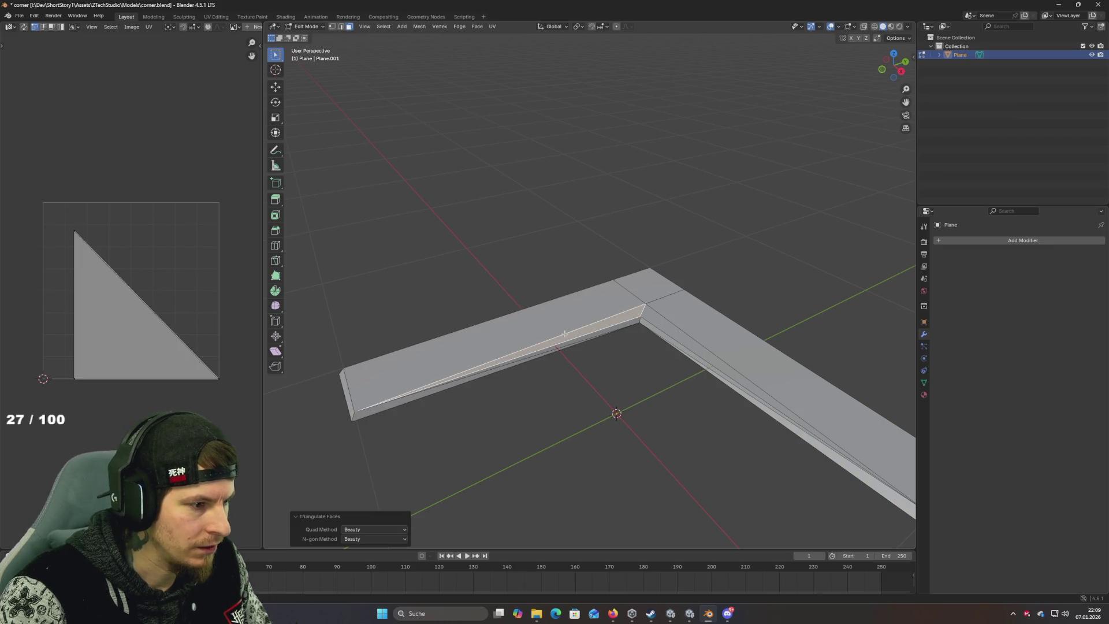
left_click(614, 316)
key("ctrl+t")
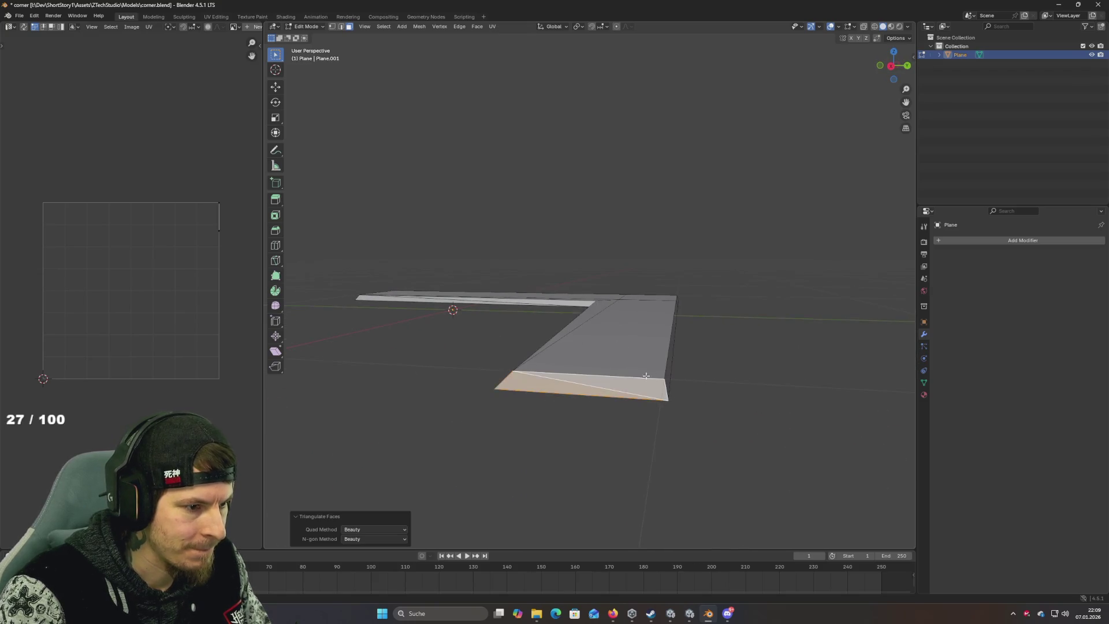
left_click_drag(646, 376, 635, 354)
left_click_drag(543, 341, 583, 351)
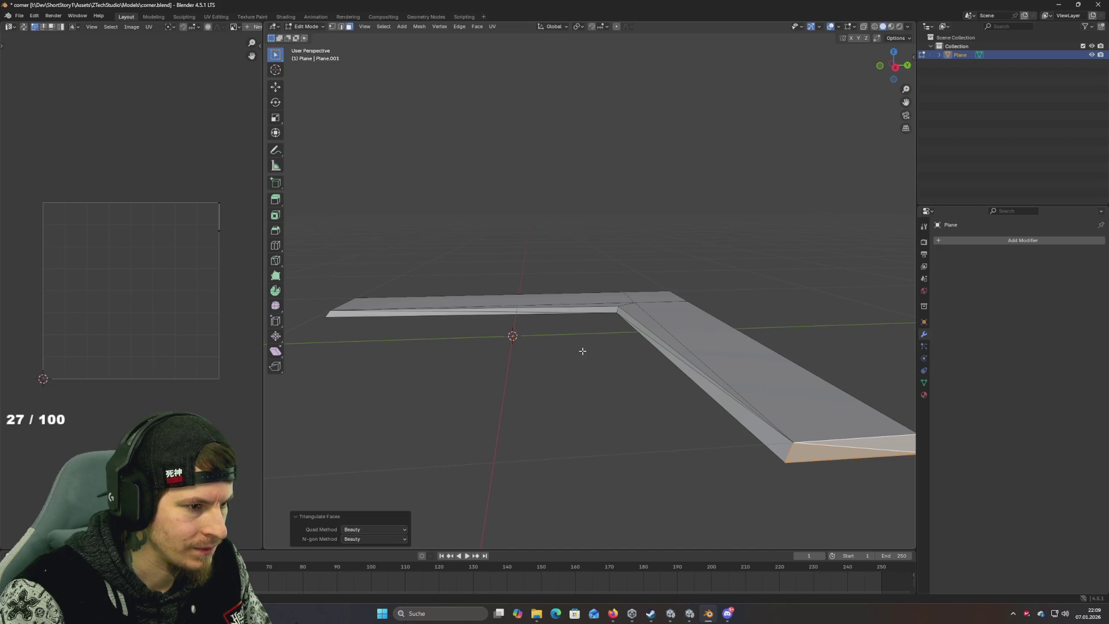
left_click_drag(580, 350, 569, 335)
Step: Apply Shade Smooth to the whole trim in Object Mode
key("a")
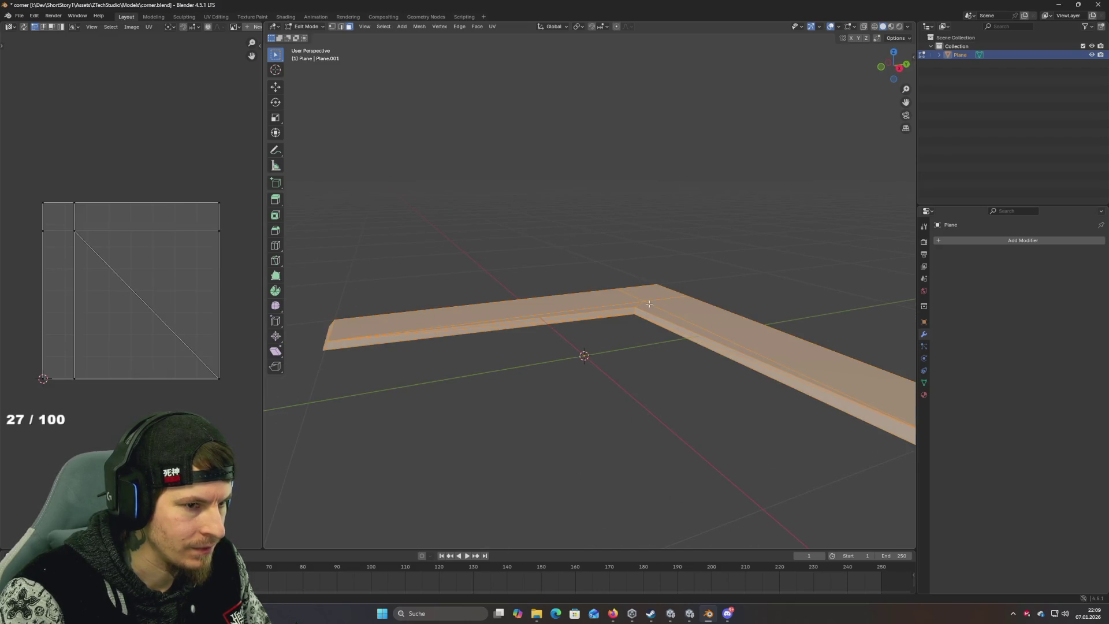
key("F3")
type("add")
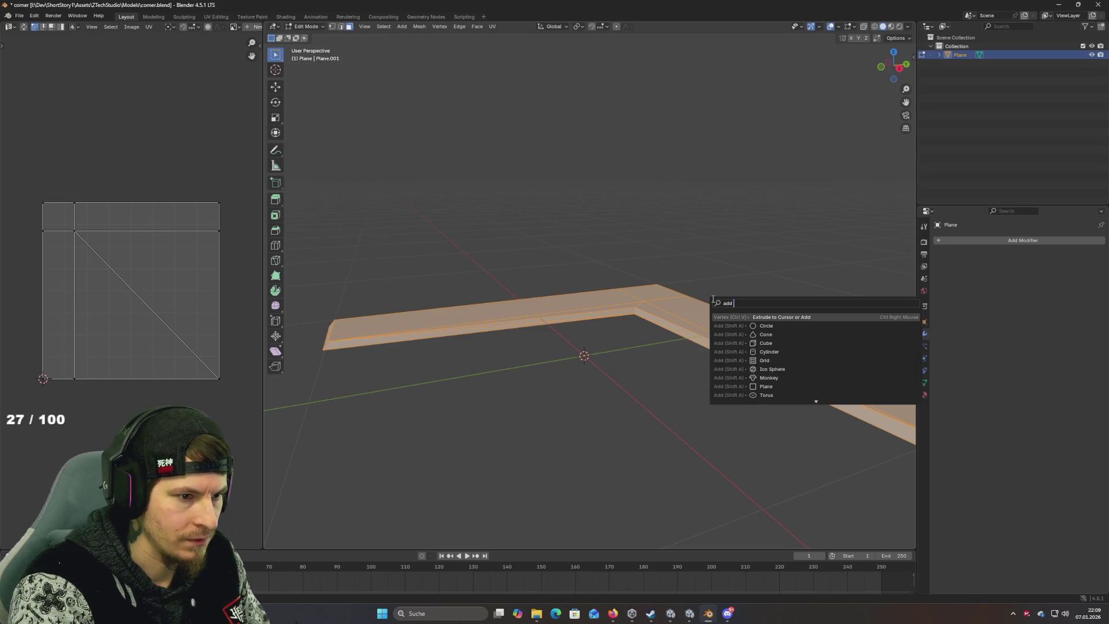
key("Escape")
key("Tab")
key("F3")
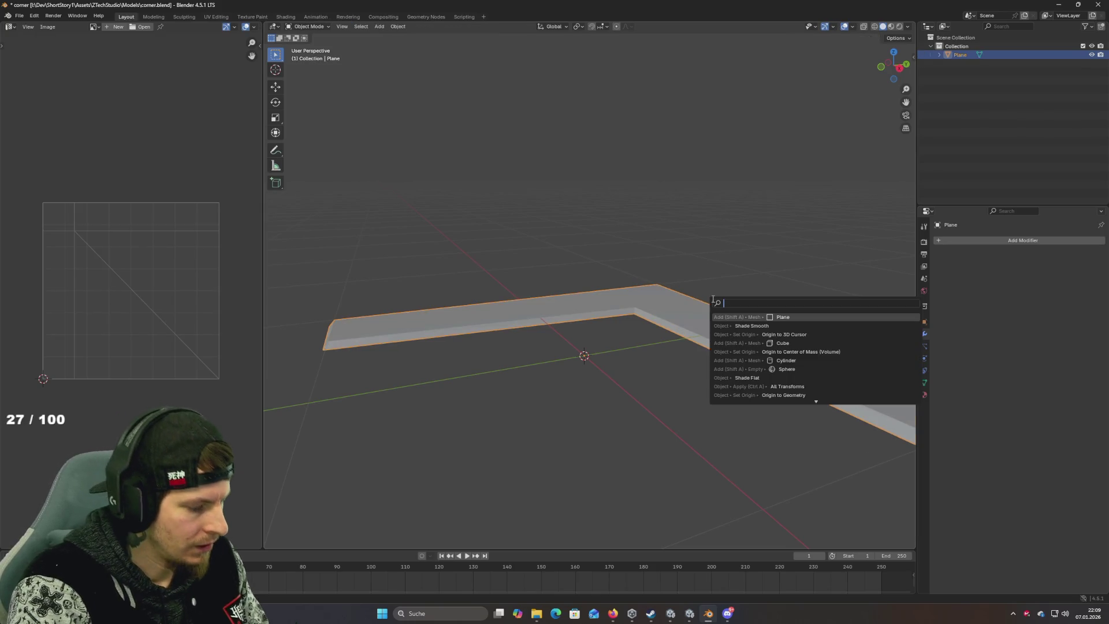
type("shade")
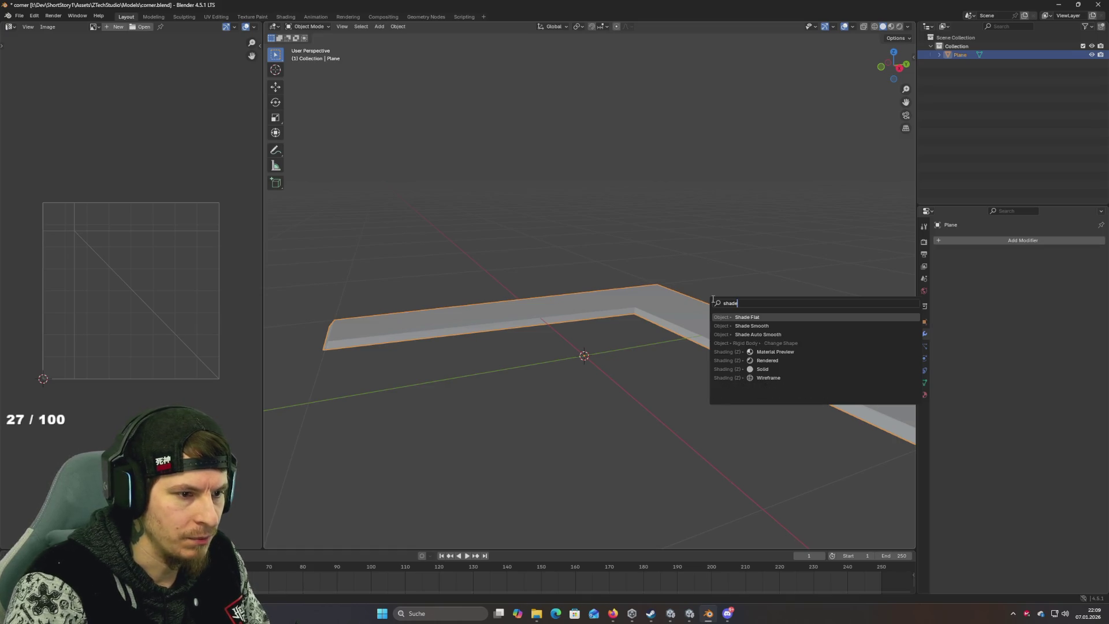
key("Down")
key("Return")
mouse_move(684, 293)
left_mouse_down()
mouse_move(664, 293)
mouse_move(715, 315)
mouse_move(699, 329)
mouse_move(656, 322)
left_mouse_up()
Step: Add a Smooth by Angle modifier and set its angle to 75°
left_click(997, 239)
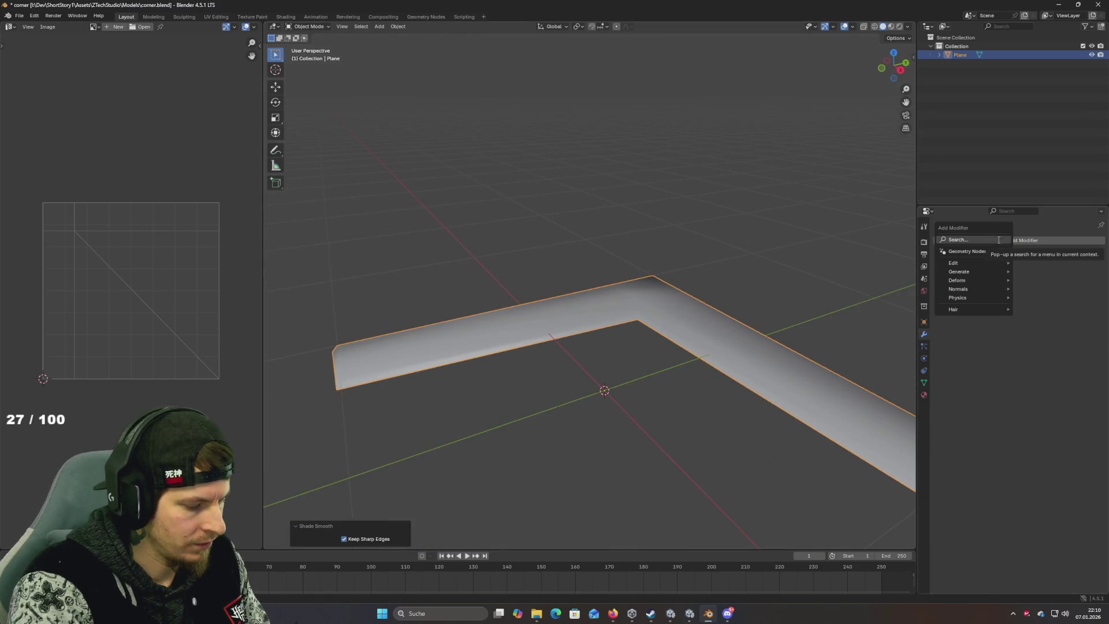
type("angle")
key("Return")
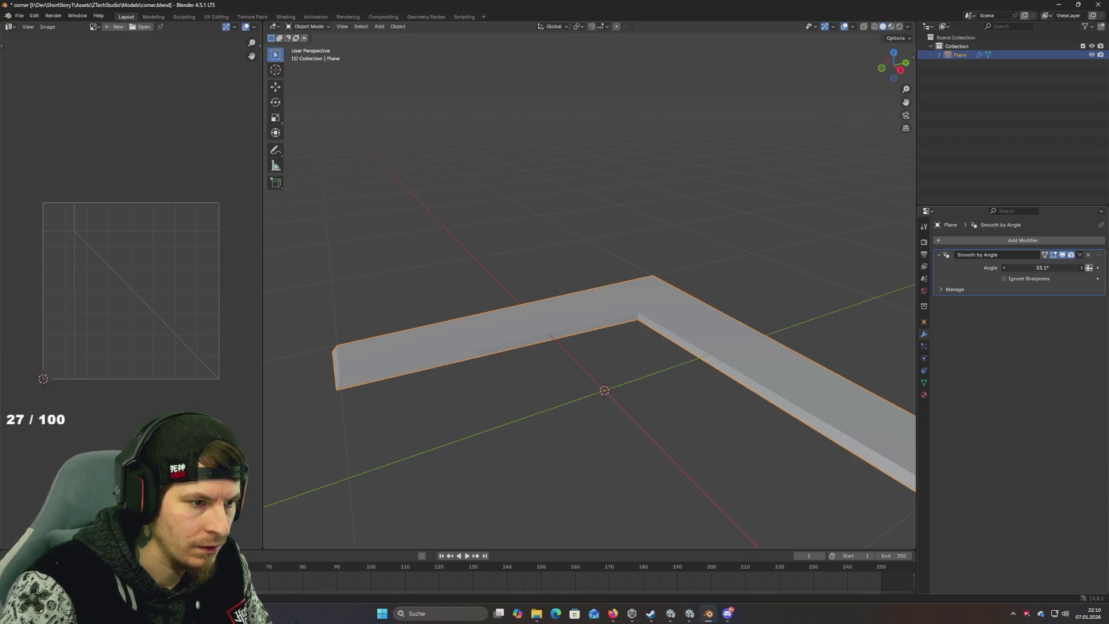
mouse_move(1043, 268)
left_mouse_down()
mouse_move(1077, 267)
mouse_move(1036, 267)
mouse_move(1062, 267)
left_mouse_up()
left_click(1063, 268)
type("75")
key("Return")
mouse_move(543, 310)
left_mouse_down()
mouse_move(606, 282)
mouse_move(607, 292)
mouse_move(549, 302)
mouse_move(537, 289)
mouse_move(566, 317)
left_mouse_up()
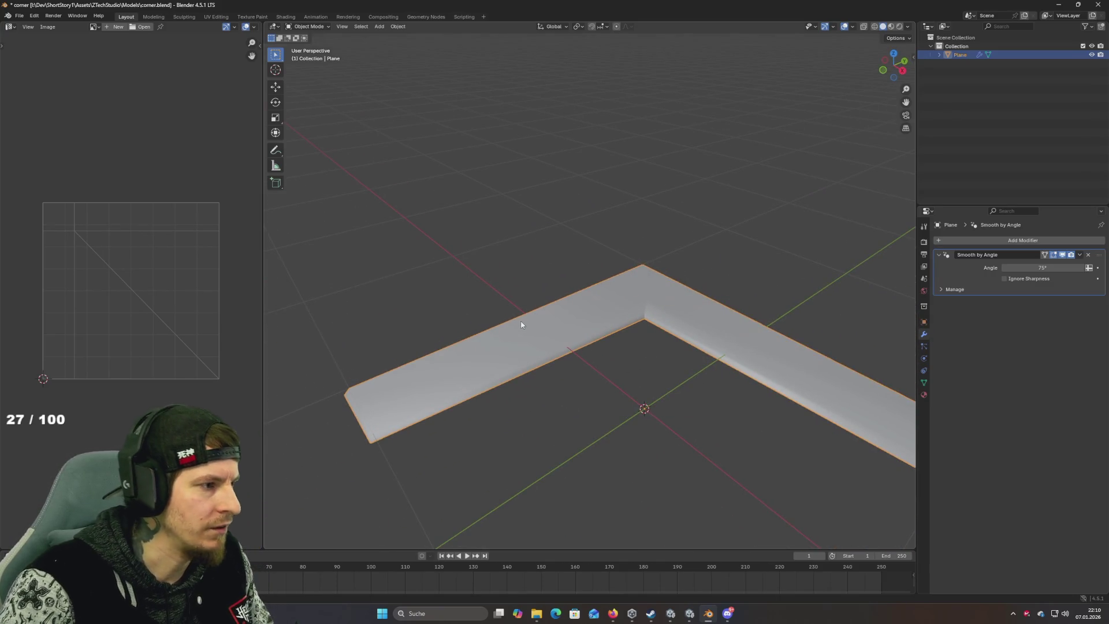
Step: Save, then try a standard unwrap and Smart UV Project on the corner strip's UVs
key("ctrl+s")
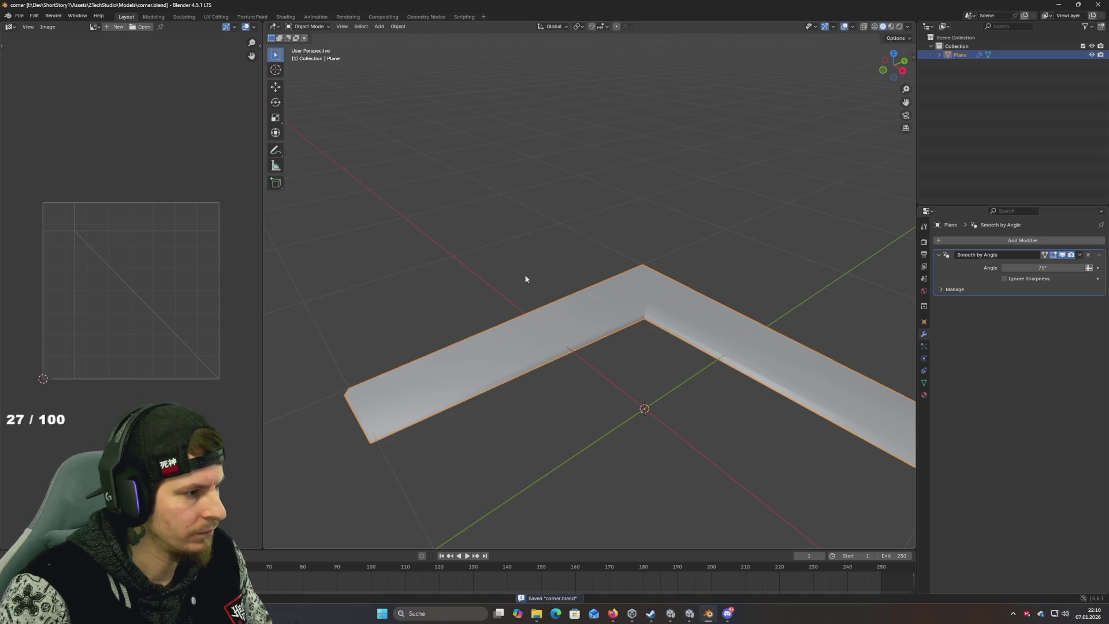
key("Tab")
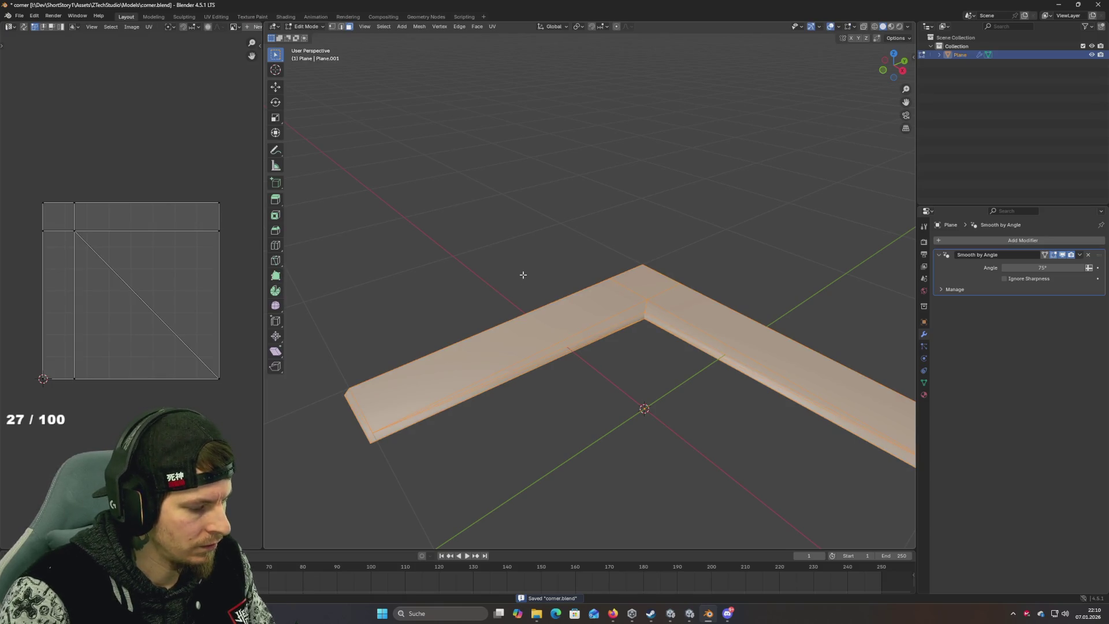
key("u")
left_click(523, 275)
key("ctrl+z")
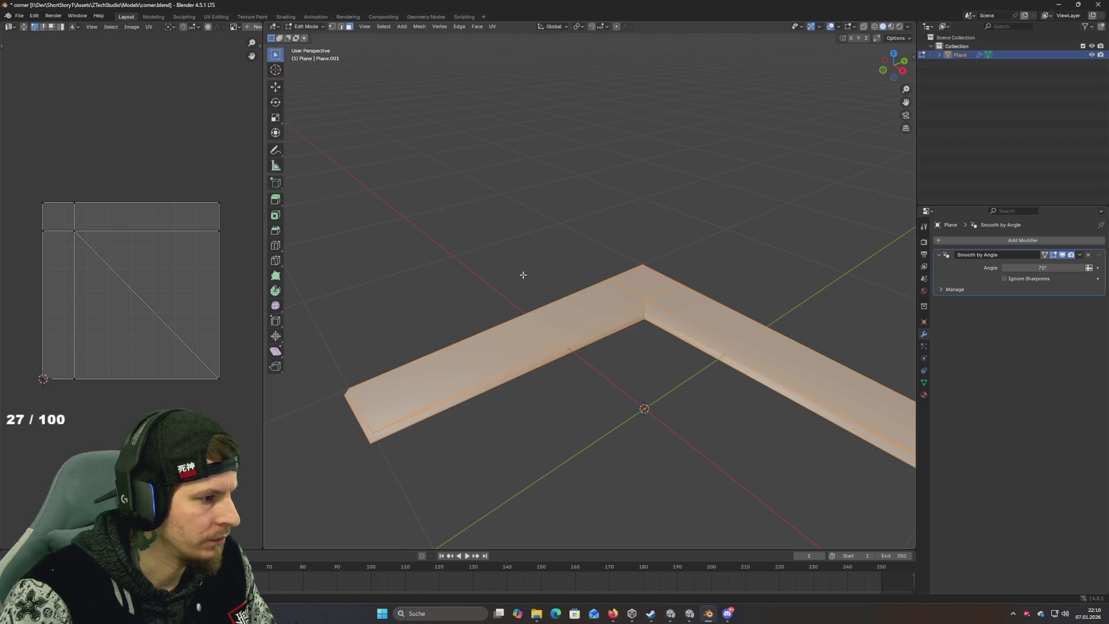
key("u")
key("s")
key("Return")
key("u")
left_click(524, 276)
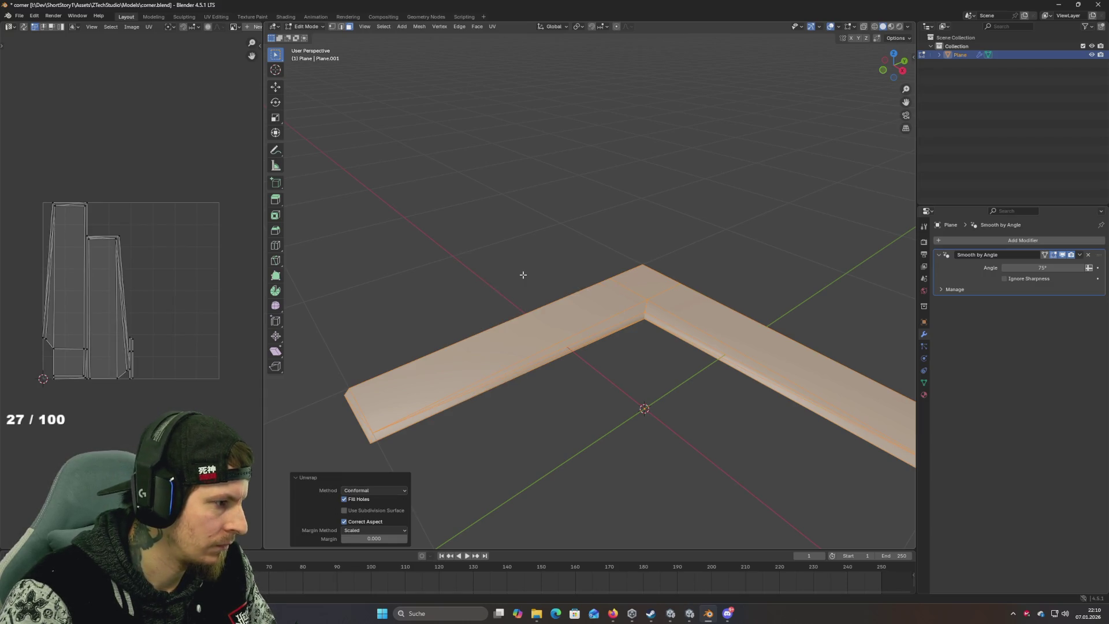
Step: Re-unwrap the corner strip with the Angle Based method and save corner.blend
scroll(123, 312, "up", 5)
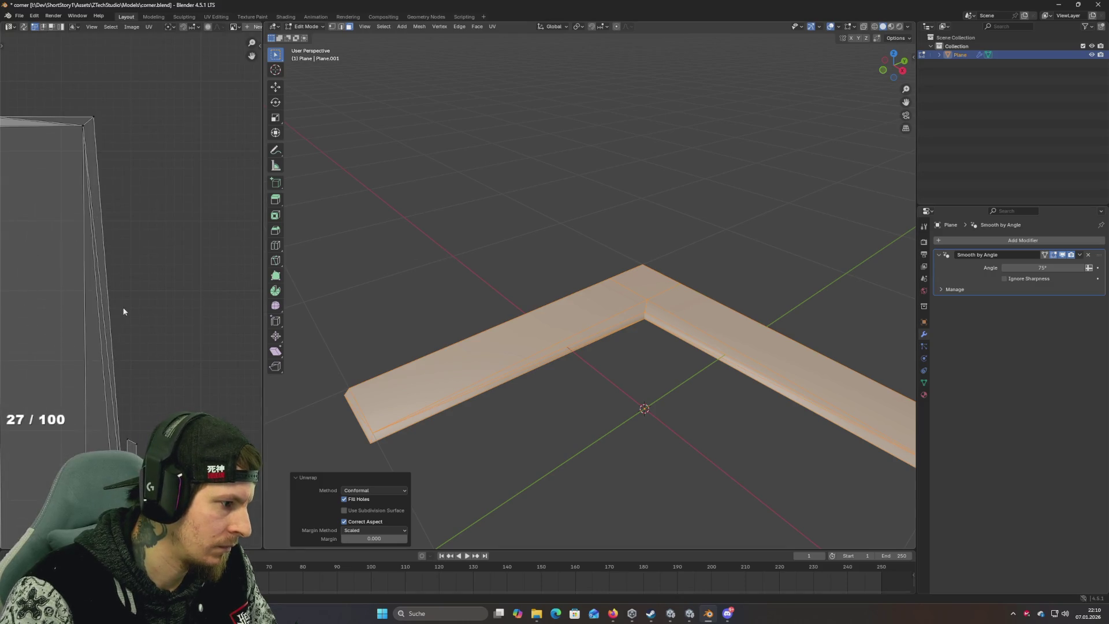
key("u")
left_click(123, 307)
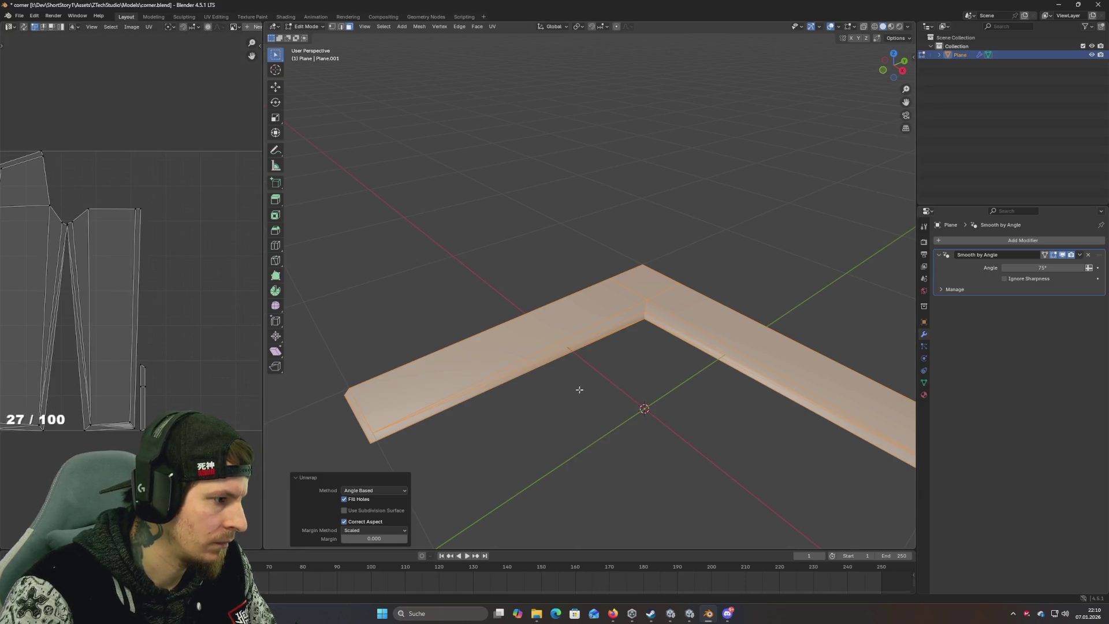
key("Home")
scroll(202, 312, "down", 1)
key("ctrl+s")
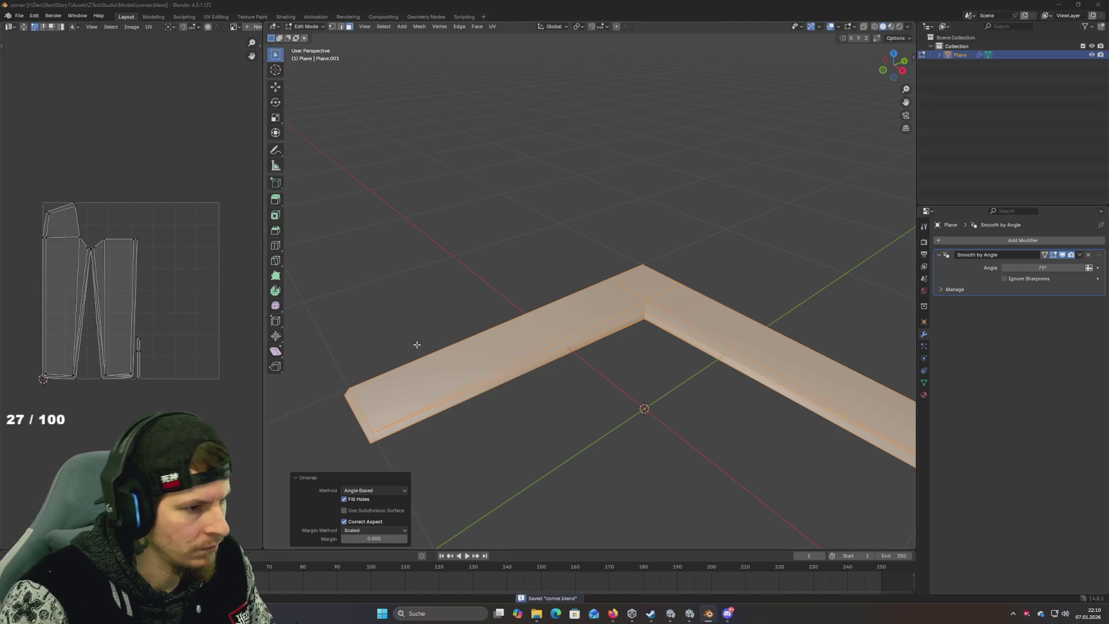
key("alt+Tab")
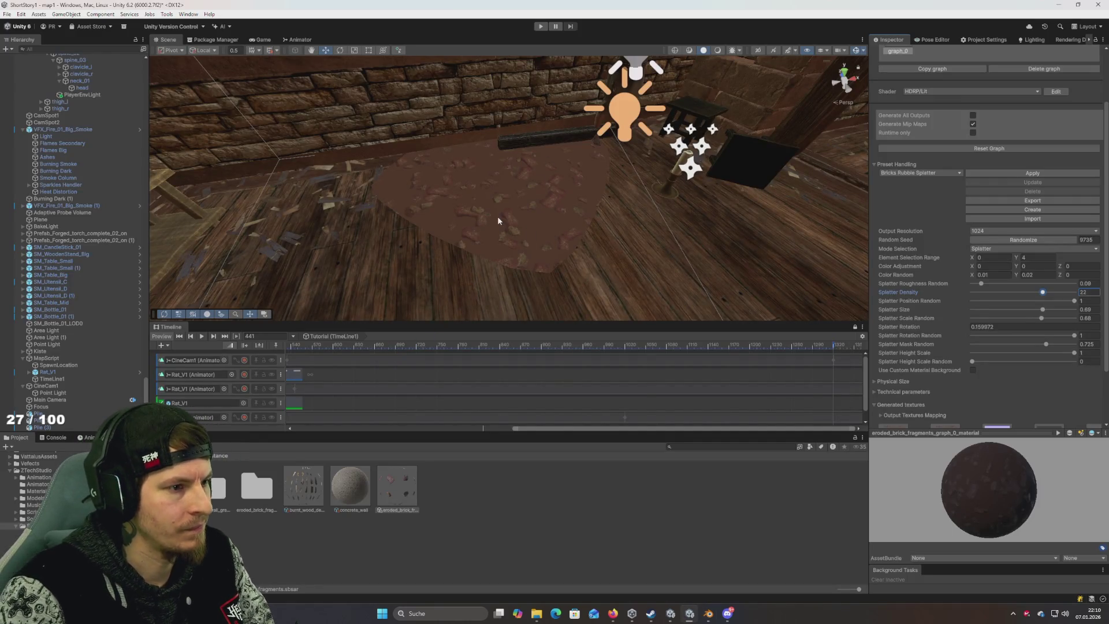
Step: Search the project for 'corner' and drag the corner model from Models into the scene
left_click(696, 446)
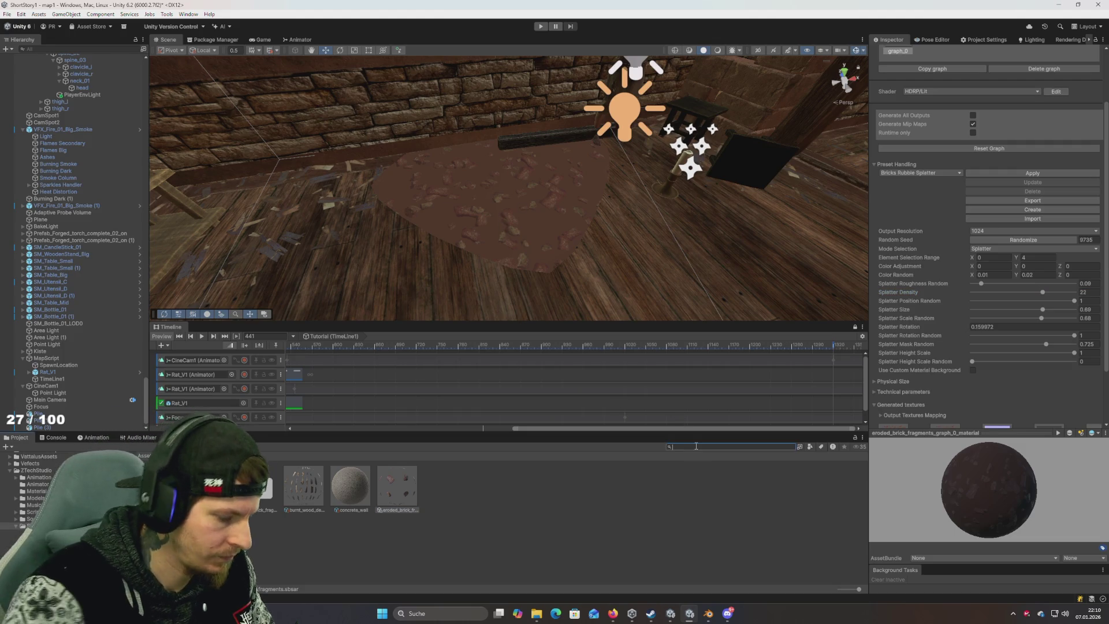
type("con")
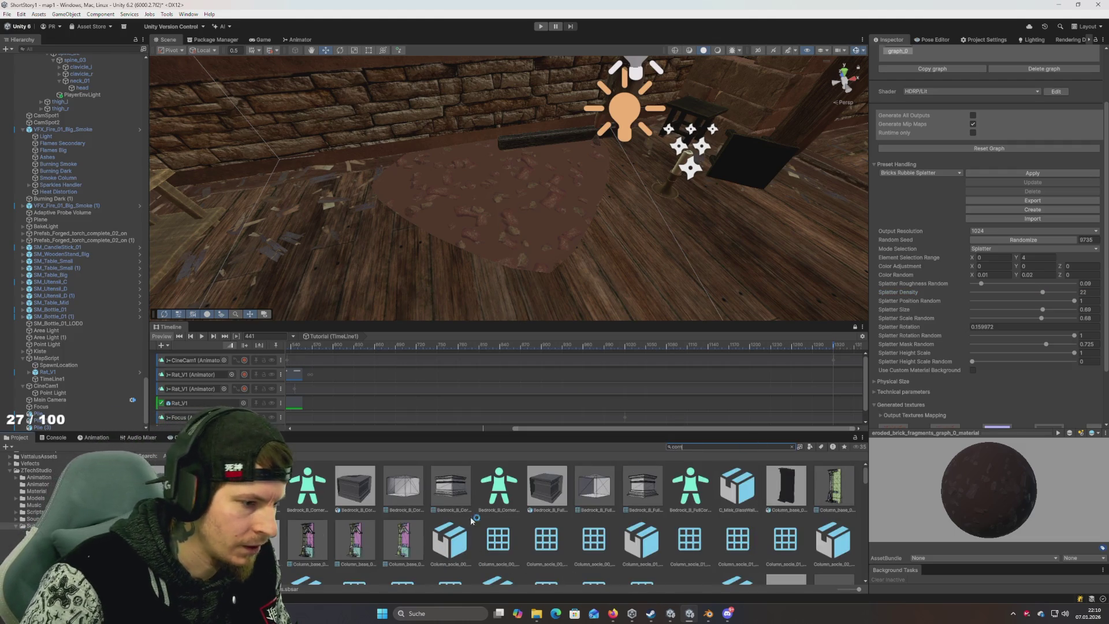
type("er")
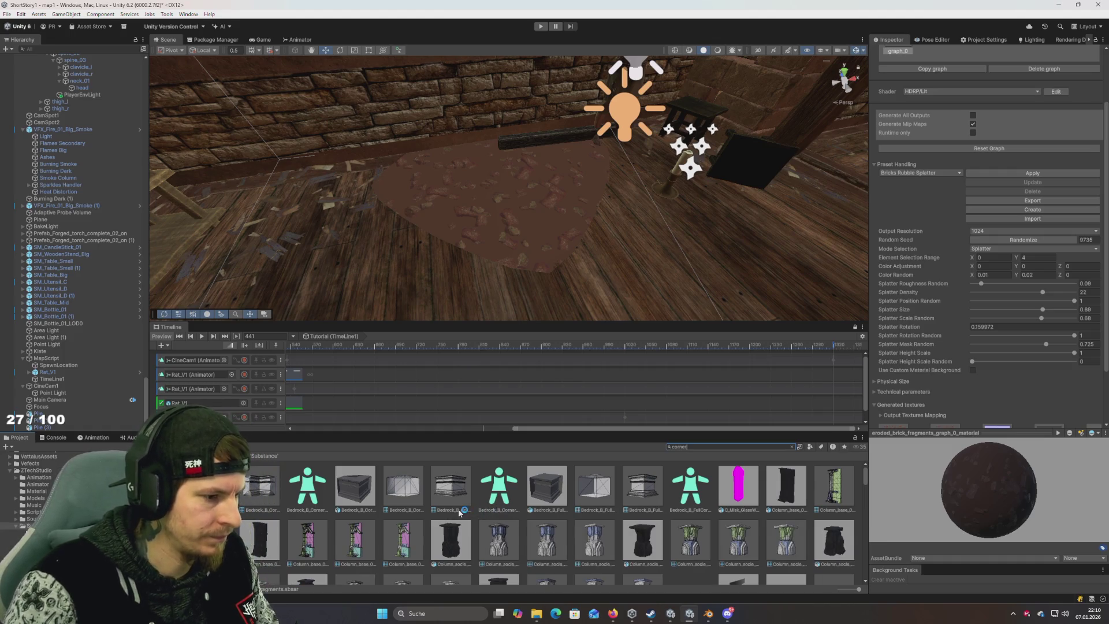
scroll(523, 522, "down", 5)
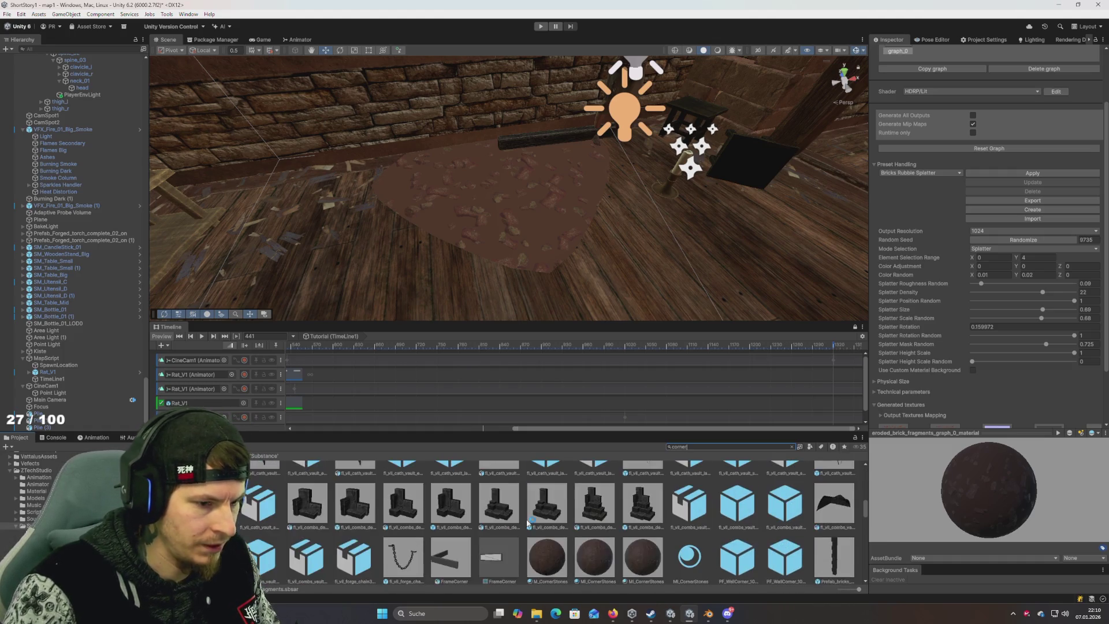
scroll(532, 522, "down", 5)
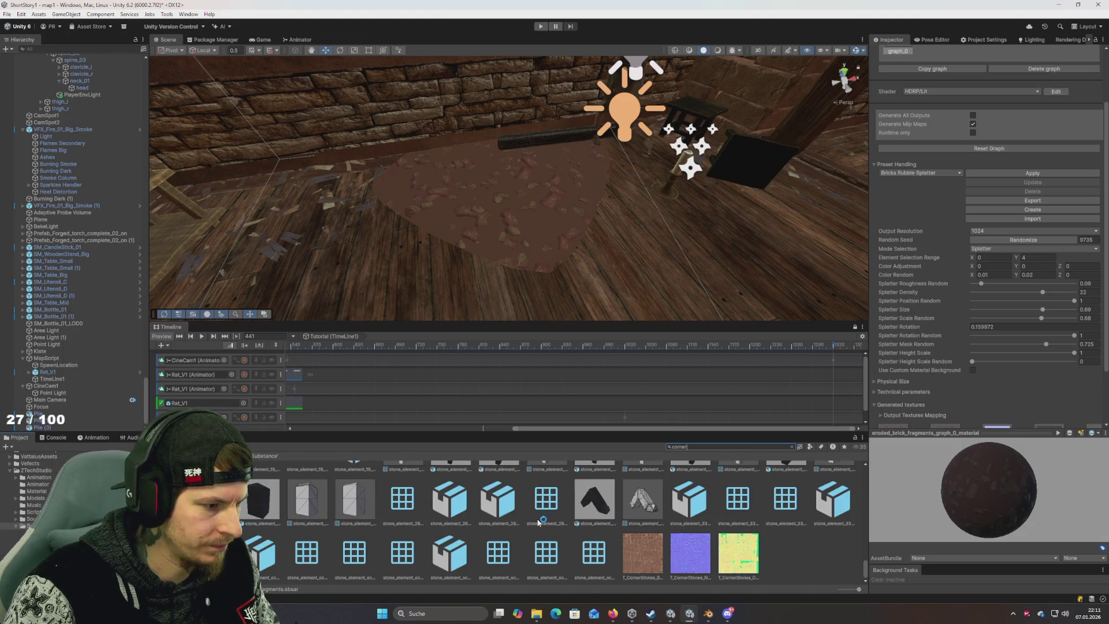
left_click(36, 498)
mouse_move(319, 484)
left_mouse_down()
mouse_move(495, 247)
mouse_move(606, 226)
left_mouse_up()
mouse_move(610, 266)
left_mouse_down()
mouse_move(555, 218)
mouse_move(622, 235)
mouse_move(567, 215)
mouse_move(478, 268)
left_mouse_up()
key("e")
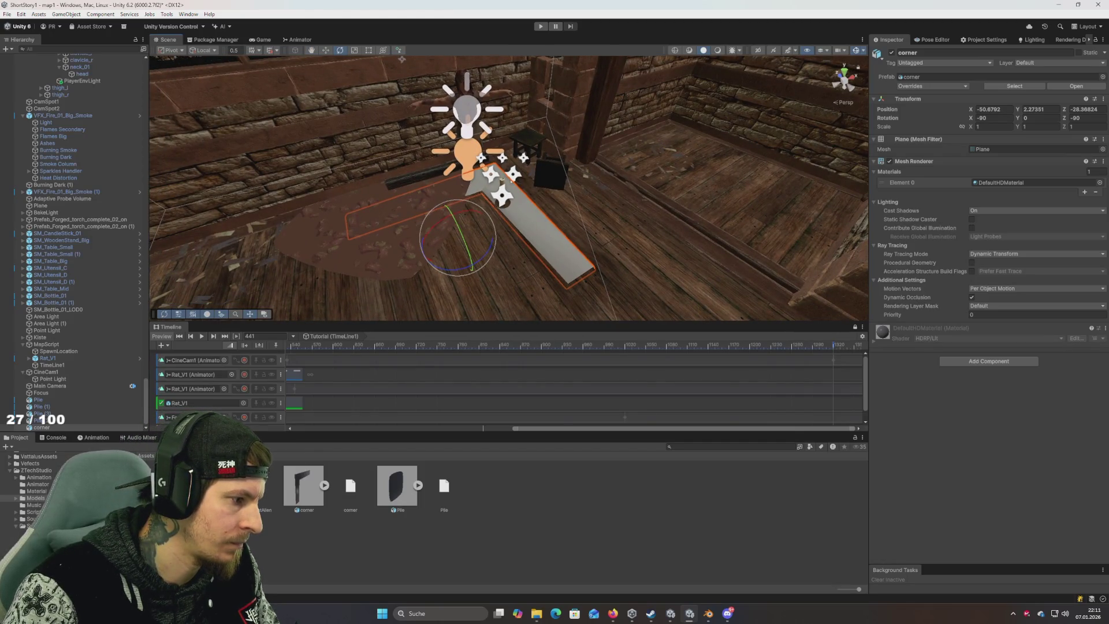
Step: Apply the eroded_brick_fragments_graph_0_material to the corner plane
left_click(23, 546)
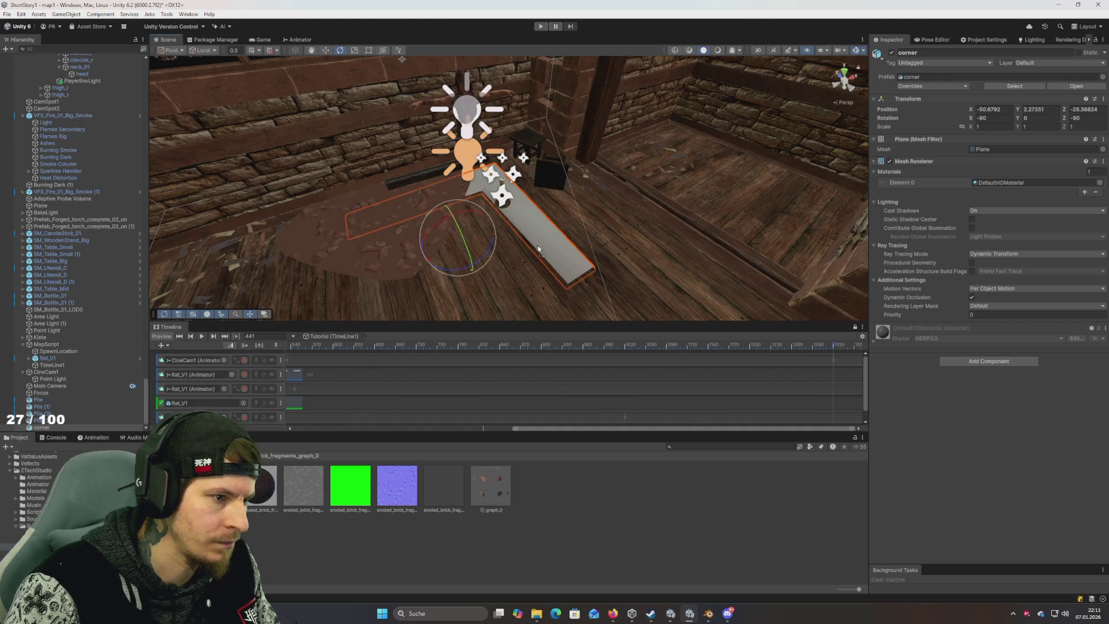
scroll(537, 271, "down", 5)
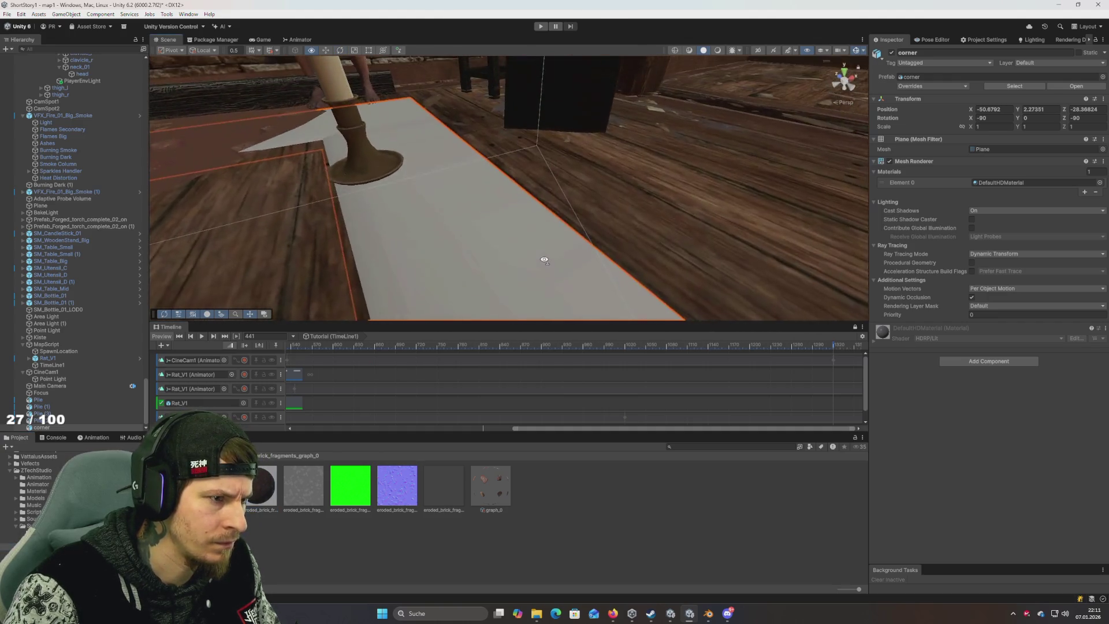
scroll(545, 259, "down", 3)
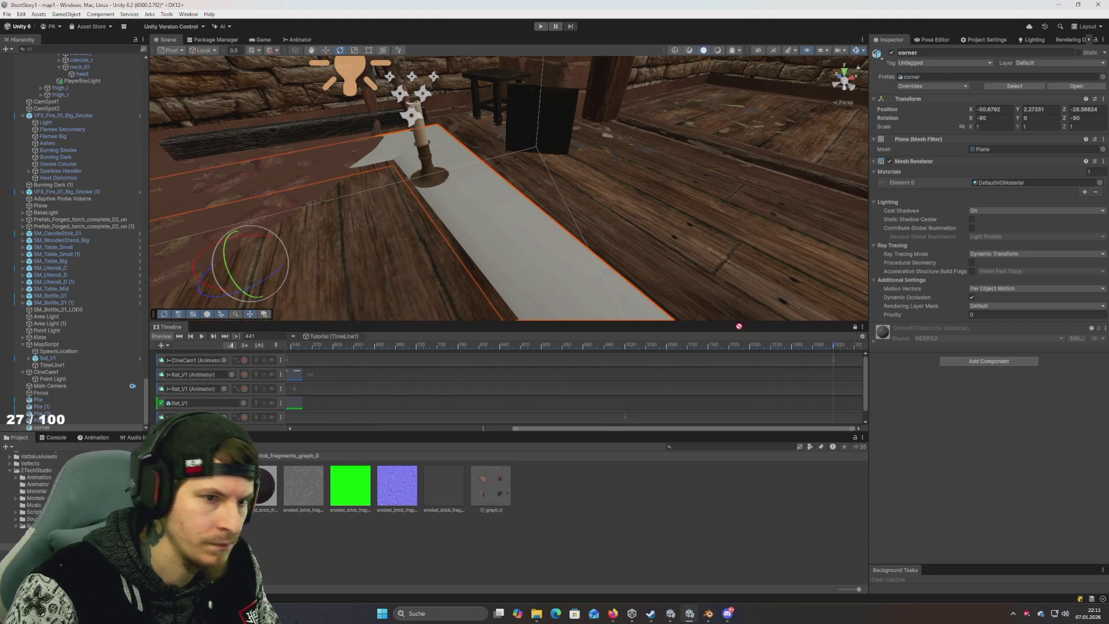
left_click_drag(260, 485, 1034, 182)
scroll(552, 276, "down", 4)
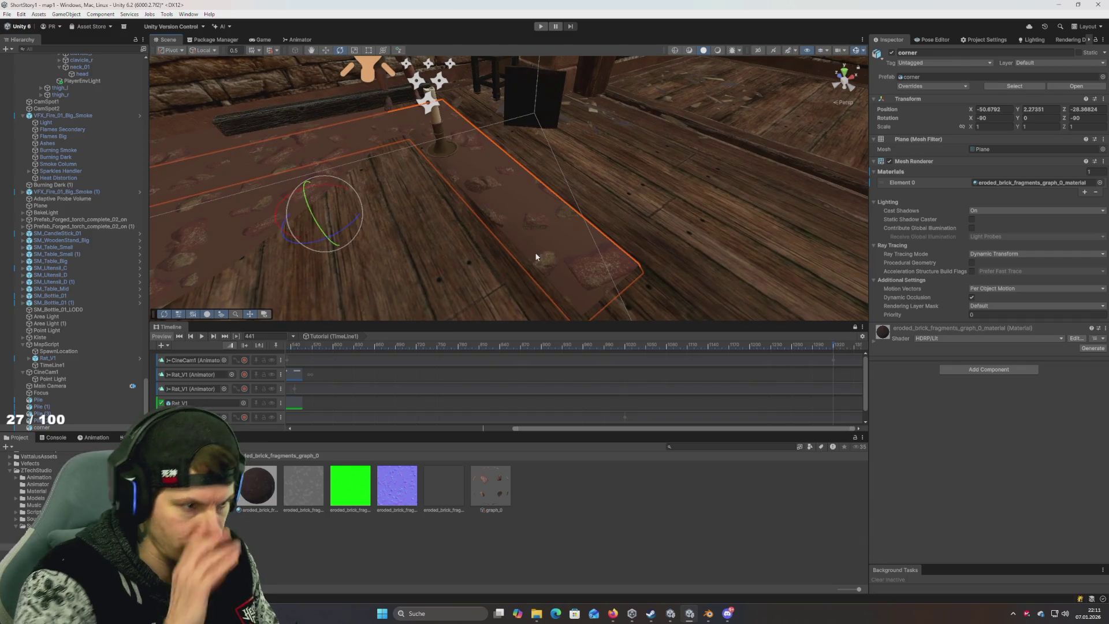
Step: Raise the corner plane slightly above the floor with the Move tool
mouse_move(522, 222)
left_mouse_down()
mouse_move(397, 230)
mouse_move(599, 213)
mouse_move(587, 202)
mouse_move(379, 217)
mouse_move(337, 203)
mouse_move(373, 168)
mouse_move(450, 138)
mouse_move(655, 123)
left_mouse_up()
left_click(477, 215)
left_click(557, 202)
key("w")
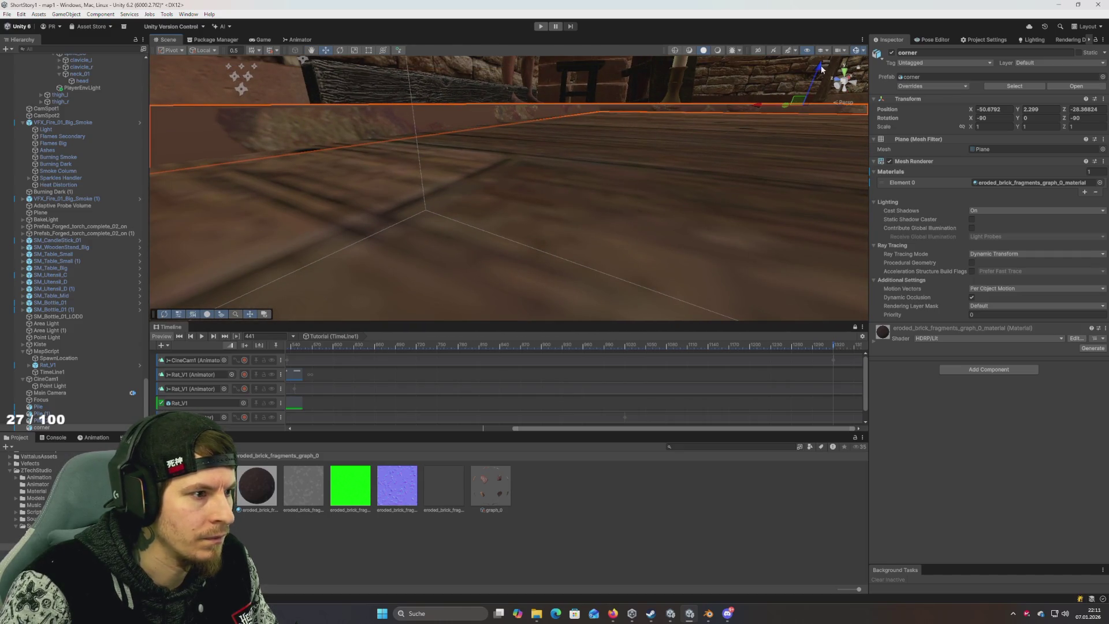
left_click_drag(823, 69, 822, 68)
left_click_drag(670, 121, 669, 221)
Step: Select the eroded brick fragments substance to show its import settings
scroll(670, 221, "down", 5)
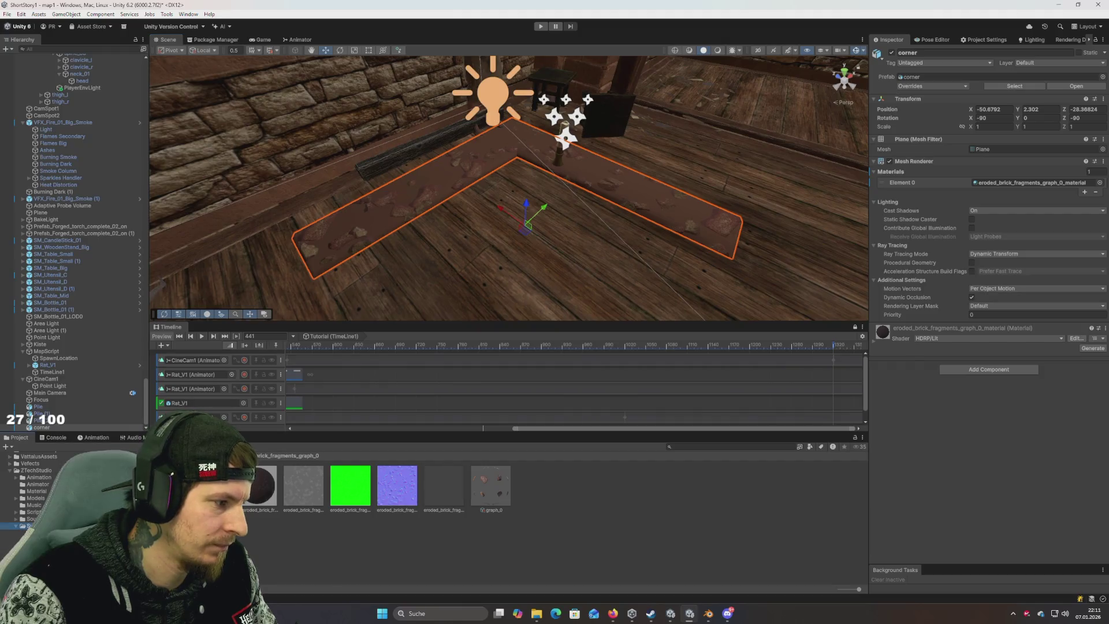
left_click(26, 525)
left_click(397, 488)
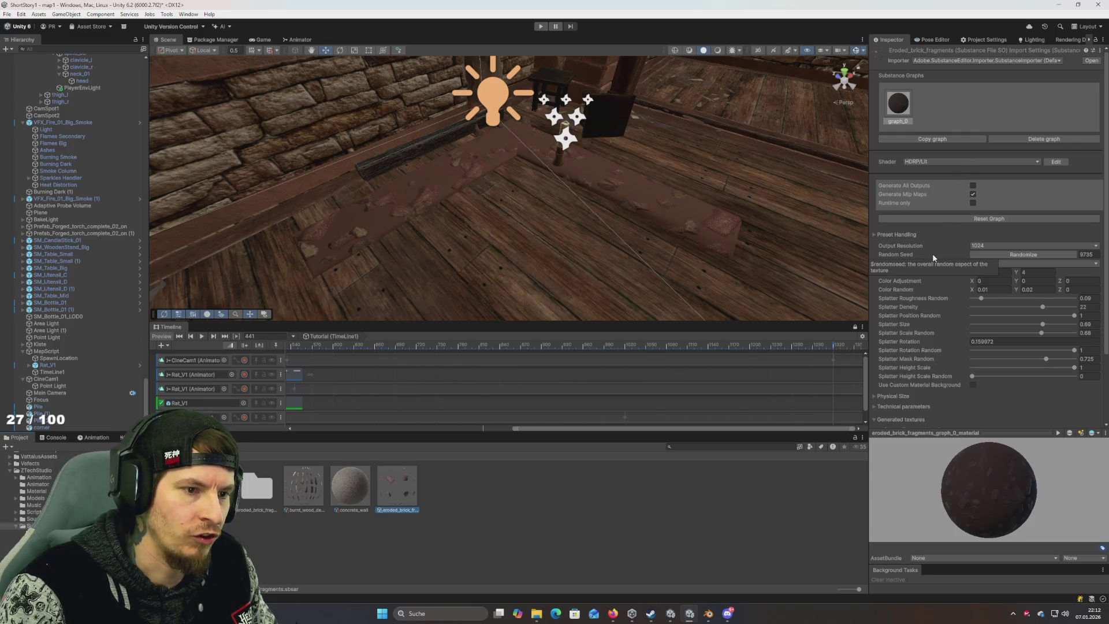
Step: Try basecolor as the diffuse alpha channel under Generated textures
scroll(935, 335, "down", 3)
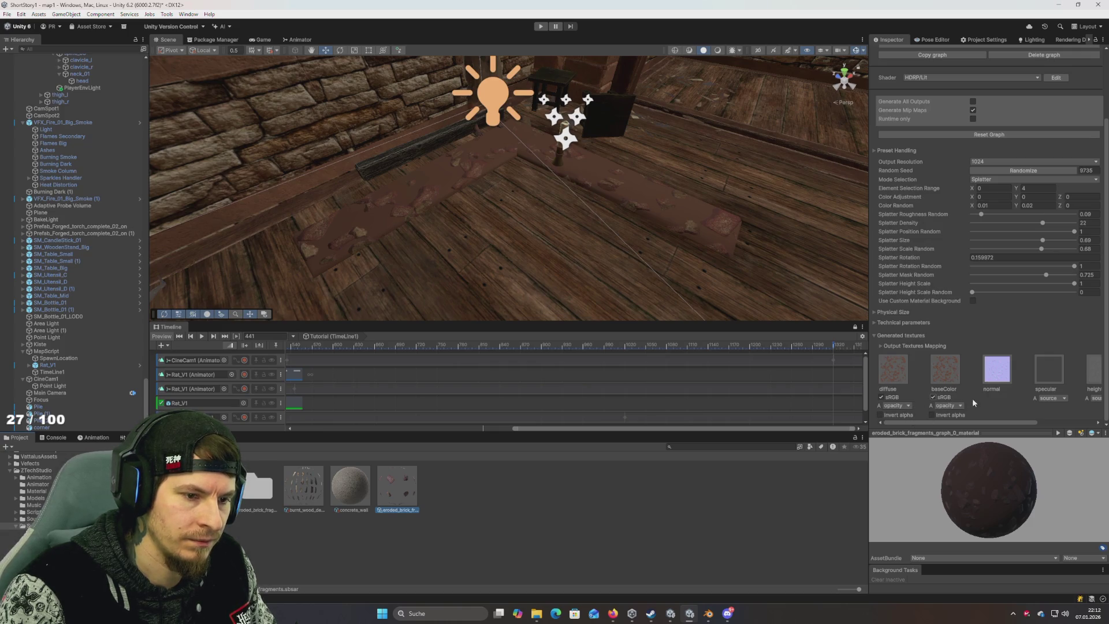
left_click(911, 407)
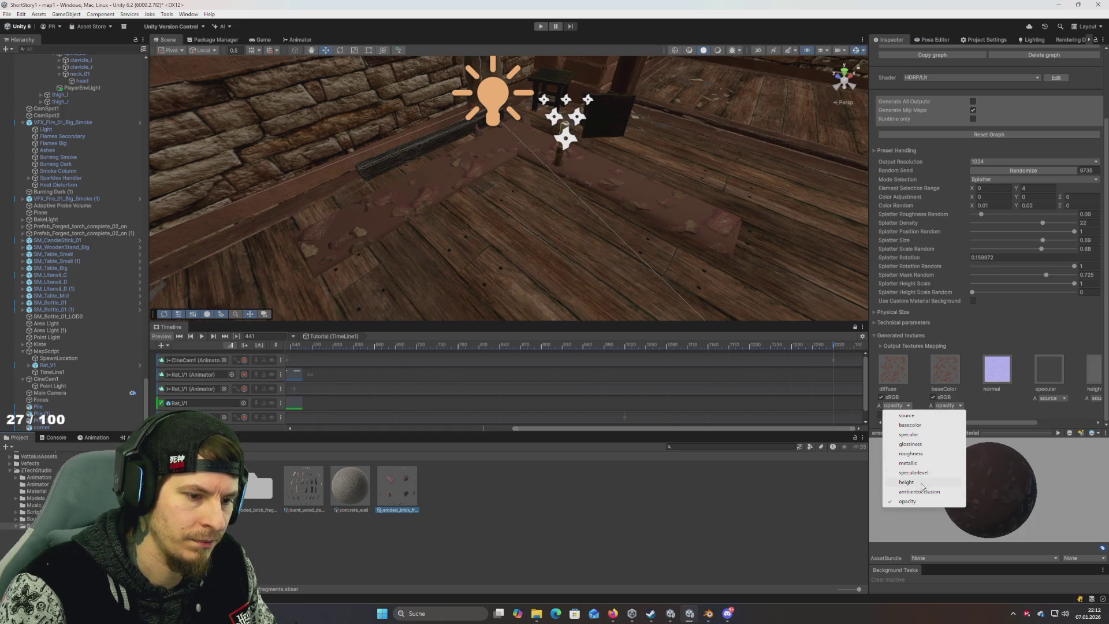
left_click(1011, 421)
mouse_move(976, 421)
left_mouse_down()
mouse_move(1000, 423)
mouse_move(976, 423)
left_mouse_up()
left_click(901, 406)
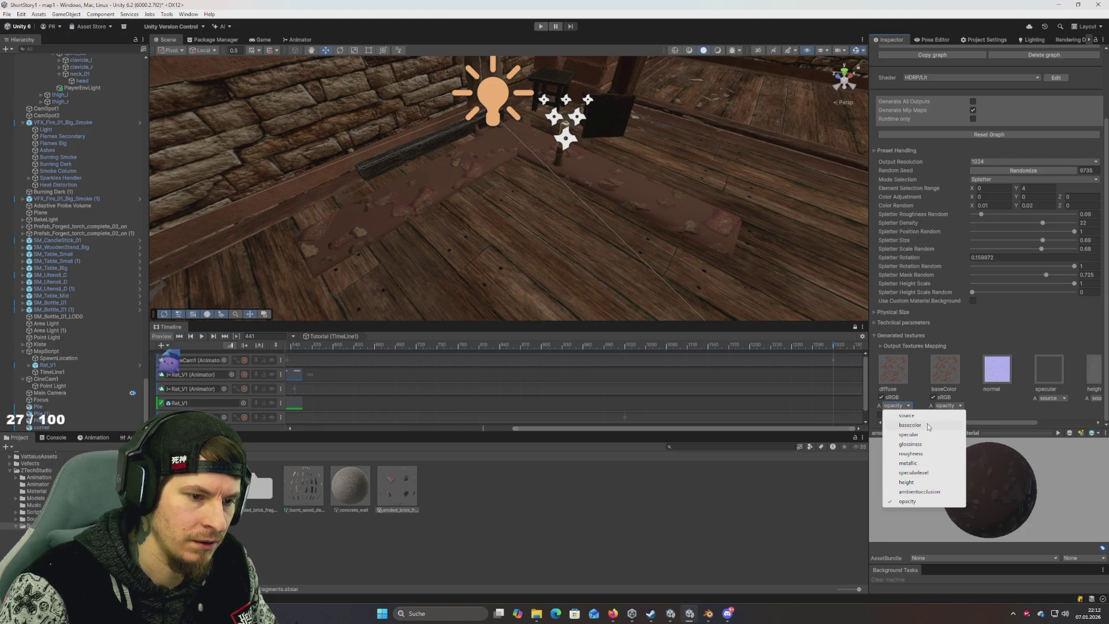
left_click(928, 425)
Step: Try source, set the diffuse alpha back to opacity, and open the eroded brick fragments material
left_click(901, 406)
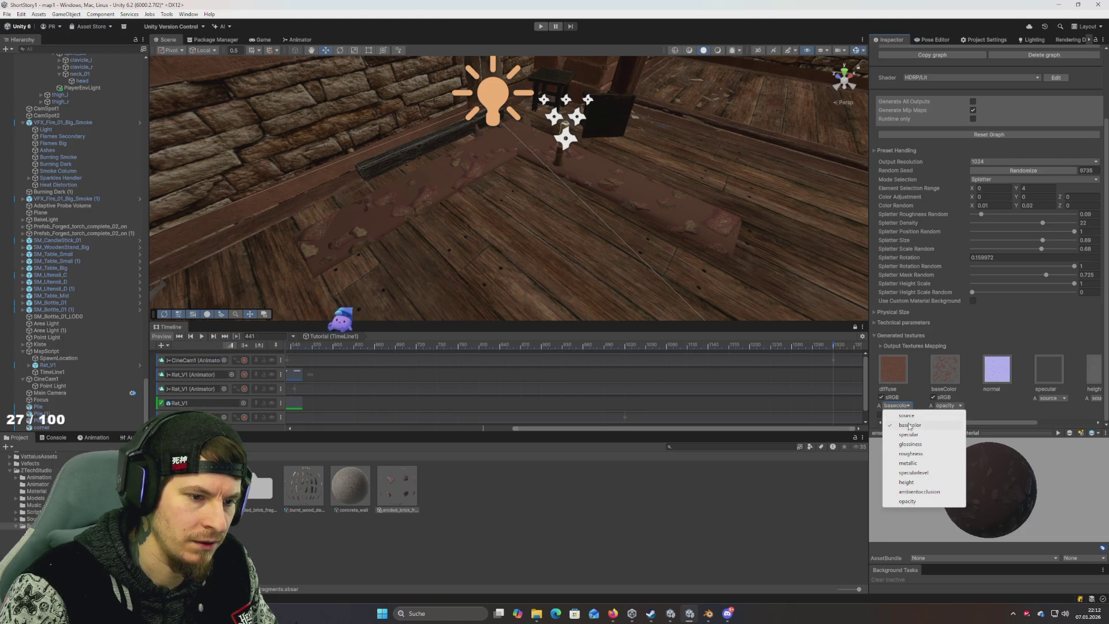
left_click(912, 502)
left_click(898, 406)
left_click(922, 416)
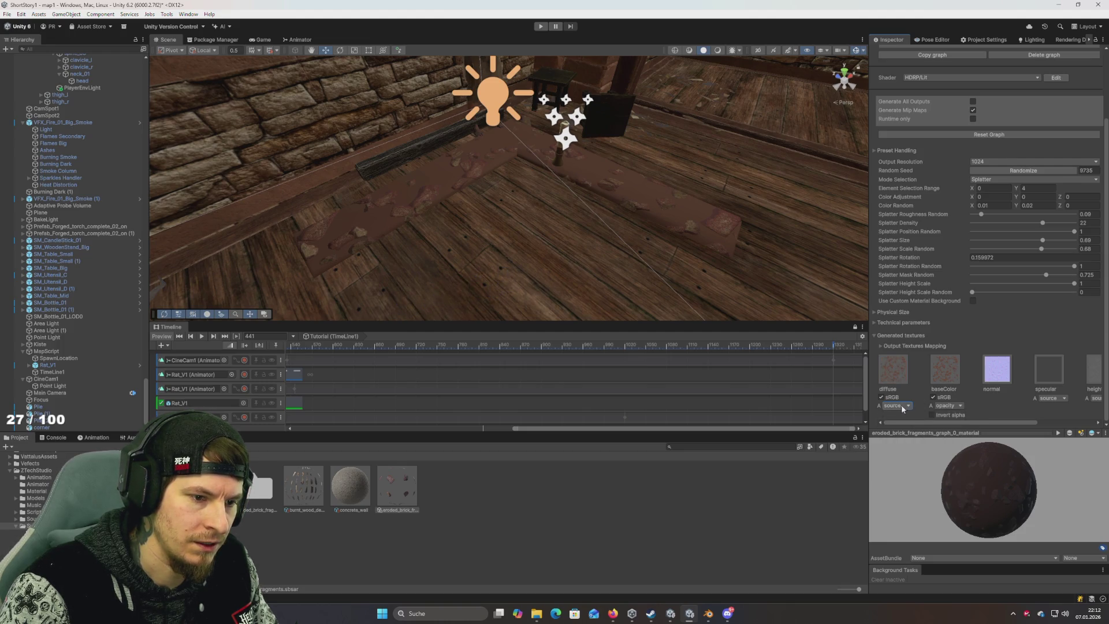
left_click(901, 407)
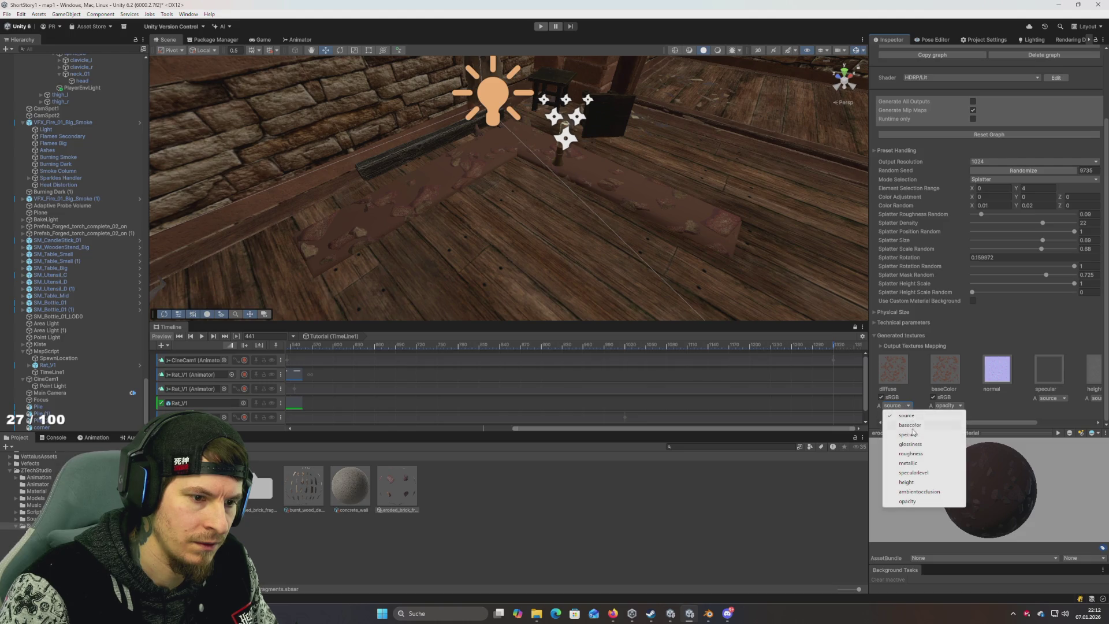
left_click(909, 501)
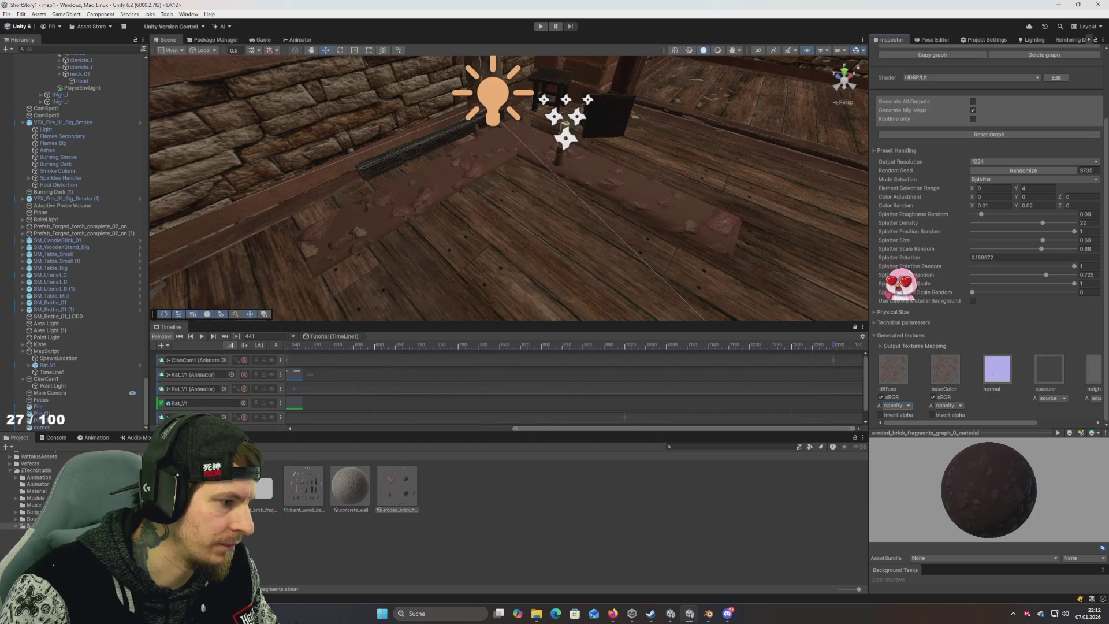
double_click(259, 492)
left_click(261, 492)
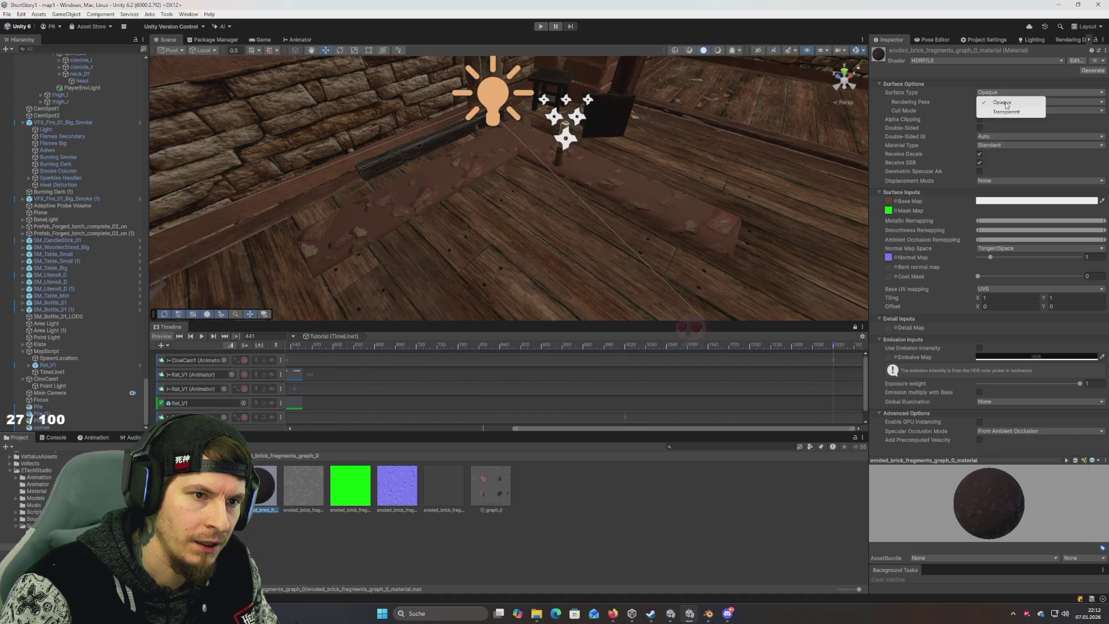
Step: Set the eroded brick material's Surface Type to Transparent, then slide the corner plane along the floor
left_click(1009, 112)
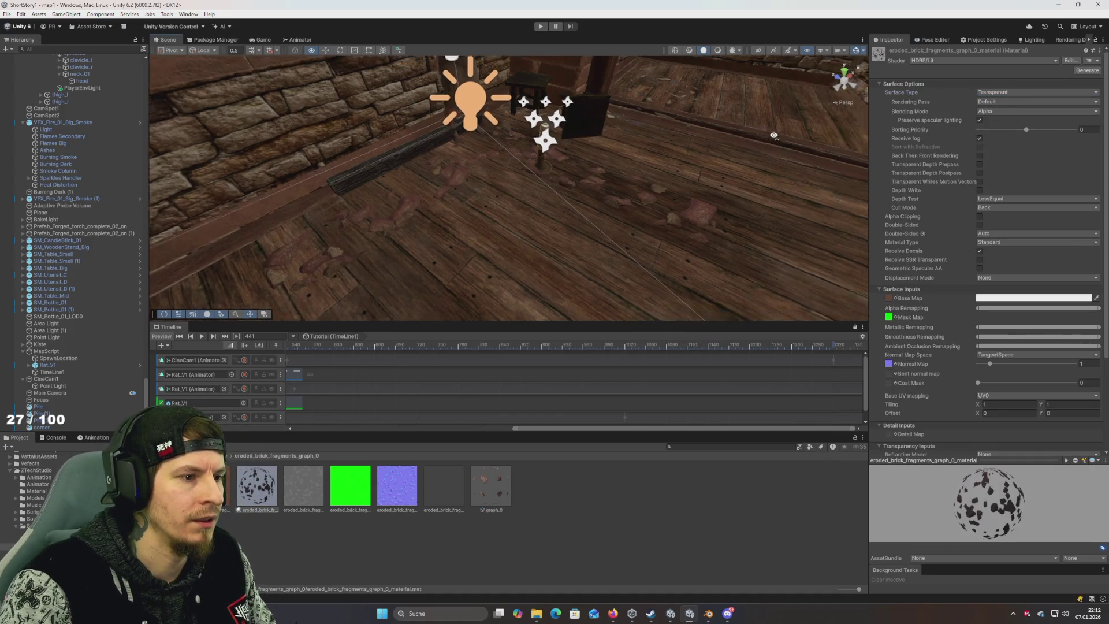
key("w")
key("s")
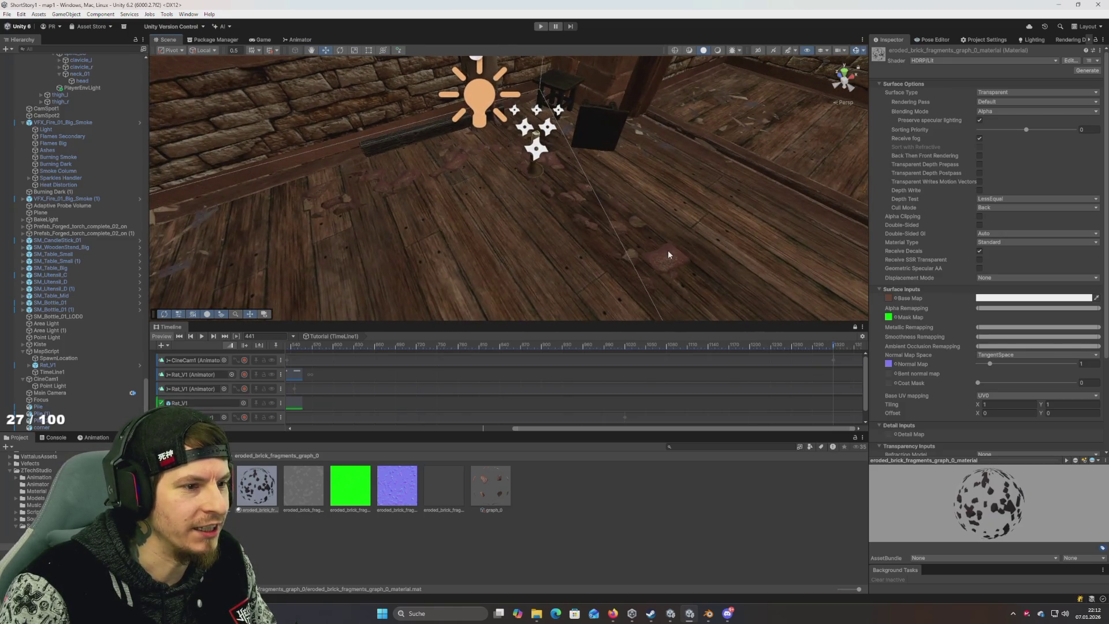
left_click(626, 246)
mouse_move(505, 207)
left_mouse_down()
mouse_move(600, 163)
mouse_move(573, 133)
mouse_move(546, 151)
left_mouse_up()
Step: Rotate the corner plane and move it into the room's corner
key("w")
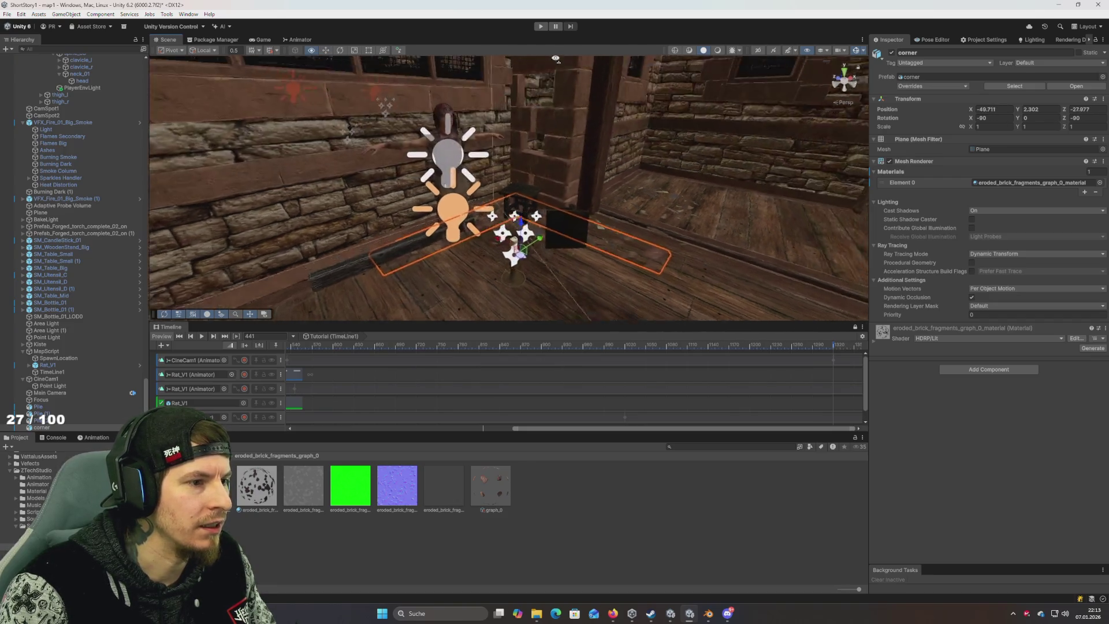
mouse_move(632, 143)
left_mouse_down()
mouse_move(617, 225)
mouse_move(601, 177)
mouse_move(501, 205)
mouse_move(531, 226)
mouse_move(566, 215)
mouse_move(445, 174)
mouse_move(288, 223)
mouse_move(349, 226)
mouse_move(300, 231)
mouse_move(300, 213)
mouse_move(543, 212)
mouse_move(719, 252)
left_mouse_up()
key("e")
key("w")
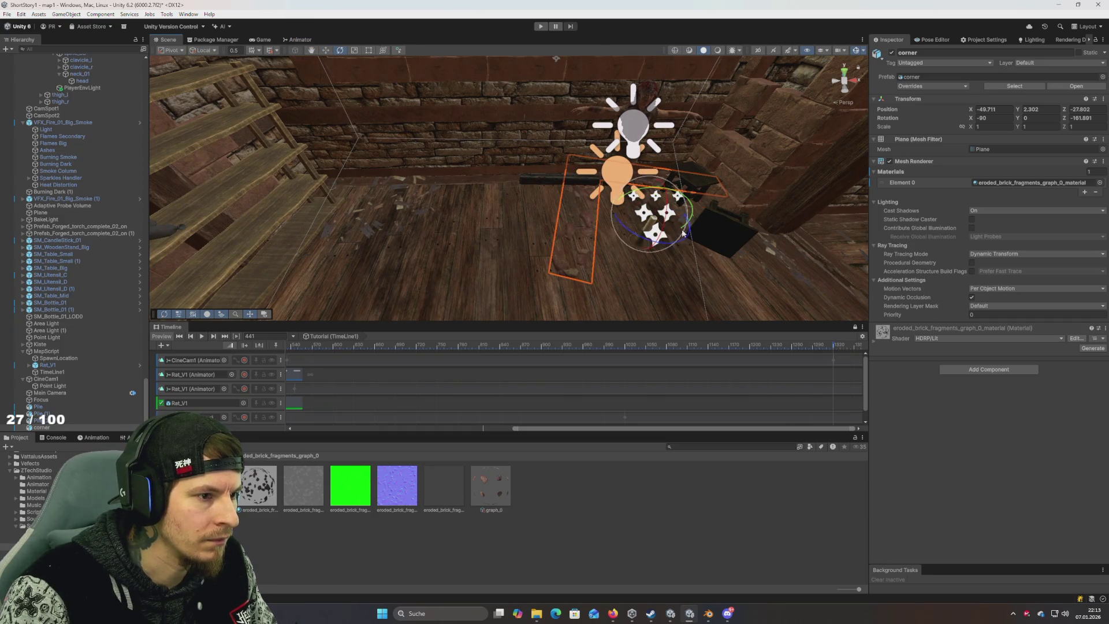
mouse_move(568, 208)
left_mouse_down()
mouse_move(533, 165)
mouse_move(469, 206)
mouse_move(508, 175)
mouse_move(460, 250)
mouse_move(445, 243)
mouse_move(481, 166)
left_mouse_up()
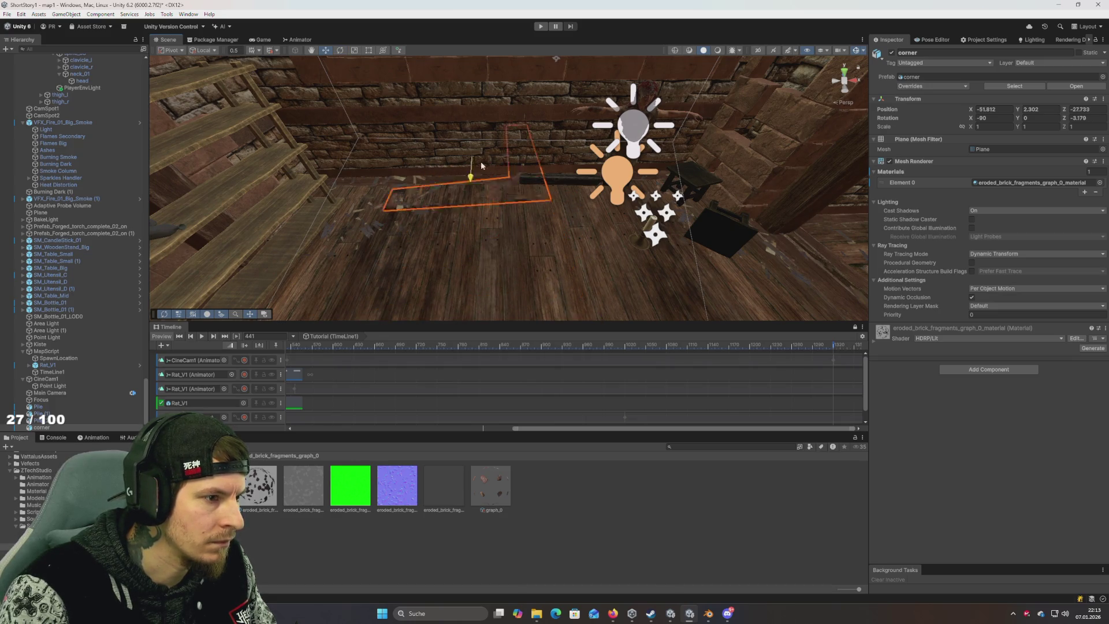
Step: Fine-tune the corner plane along the brick wall's base at X -51.908, Y 2.302
left_click(484, 165)
scroll(548, 182, "up", 5)
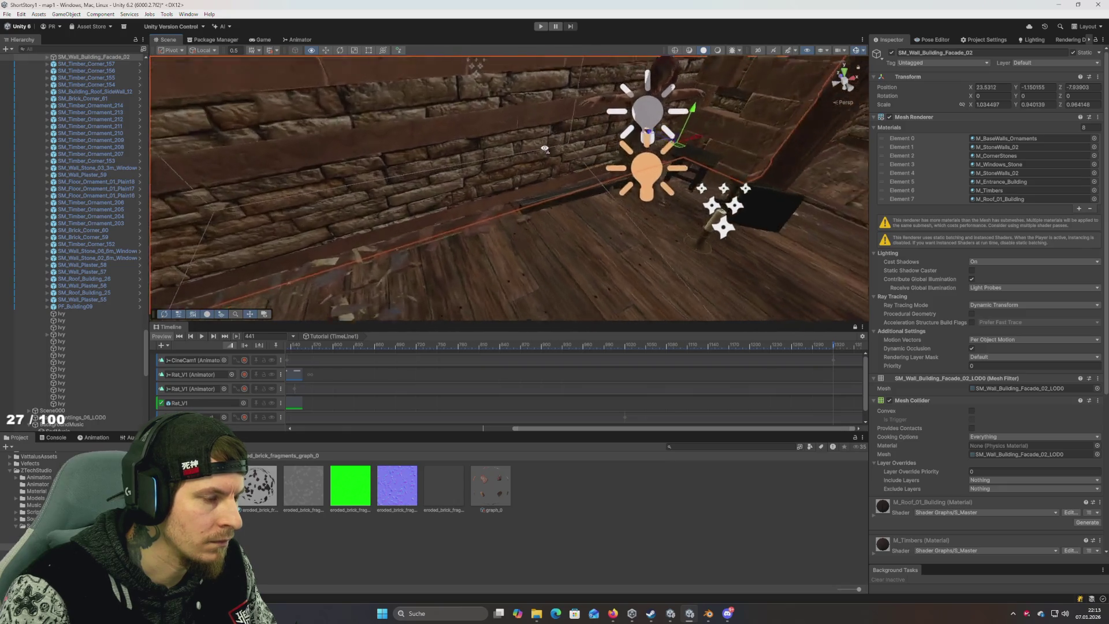
left_click(547, 186)
scroll(531, 202, "down", 4)
mouse_move(507, 113)
left_mouse_down()
mouse_move(476, 110)
mouse_move(507, 149)
left_mouse_up()
mouse_move(432, 131)
left_mouse_down()
mouse_move(421, 144)
mouse_move(460, 143)
mouse_move(429, 141)
mouse_move(427, 125)
mouse_move(471, 133)
mouse_move(487, 75)
mouse_move(635, 131)
mouse_move(495, 129)
mouse_move(537, 120)
mouse_move(649, 139)
mouse_move(607, 150)
mouse_move(509, 138)
mouse_move(449, 157)
left_mouse_up()
key("e")
key("w")
Step: Tilt the original debris plane and slide it along its X axis
key("e")
key("w")
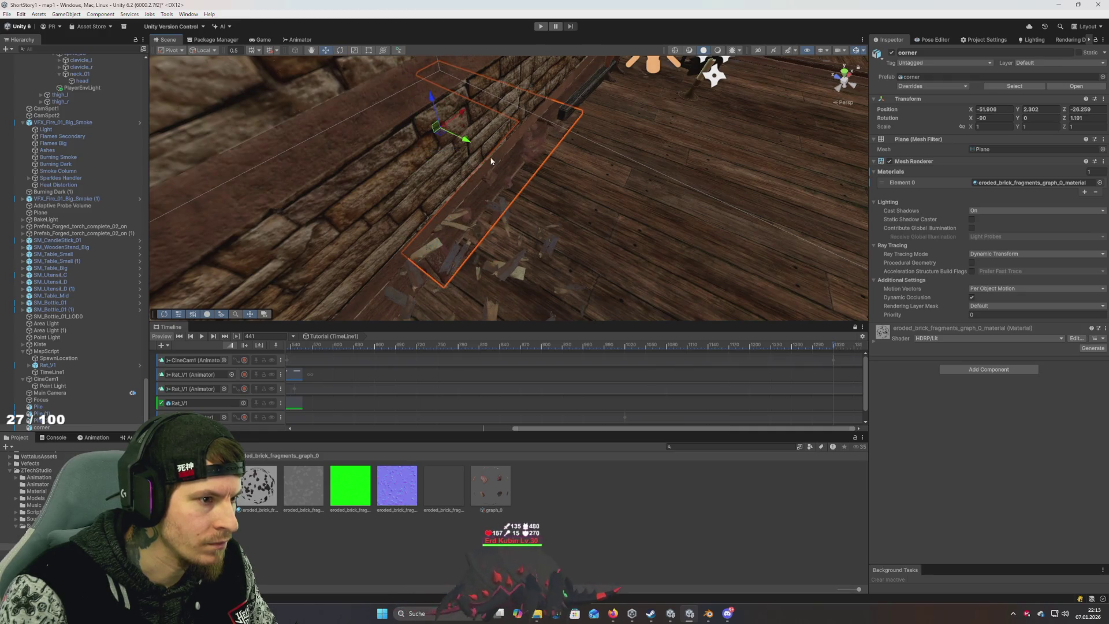
left_click_drag(464, 115, 527, 85)
mouse_move(555, 139)
left_mouse_down()
mouse_move(396, 123)
mouse_move(411, 128)
left_mouse_up()
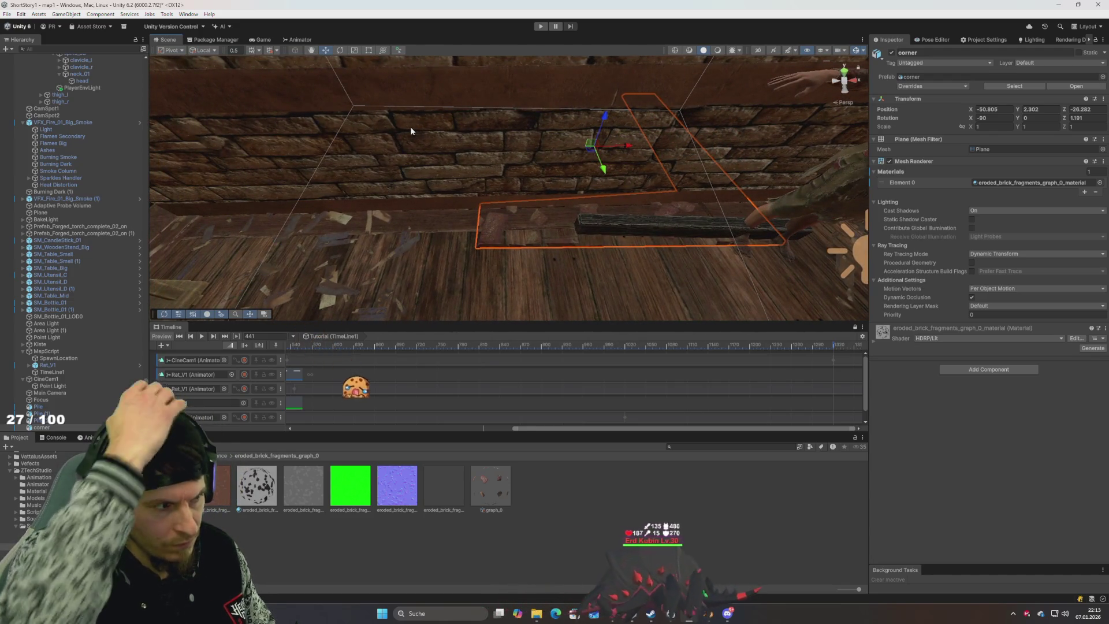
left_click_drag(448, 202, 413, 213)
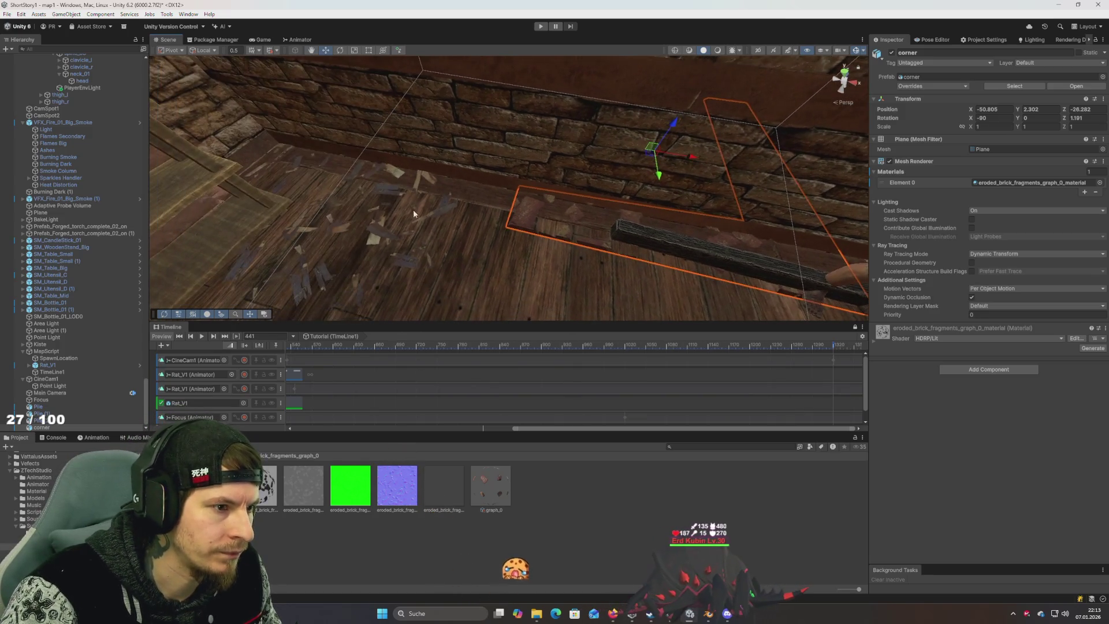
Step: Duplicate the debris plane, turn the copy around, and slide it along the wall
key("ctrl+d")
key("e")
left_click_drag(665, 189, 453, 202)
key("w")
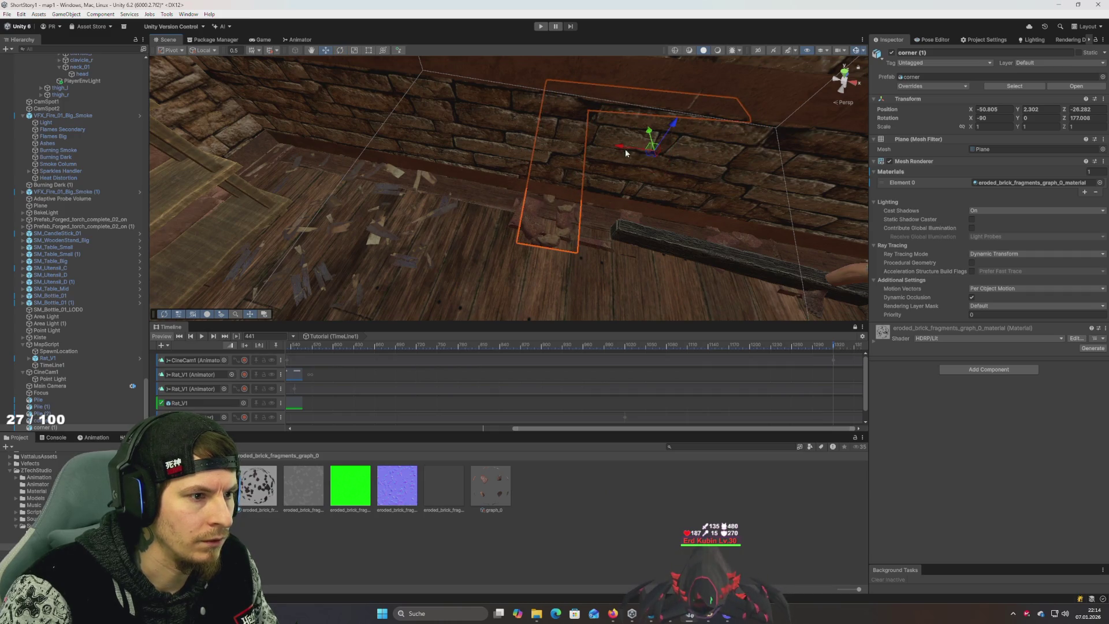
left_click_drag(626, 152, 336, 163)
left_click_drag(372, 103, 266, 243)
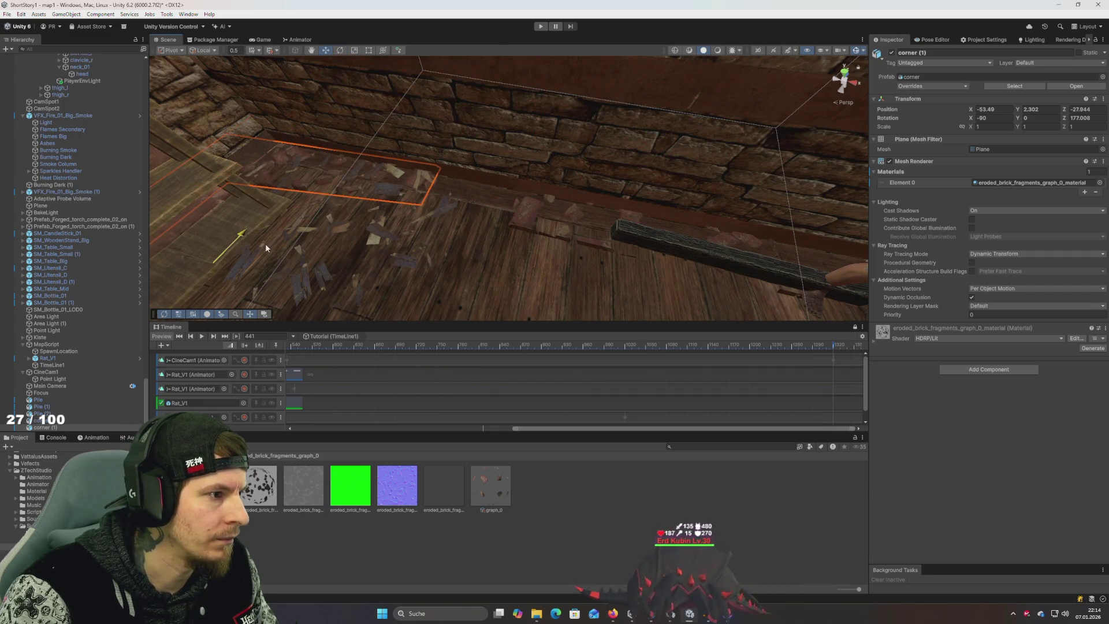
mouse_move(186, 263)
left_mouse_down()
mouse_move(243, 282)
mouse_move(229, 289)
mouse_move(290, 203)
mouse_move(456, 183)
mouse_move(427, 172)
mouse_move(588, 156)
mouse_move(512, 185)
left_mouse_up()
key("w")
Step: Move corner (2) onto the floor beside the pillar at X -49.655, Z -32.937
left_click(303, 165)
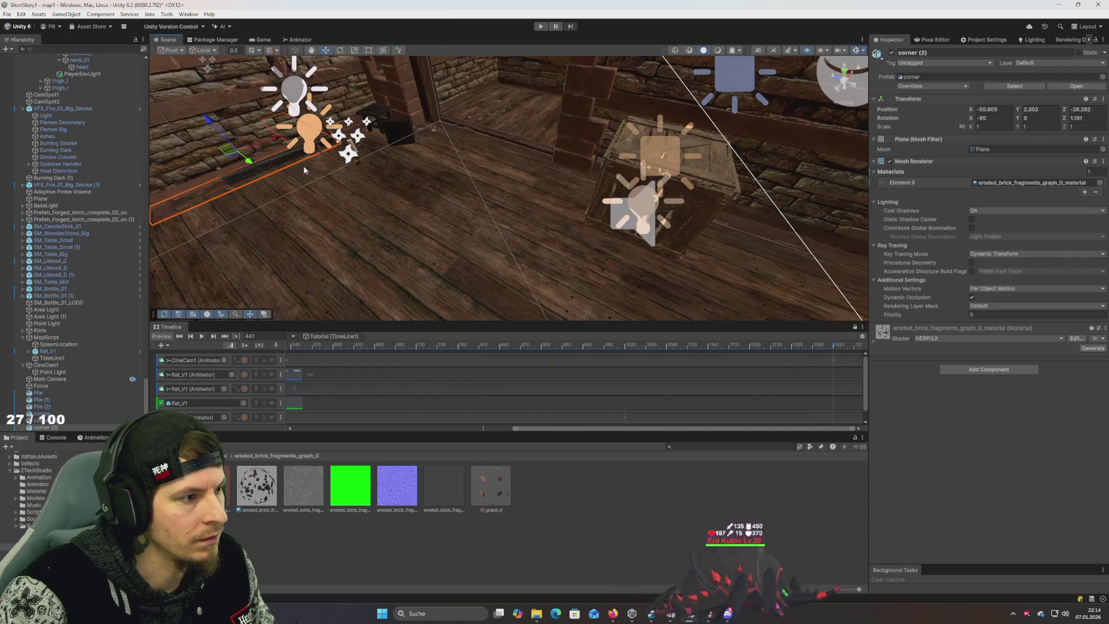
left_click_drag(257, 168, 603, 321)
mouse_move(545, 208)
left_mouse_down()
mouse_move(540, 263)
mouse_move(567, 272)
mouse_move(519, 244)
left_mouse_up()
mouse_move(391, 198)
left_mouse_down()
mouse_move(540, 94)
mouse_move(702, 187)
left_mouse_up()
mouse_move(759, 116)
left_mouse_down()
mouse_move(616, 196)
mouse_move(787, 185)
mouse_move(706, 160)
mouse_move(524, 245)
mouse_move(549, 239)
mouse_move(518, 267)
mouse_move(470, 260)
mouse_move(480, 254)
mouse_move(453, 219)
left_mouse_up()
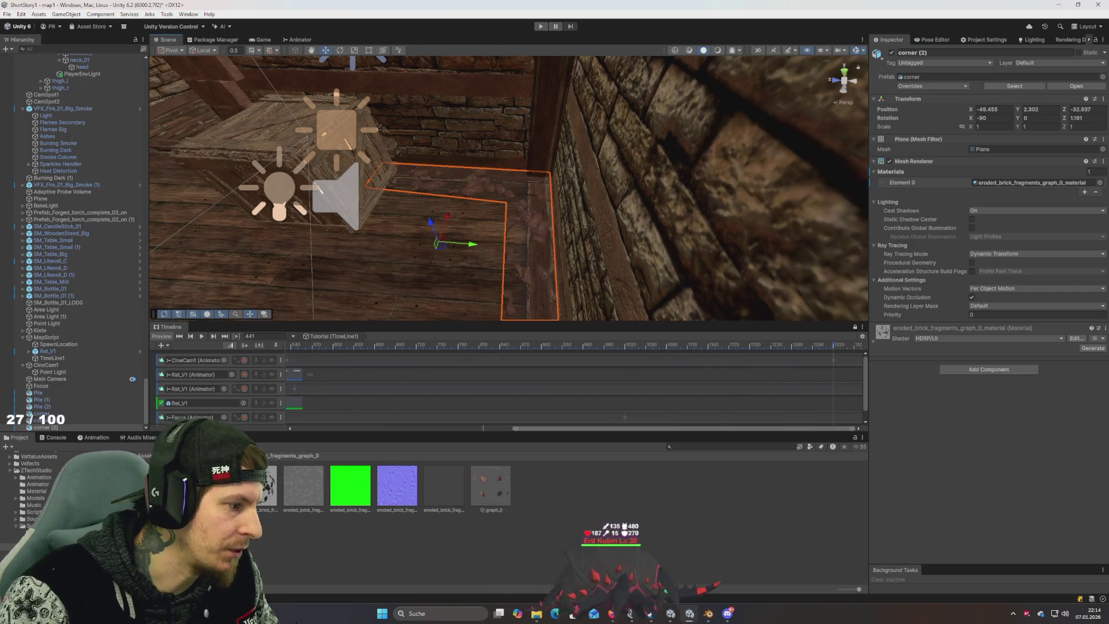
Step: Set eroded brick fragments Element Selection Range Y to 4, Splatter Mask Random 0.75, seed 2902
left_click(26, 525)
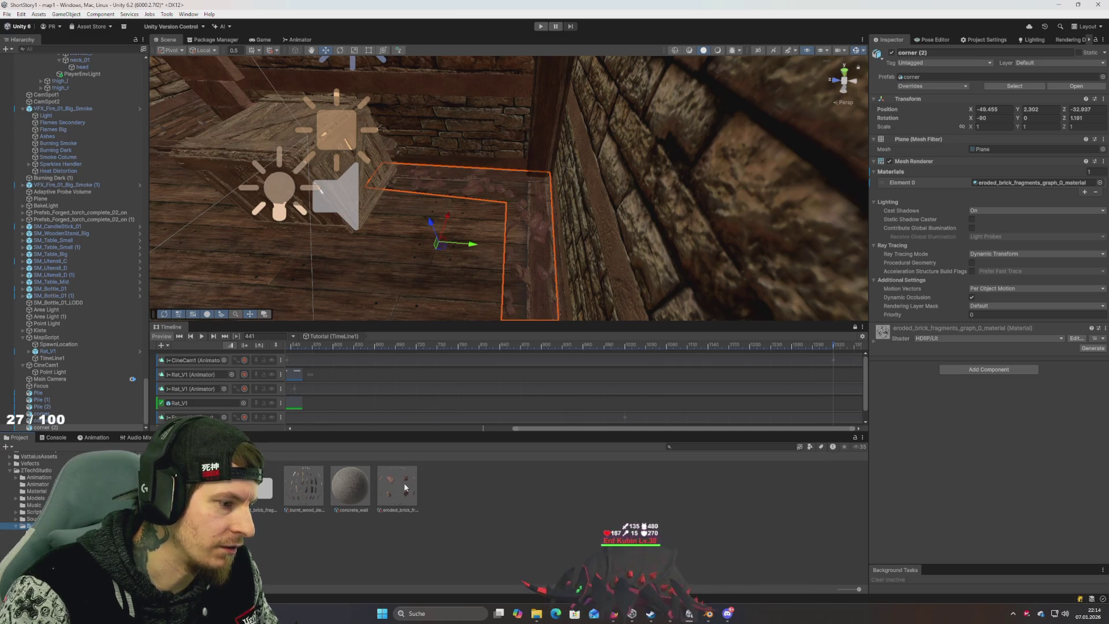
left_click(404, 483)
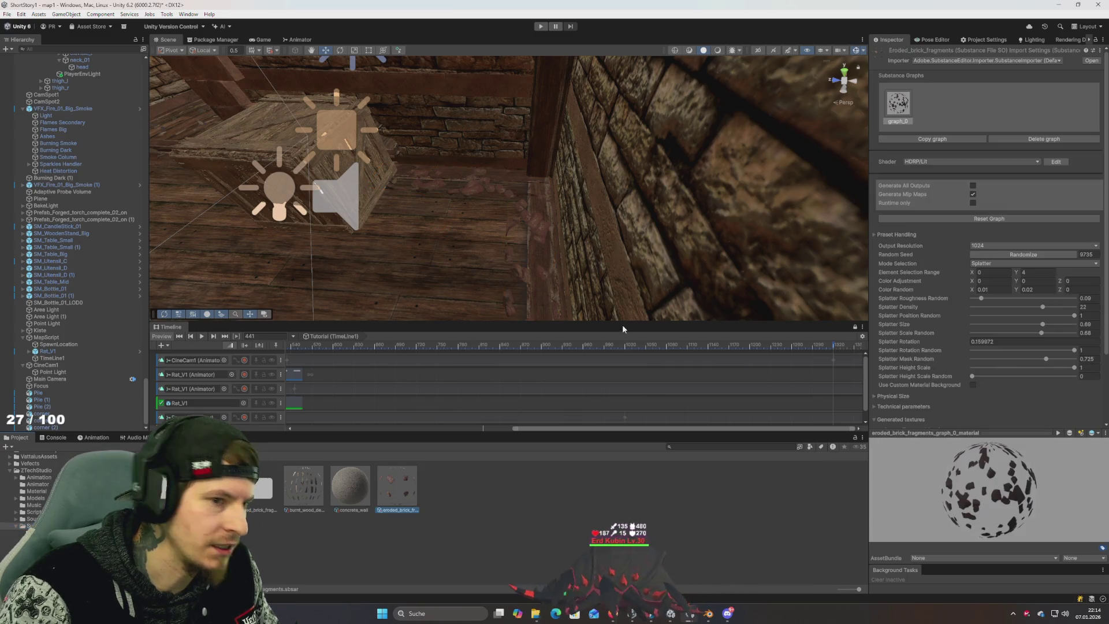
left_click(1020, 272)
type("4")
left_click(1098, 359)
type("0.75")
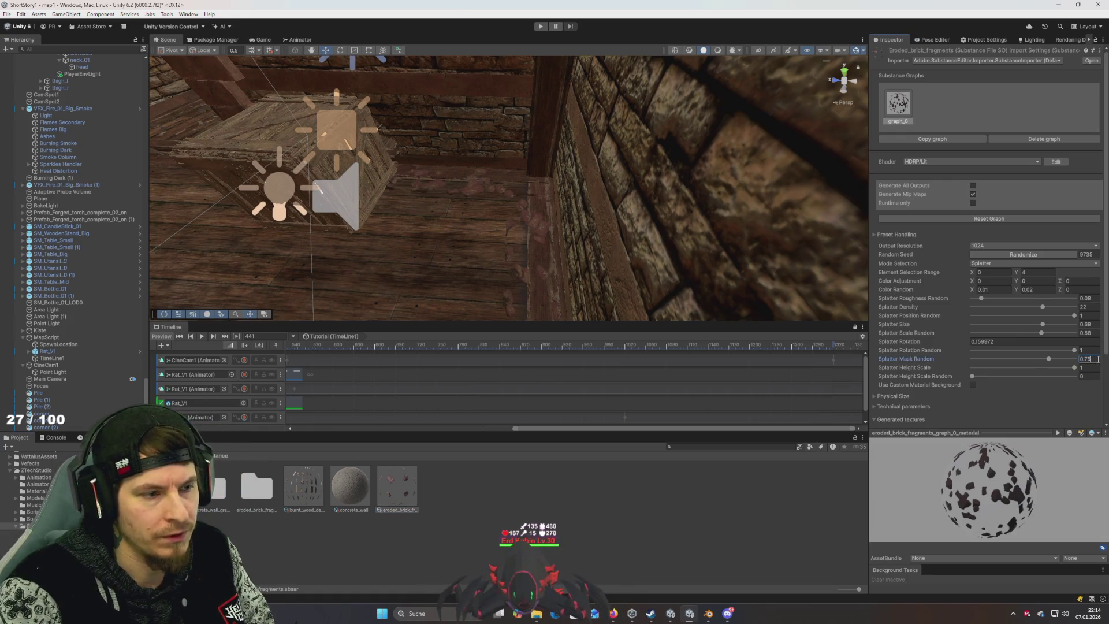
mouse_move(722, 289)
left_mouse_down()
mouse_move(685, 277)
mouse_move(767, 280)
mouse_move(782, 254)
left_mouse_up()
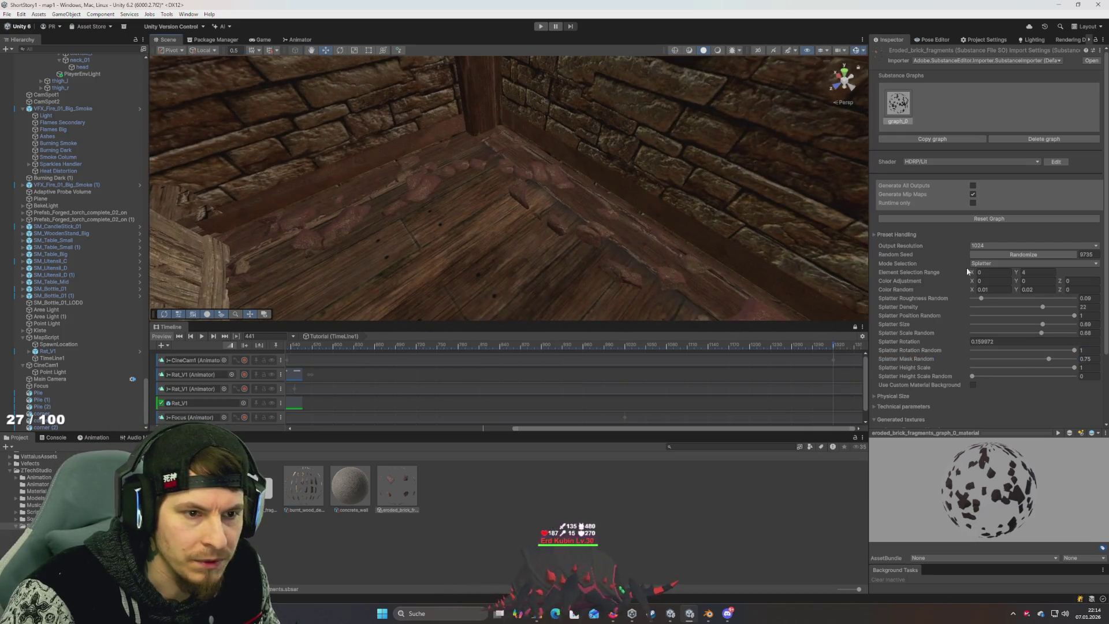
left_click(1034, 255)
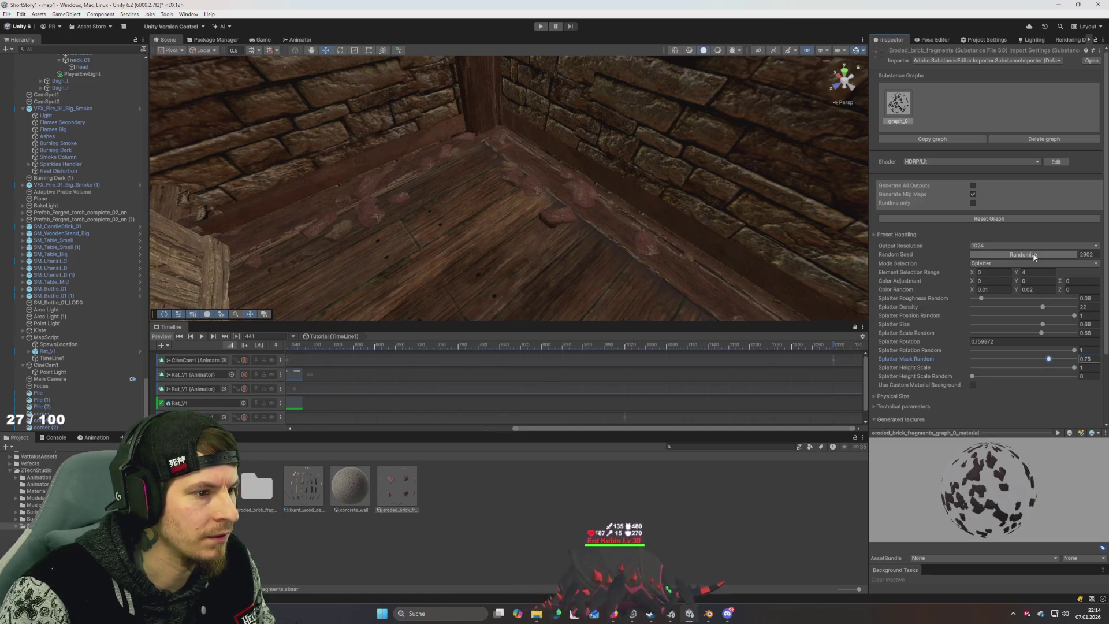
mouse_move(696, 186)
left_mouse_down()
mouse_move(349, 141)
mouse_move(378, 116)
mouse_move(304, 104)
mouse_move(218, 160)
mouse_move(322, 181)
mouse_move(249, 151)
mouse_move(287, 159)
mouse_move(233, 152)
mouse_move(429, 150)
mouse_move(376, 144)
mouse_move(393, 160)
mouse_move(376, 218)
left_mouse_up()
left_click(459, 192)
Step: Move the corner plane across the floor and turn it to about 35 degrees
key("f")
mouse_move(448, 110)
left_mouse_down()
mouse_move(377, 150)
mouse_move(564, 49)
mouse_move(588, 50)
mouse_move(517, 178)
mouse_move(514, 162)
mouse_move(589, 181)
mouse_move(532, 198)
mouse_move(570, 182)
mouse_move(551, 186)
left_mouse_up()
key("e")
key("w")
key("e")
key("w")
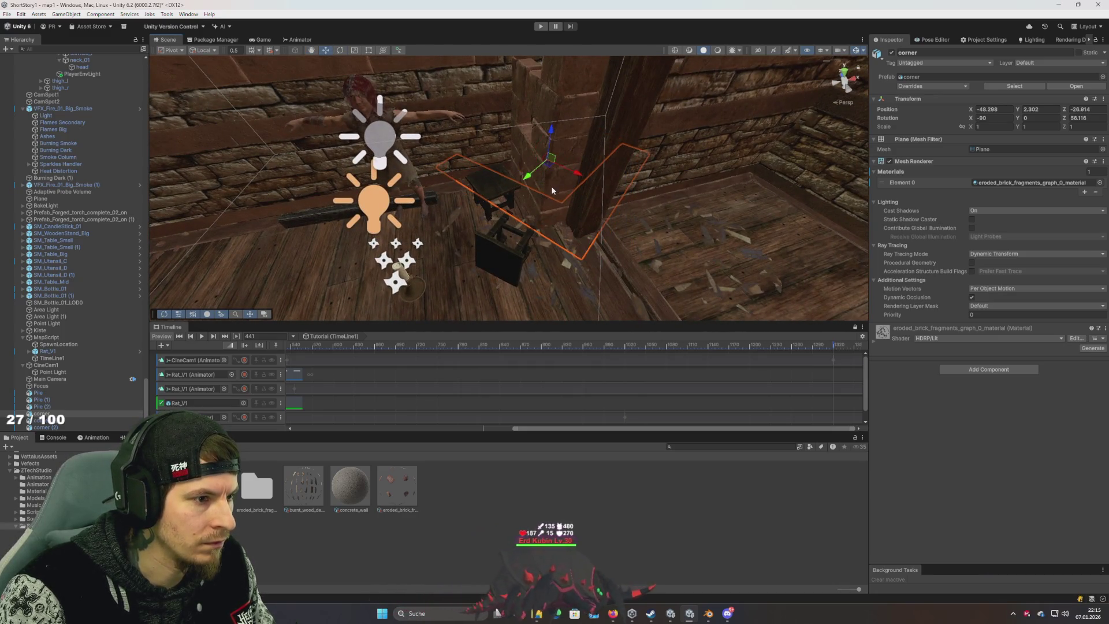
Step: Nudge and rotate the corner plane further into position
left_click(518, 188)
left_click(532, 182)
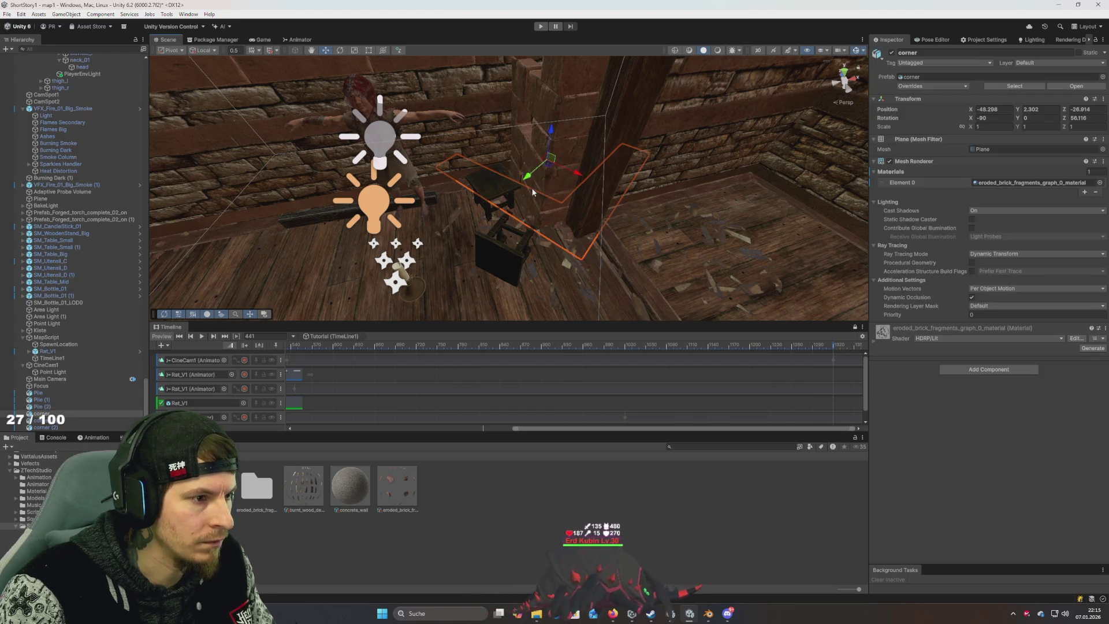
left_click_drag(526, 185, 558, 183)
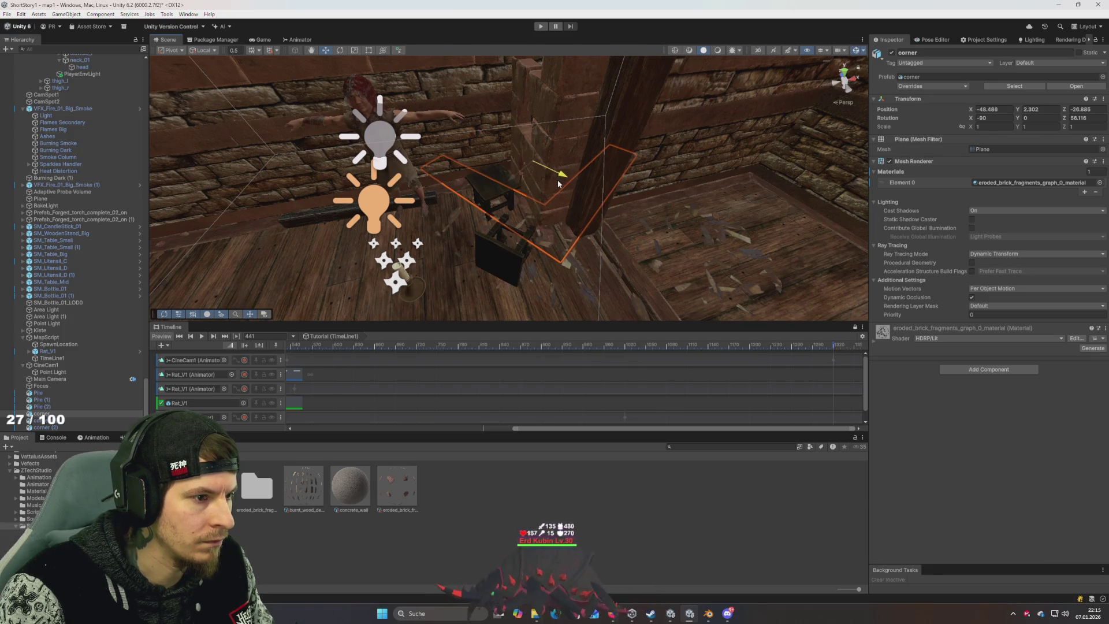
scroll(558, 184, "up", 10)
mouse_move(524, 105)
left_mouse_down()
mouse_move(502, 122)
mouse_move(472, 106)
mouse_move(487, 106)
mouse_move(484, 88)
mouse_move(496, 107)
mouse_move(515, 85)
mouse_move(513, 147)
mouse_move(572, 96)
left_mouse_up()
key("e")
key("w")
Step: Tilt SM_Table_Small slightly with the rotate gizmo
left_click(525, 126)
key("e")
mouse_move(504, 146)
left_mouse_down()
mouse_move(525, 145)
mouse_move(504, 130)
left_mouse_up()
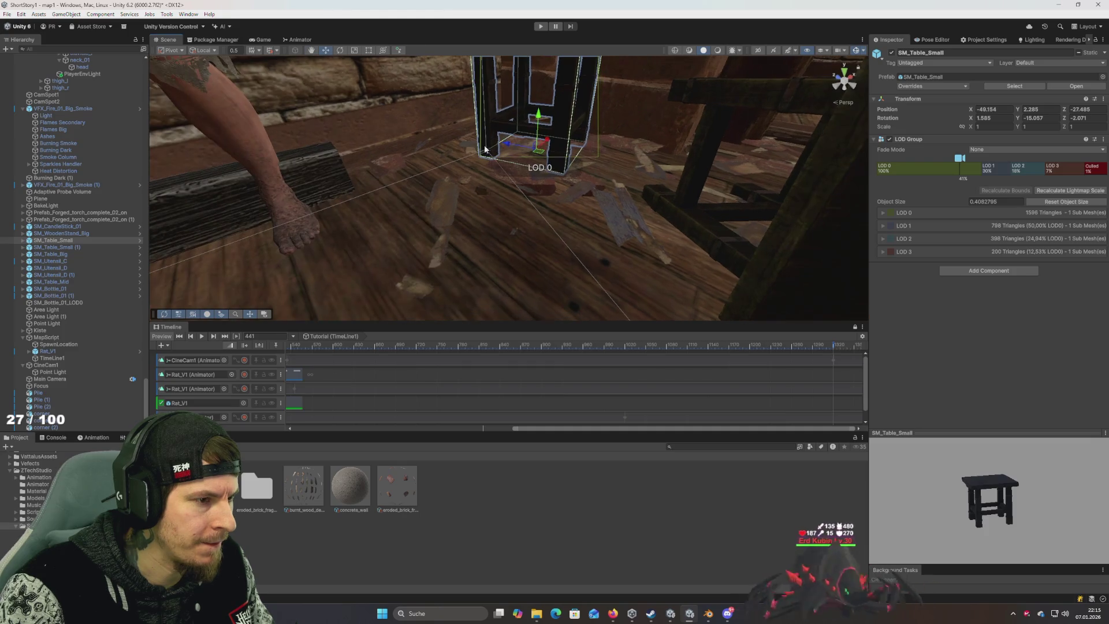
left_click(466, 364)
mouse_move(462, 173)
left_mouse_down()
mouse_move(426, 210)
mouse_move(479, 192)
mouse_move(448, 179)
mouse_move(527, 177)
mouse_move(303, 202)
mouse_move(265, 189)
mouse_move(420, 174)
mouse_move(465, 220)
mouse_move(376, 218)
mouse_move(545, 255)
mouse_move(441, 257)
mouse_move(414, 240)
left_mouse_up()
key("alt+Tab")
key("alt+Tab")
key("alt+Tab")
key("alt+Tab")
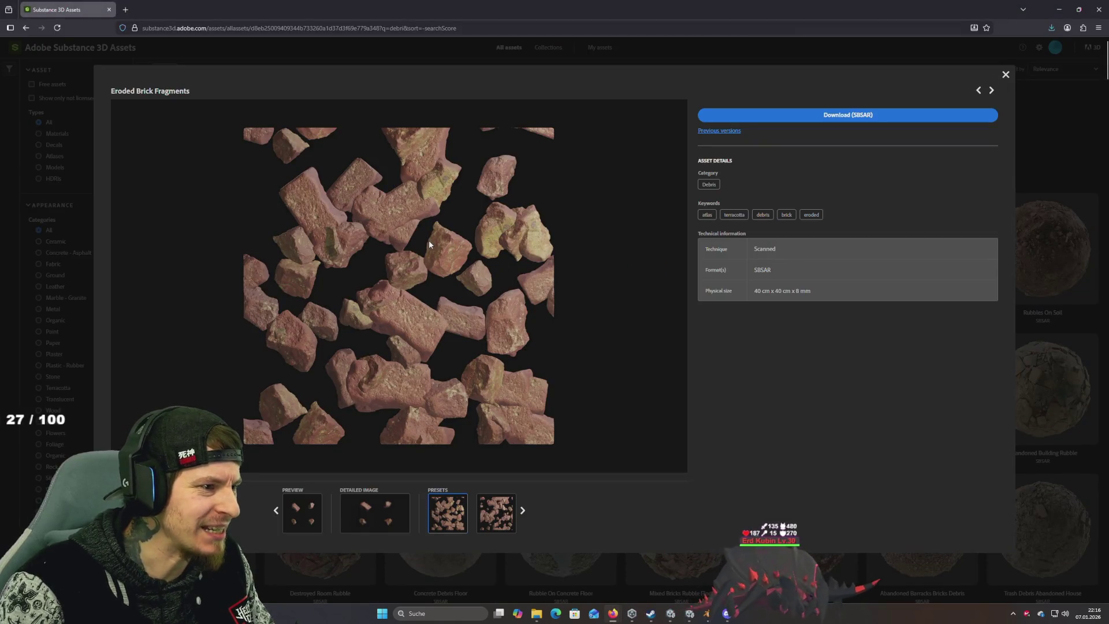
Step: Close the Eroded Brick Fragments details, browse the 'debri' results, and clear the search
left_click(1040, 420)
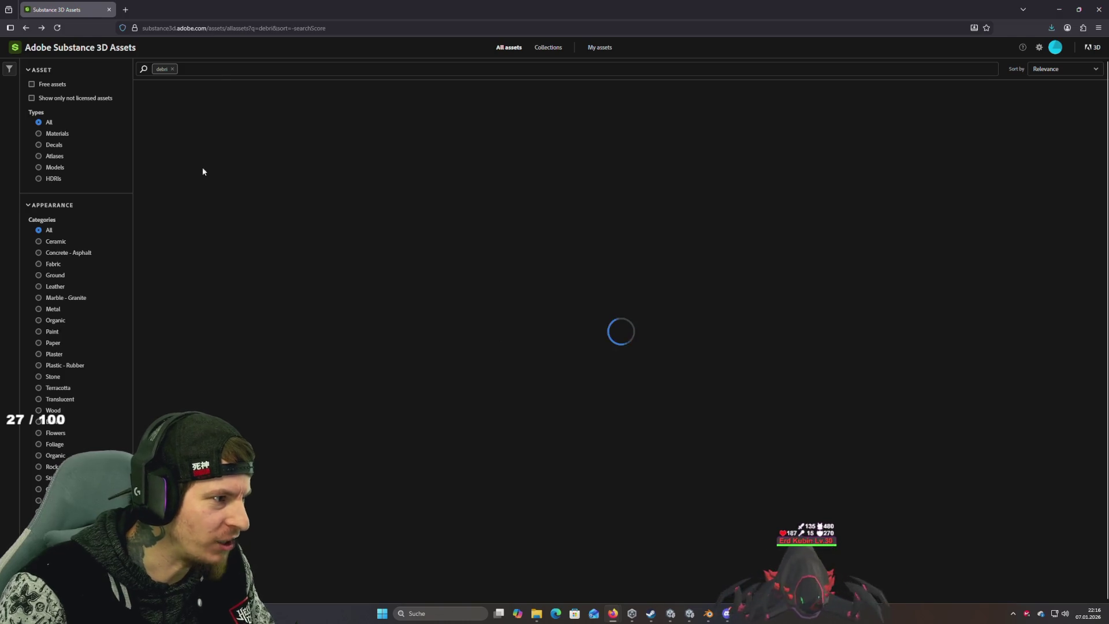
scroll(482, 376, "down", 5)
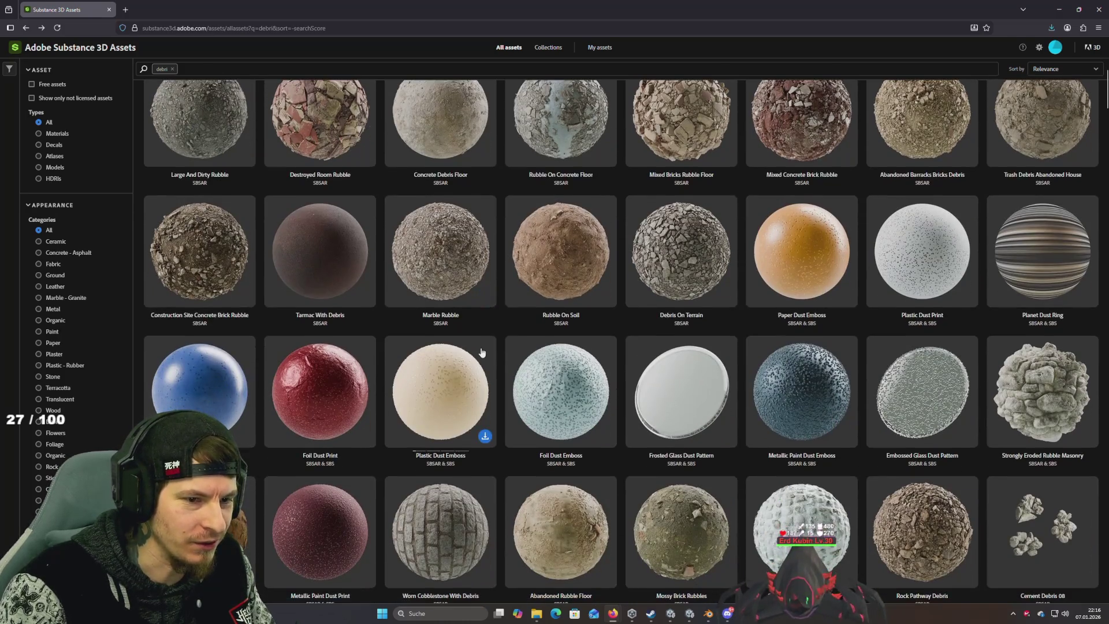
scroll(487, 357, "down", 4)
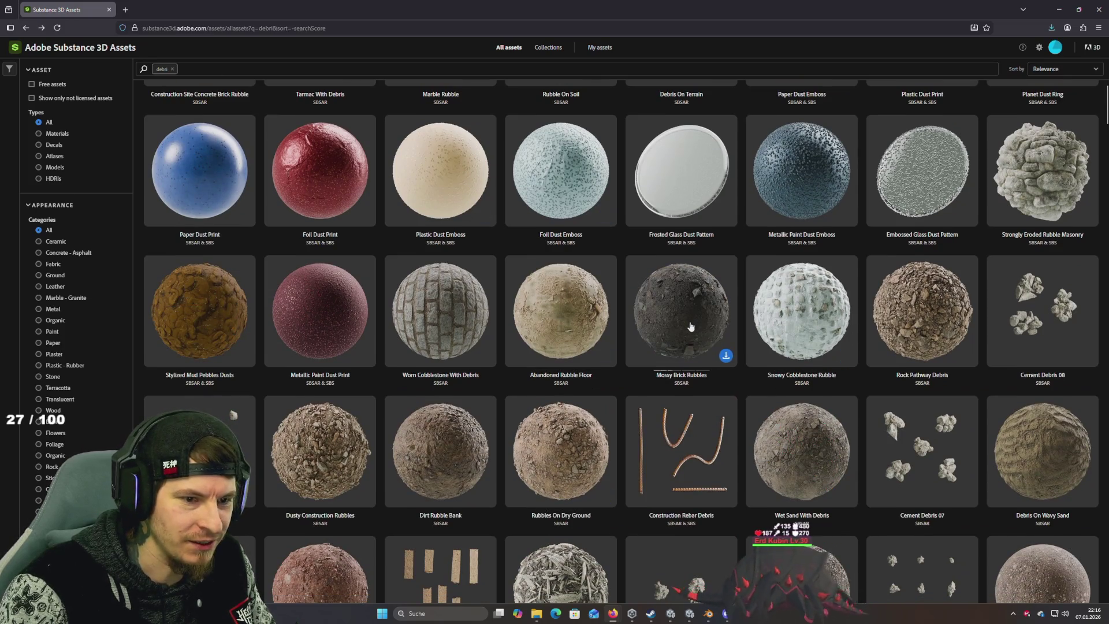
scroll(691, 327, "down", 5)
scroll(691, 327, "down", 10)
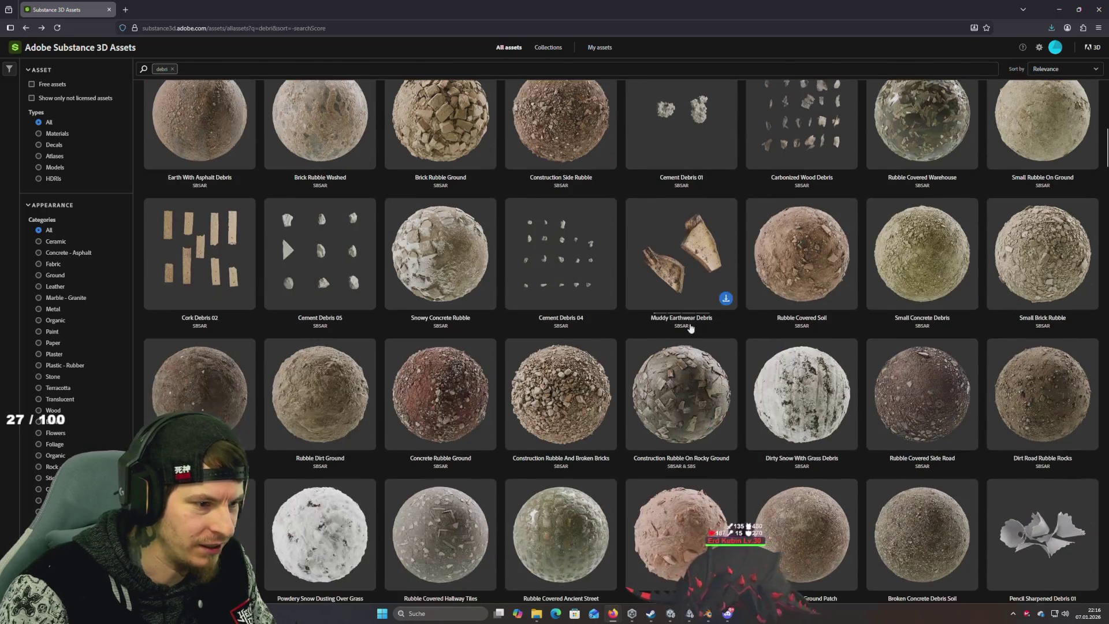
scroll(738, 360, "down", 10)
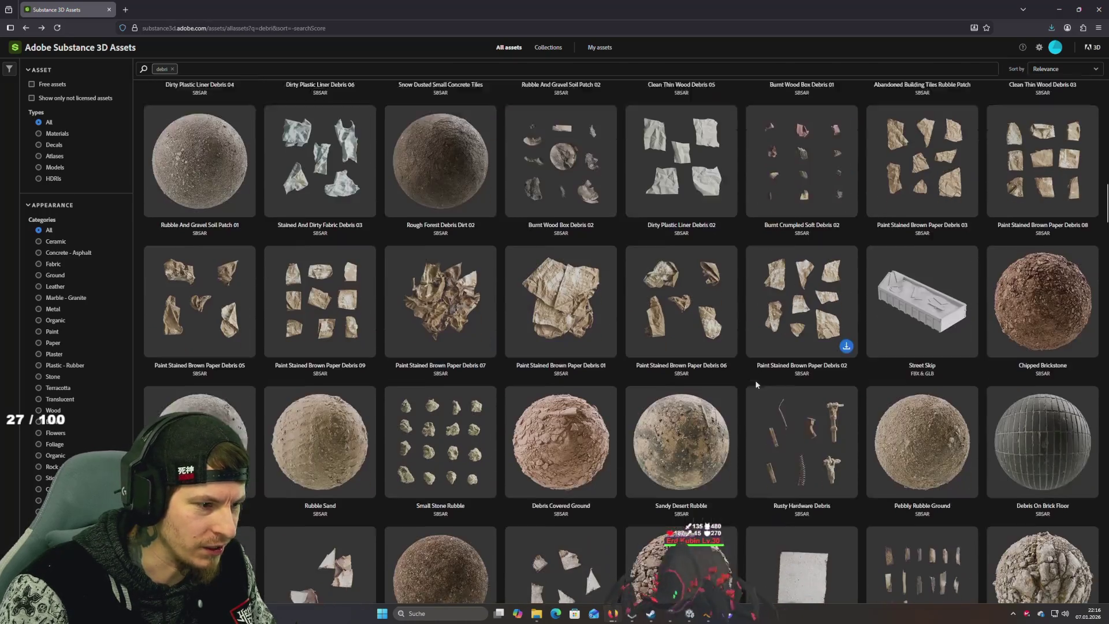
scroll(540, 404, "up", 1)
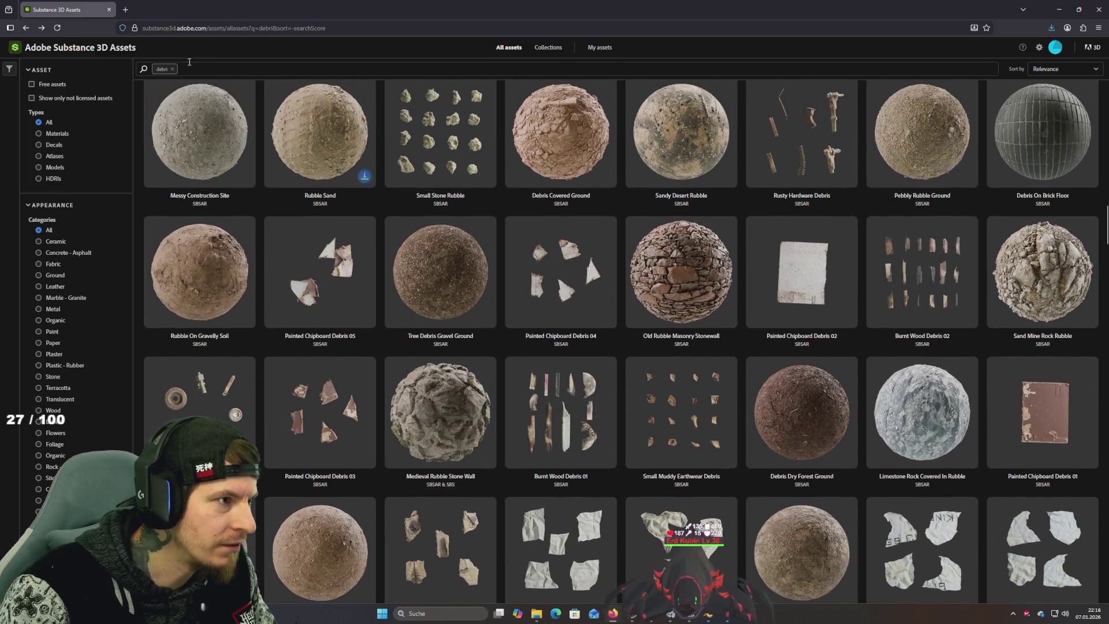
key("BackSpace")
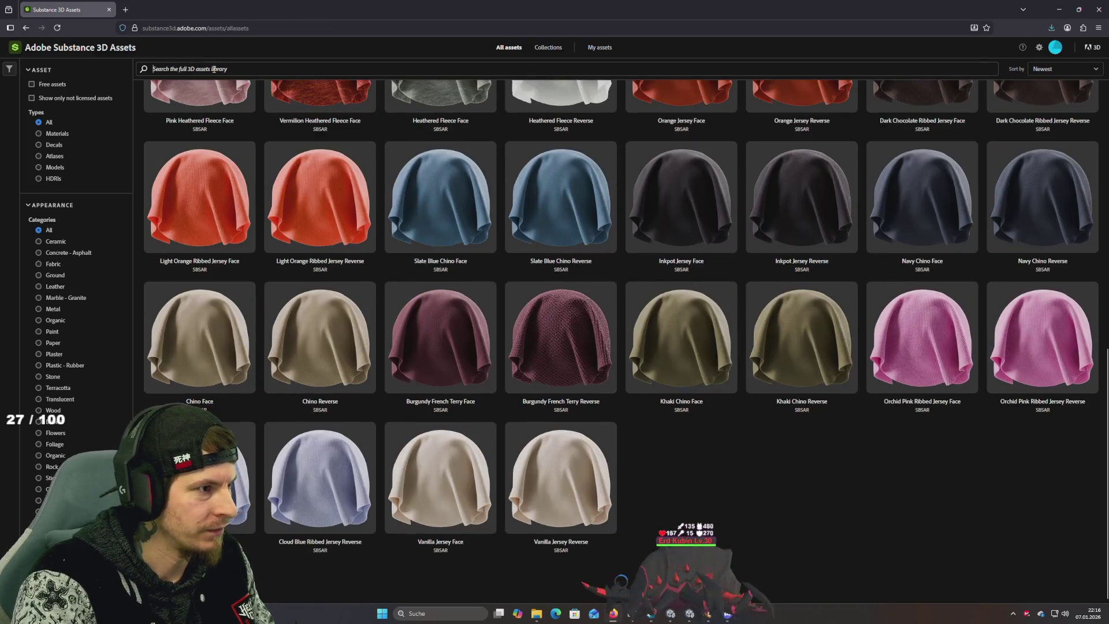
Step: Scroll through the 'debris dirt' search results in the asset library
type("debris dirt")
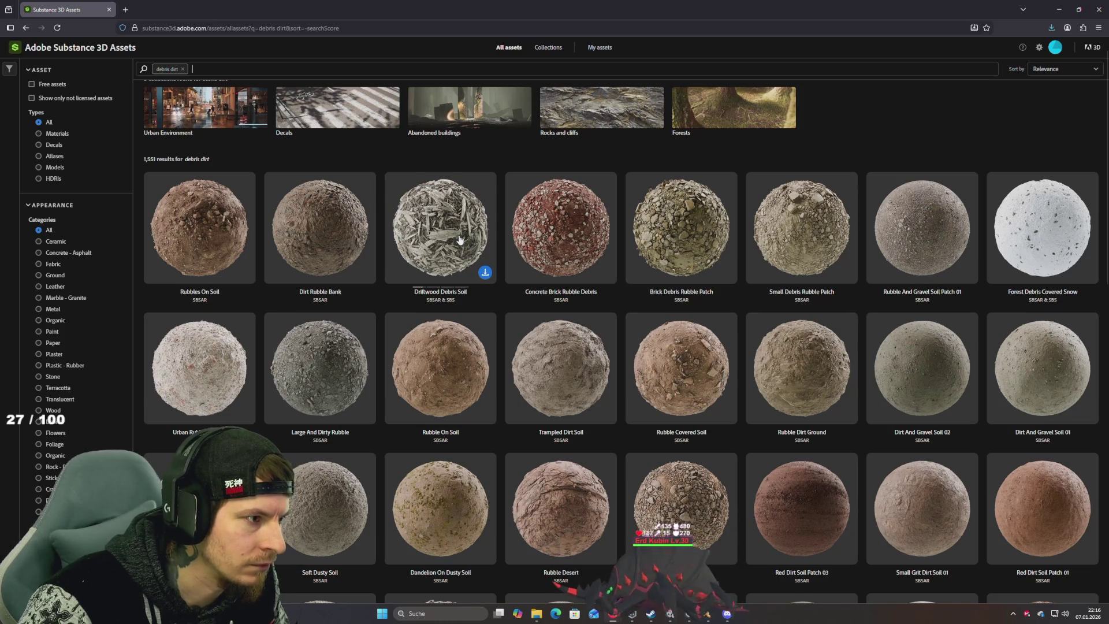
scroll(685, 297, "down", 3)
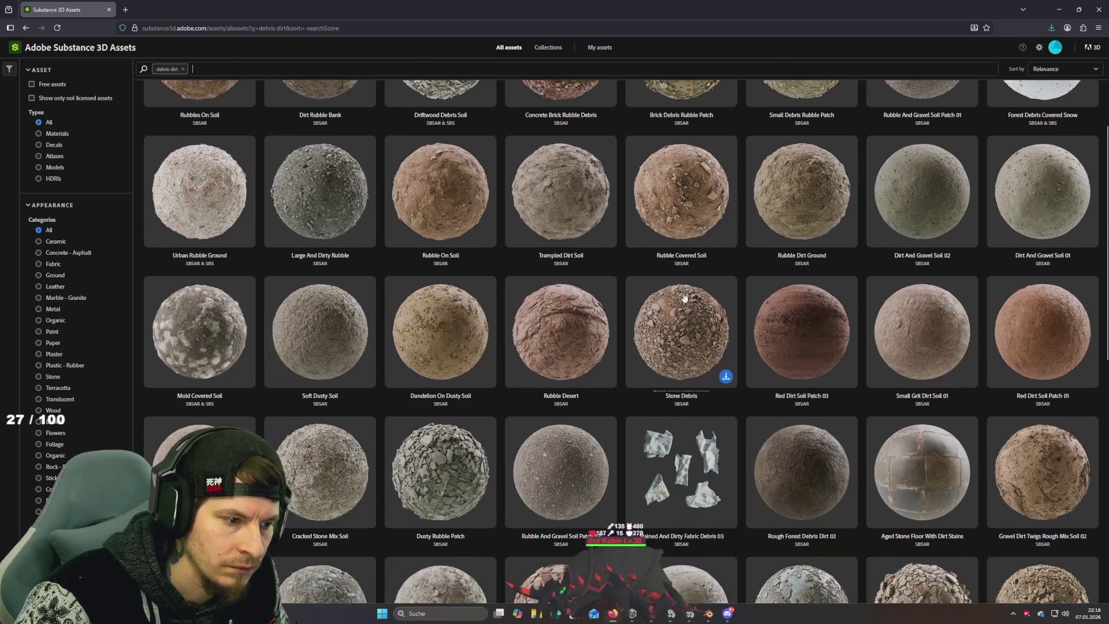
scroll(685, 297, "down", 6)
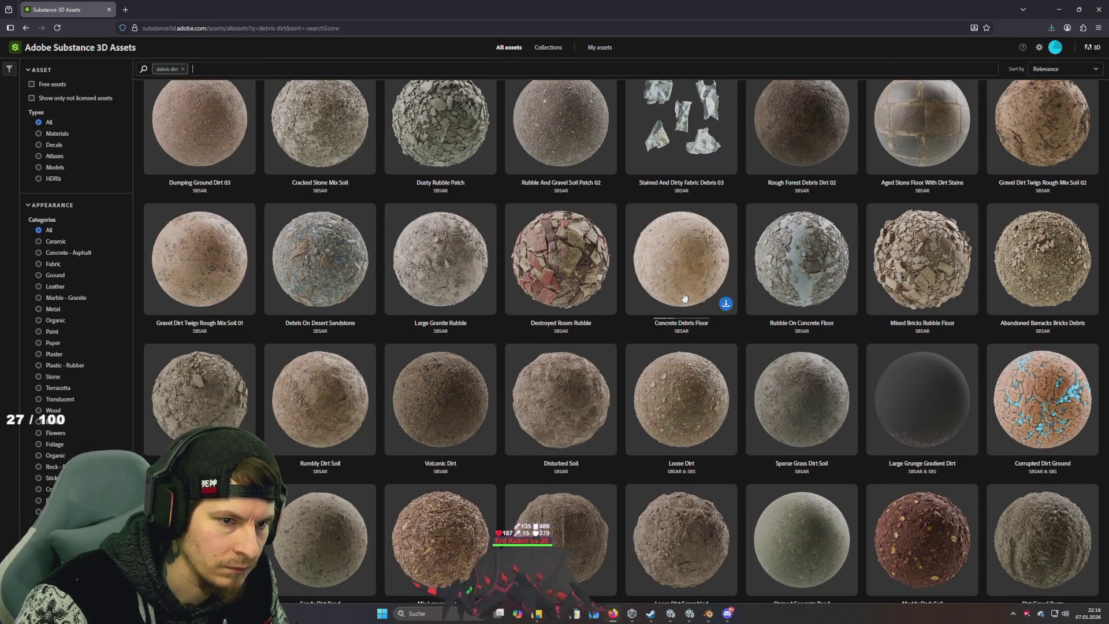
scroll(685, 298, "down", 10)
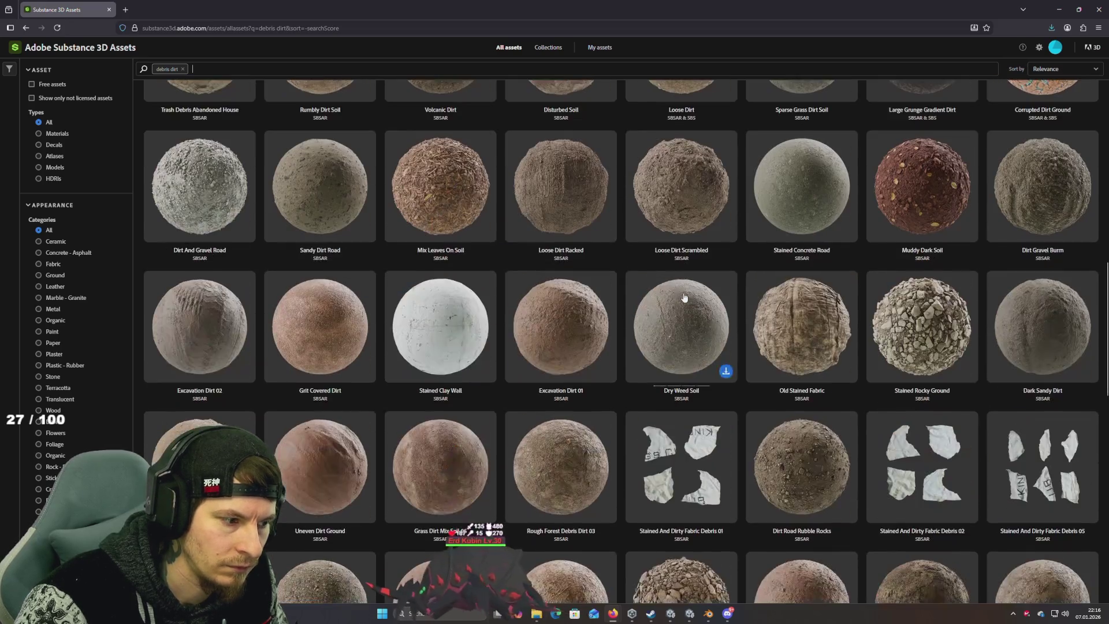
scroll(685, 297, "down", 5)
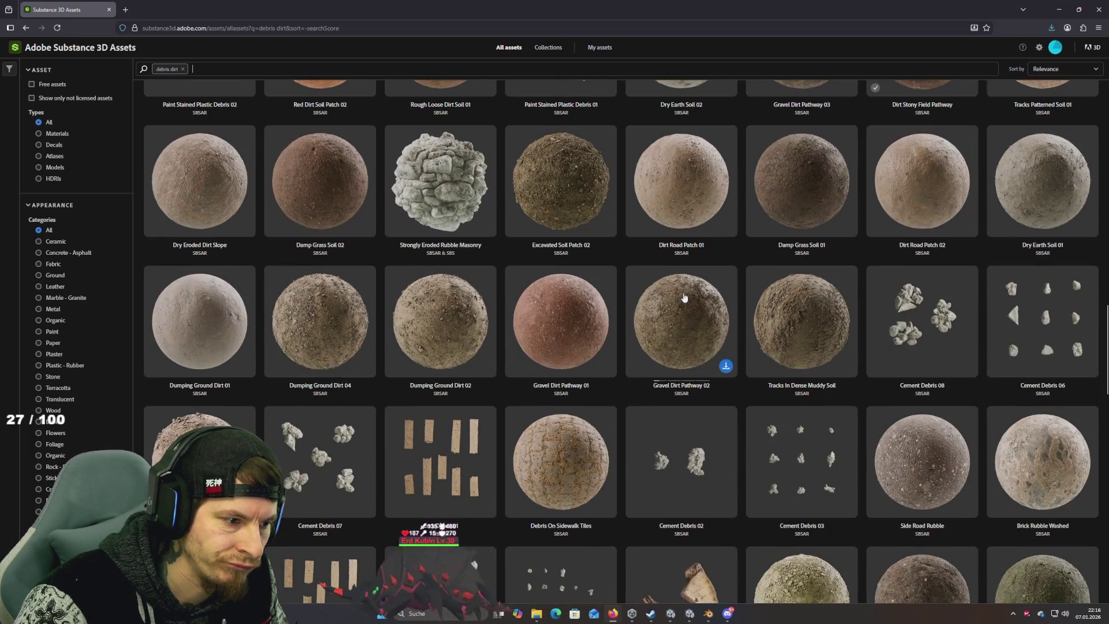
scroll(684, 297, "down", 6)
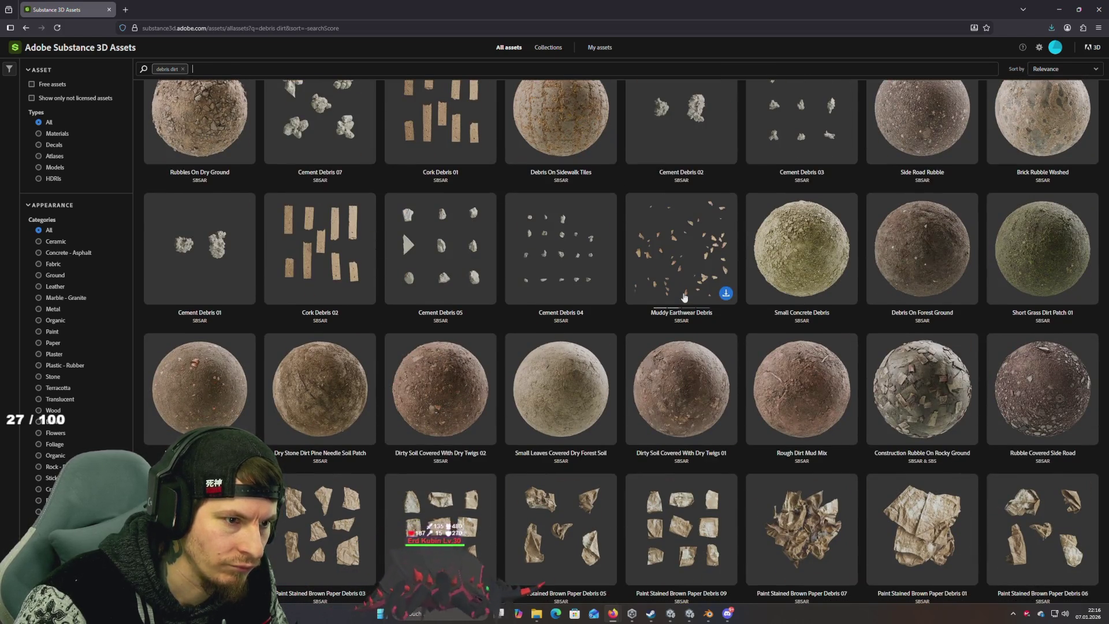
scroll(684, 298, "down", 15)
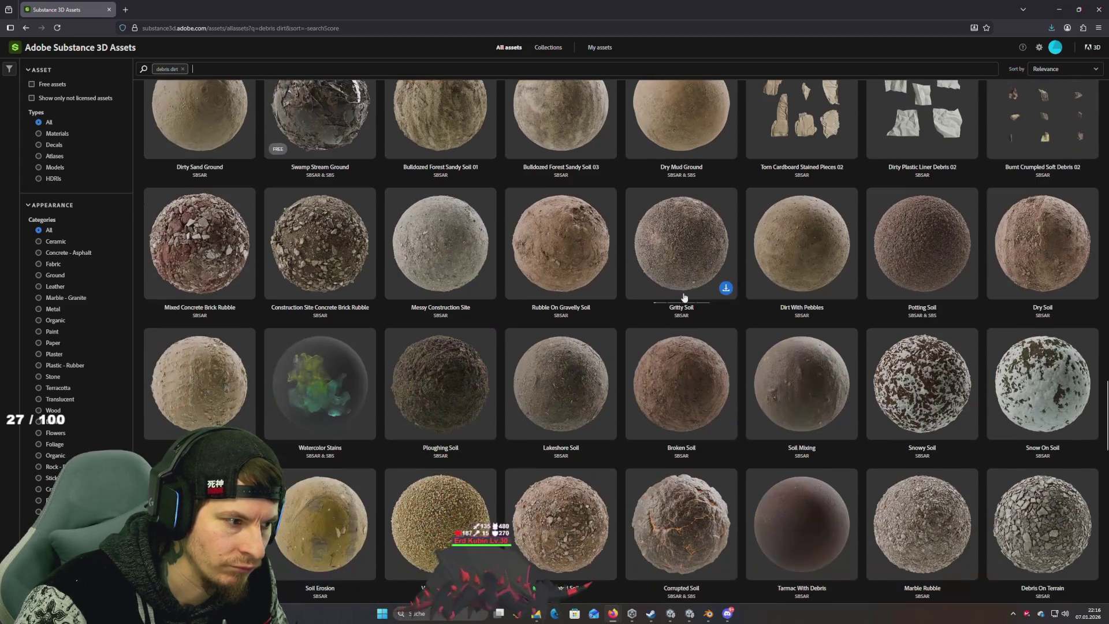
scroll(684, 298, "down", 10)
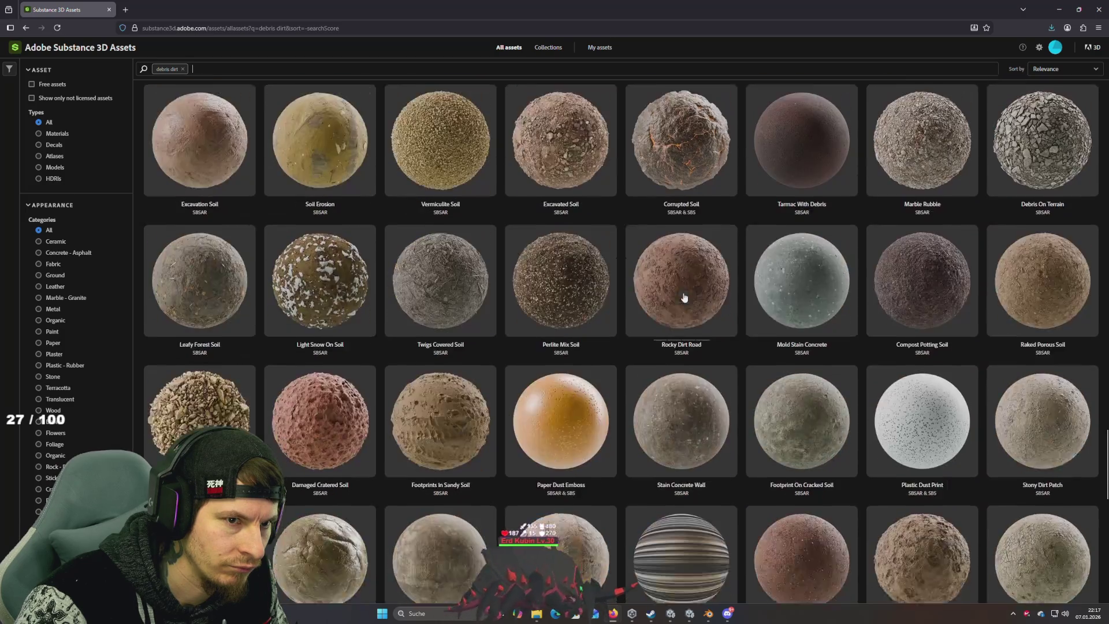
scroll(684, 298, "down", 10)
scroll(684, 298, "up", 10)
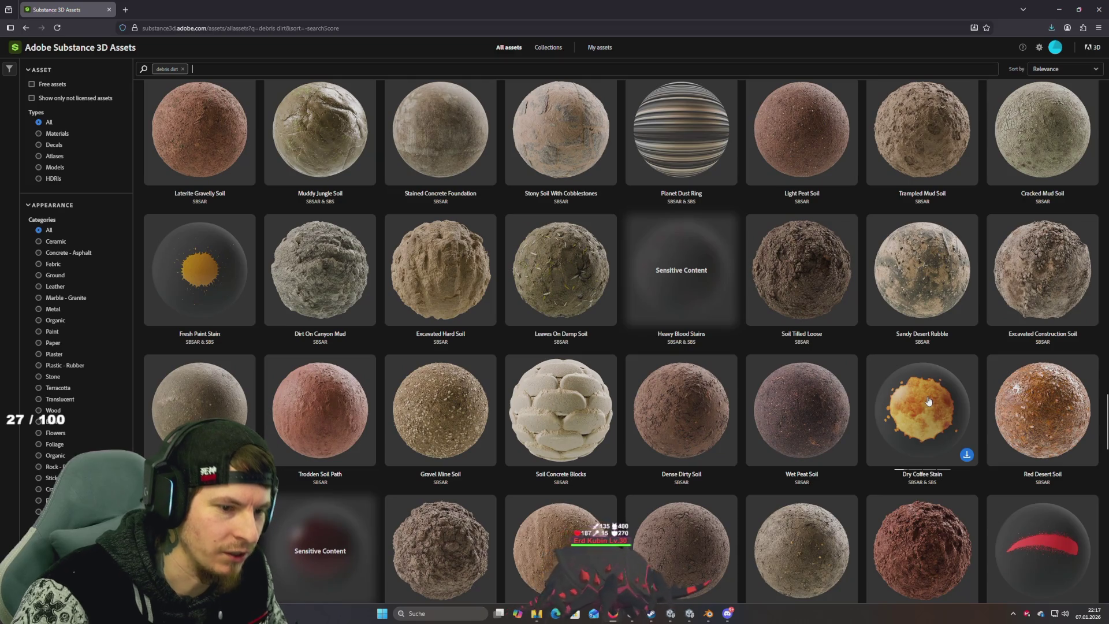
scroll(925, 400, "down", 10)
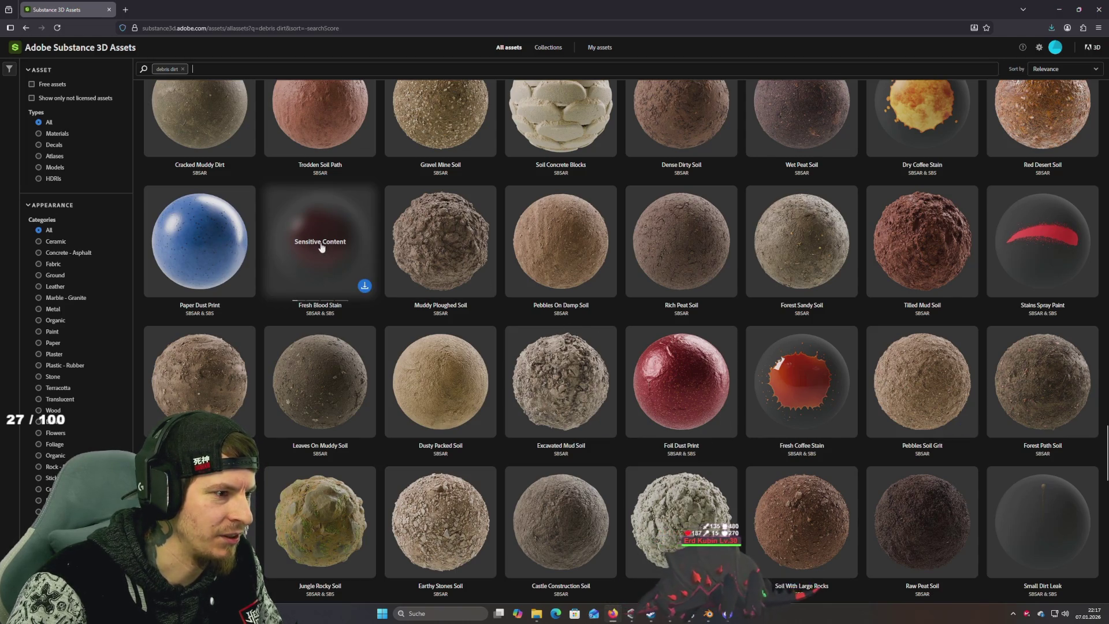
Step: Preview the Fresh Blood Stain details, close them, and keep scrolling the results
left_click(331, 269)
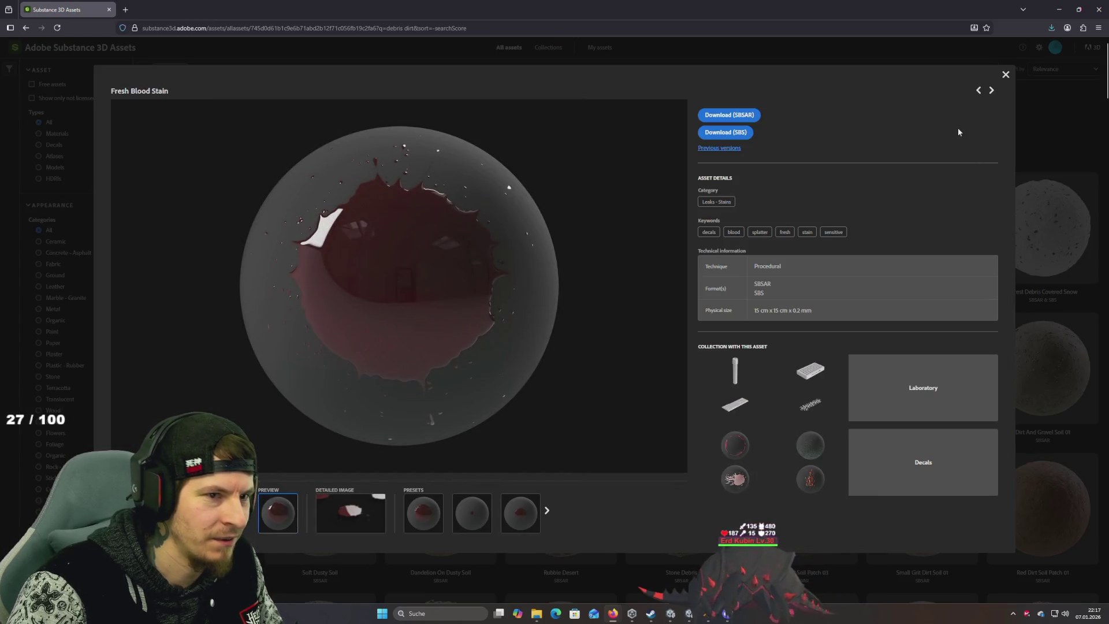
left_click(1005, 76)
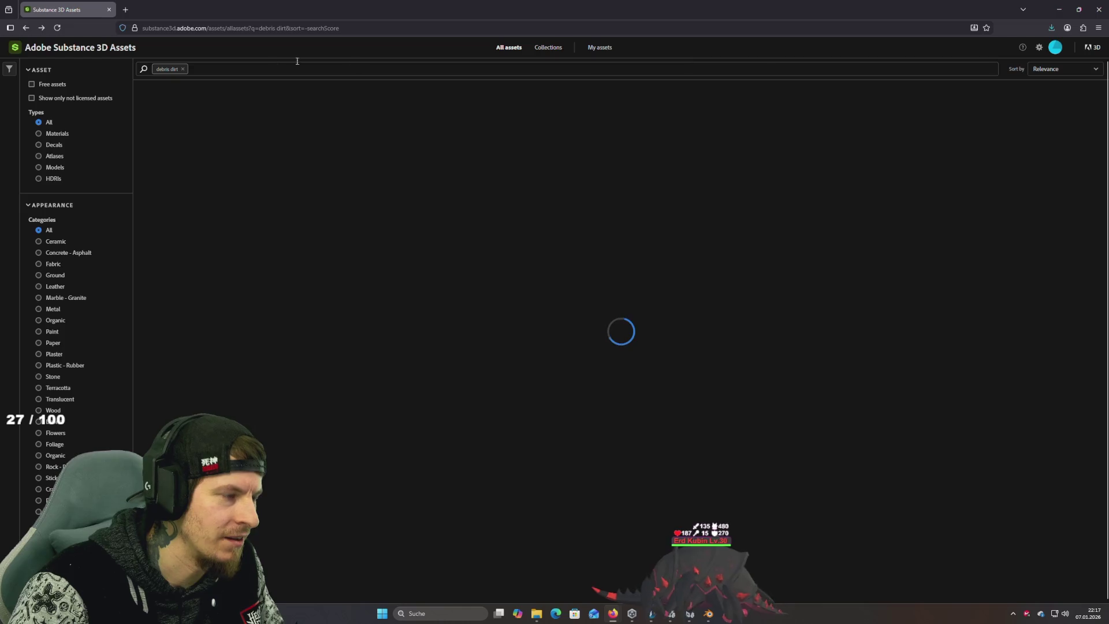
scroll(416, 254, "down", 15)
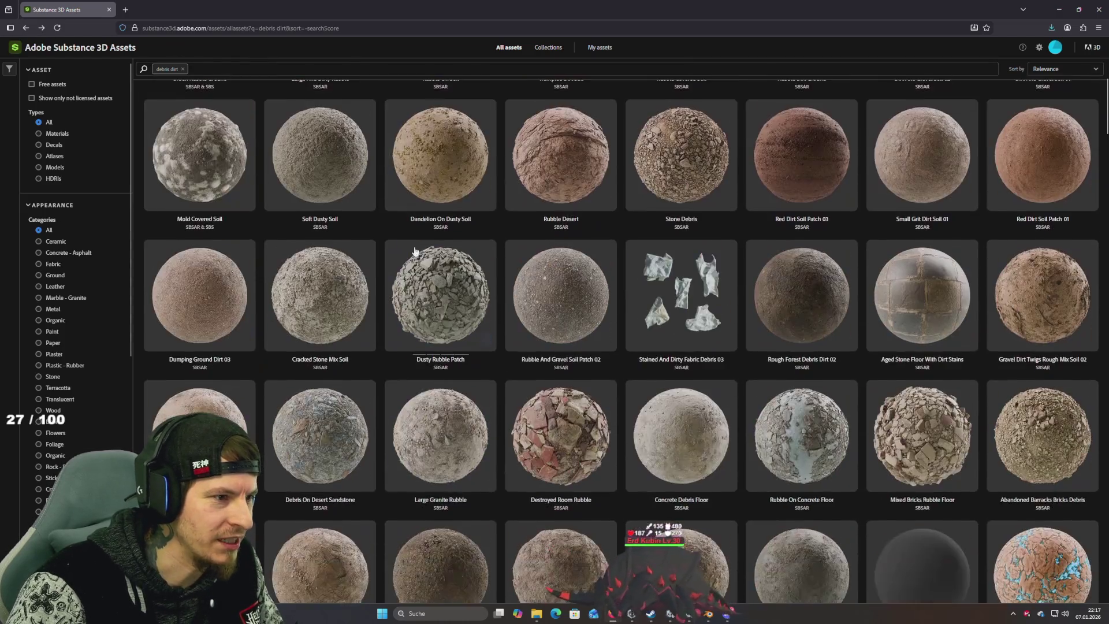
scroll(420, 250, "down", 10)
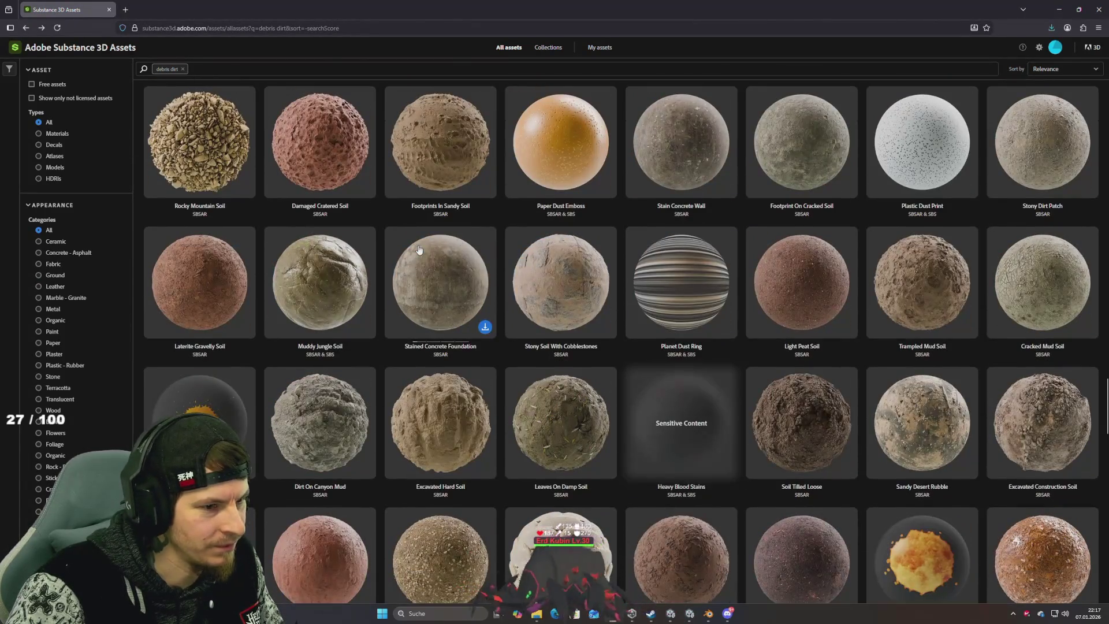
scroll(419, 249, "down", 5)
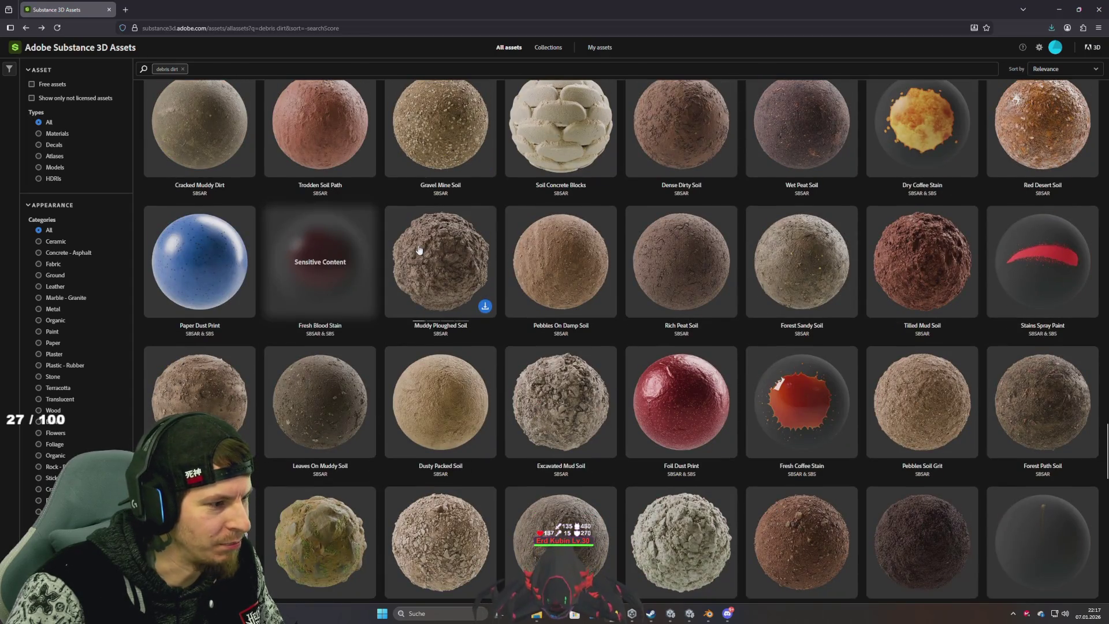
scroll(419, 249, "down", 4)
scroll(419, 249, "down", 5)
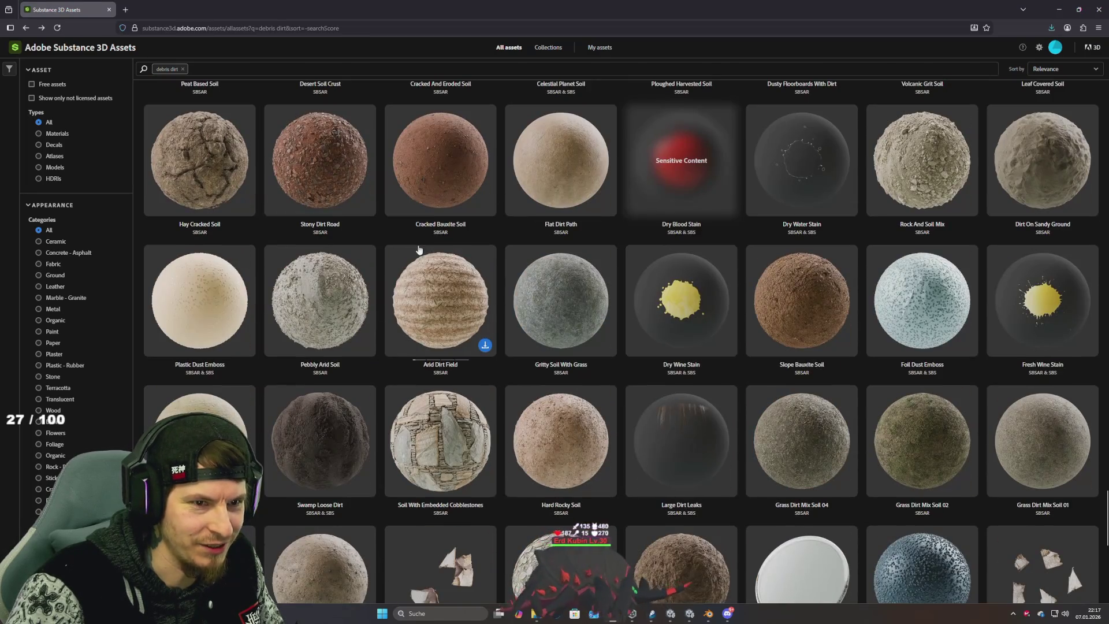
scroll(420, 250, "down", 4)
scroll(419, 250, "down", 4)
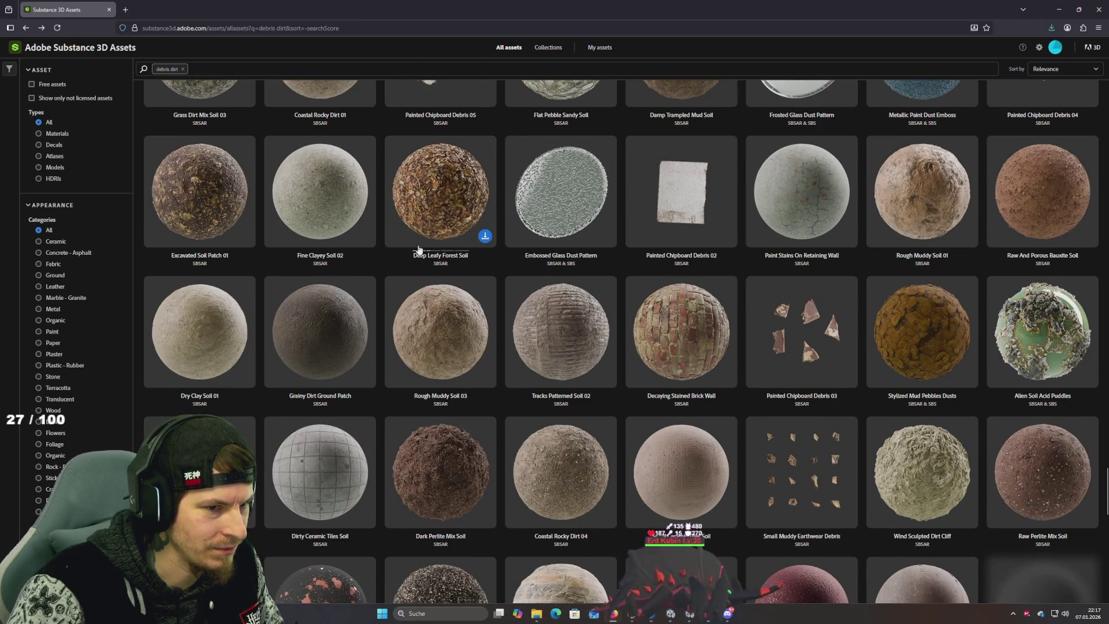
scroll(419, 250, "down", 4)
scroll(420, 250, "down", 4)
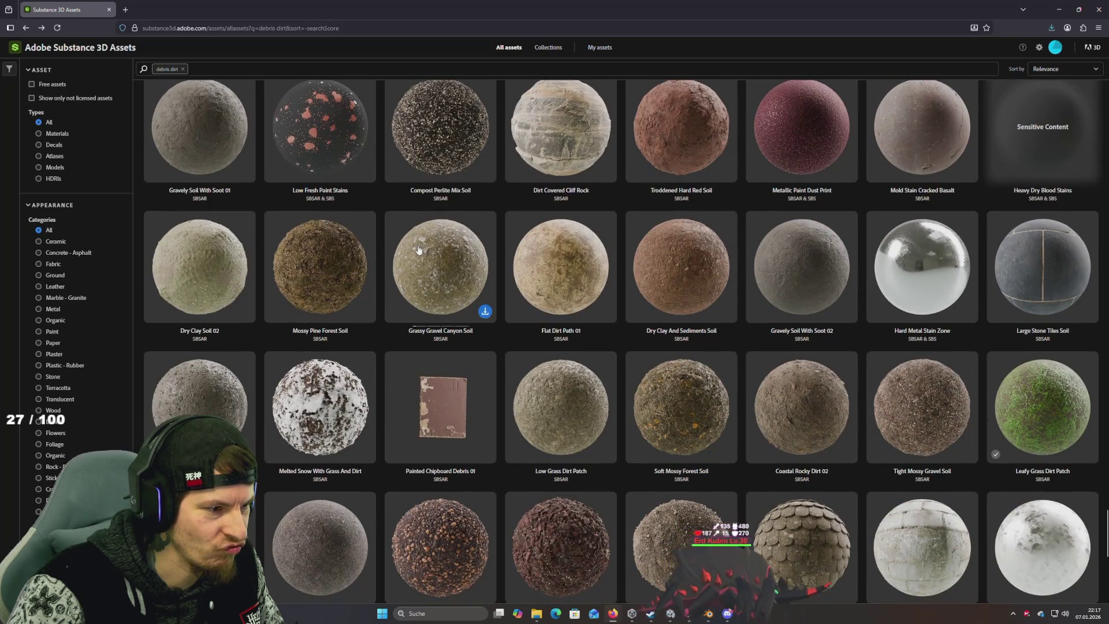
scroll(419, 250, "down", 5)
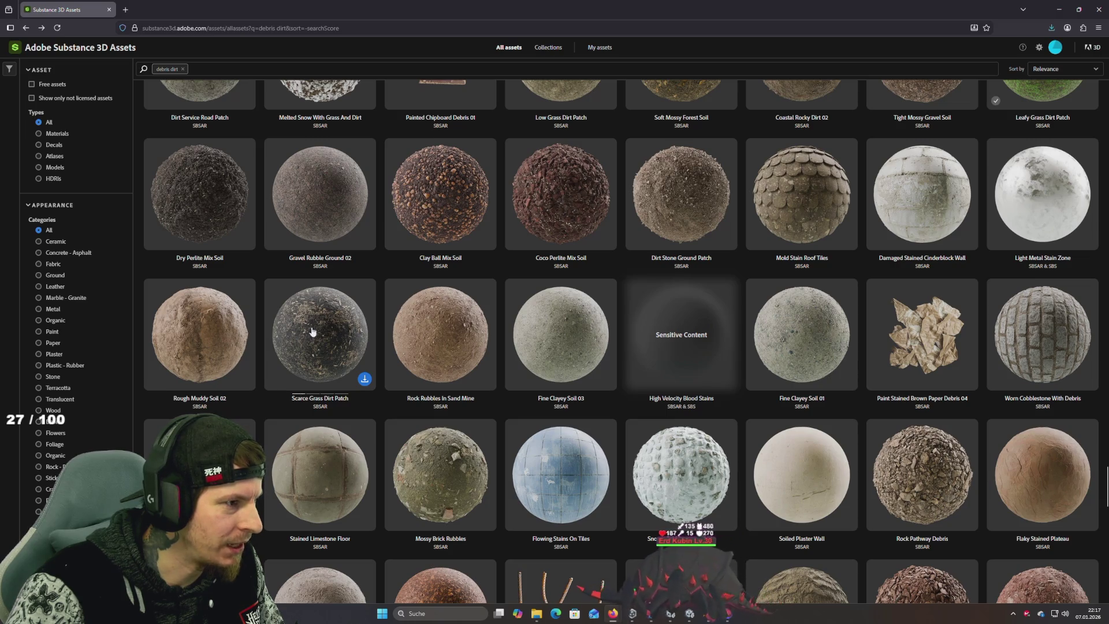
Step: Scroll further down the debris dirt results, then return to Blender
scroll(312, 332, "down", 4)
scroll(312, 332, "down", 5)
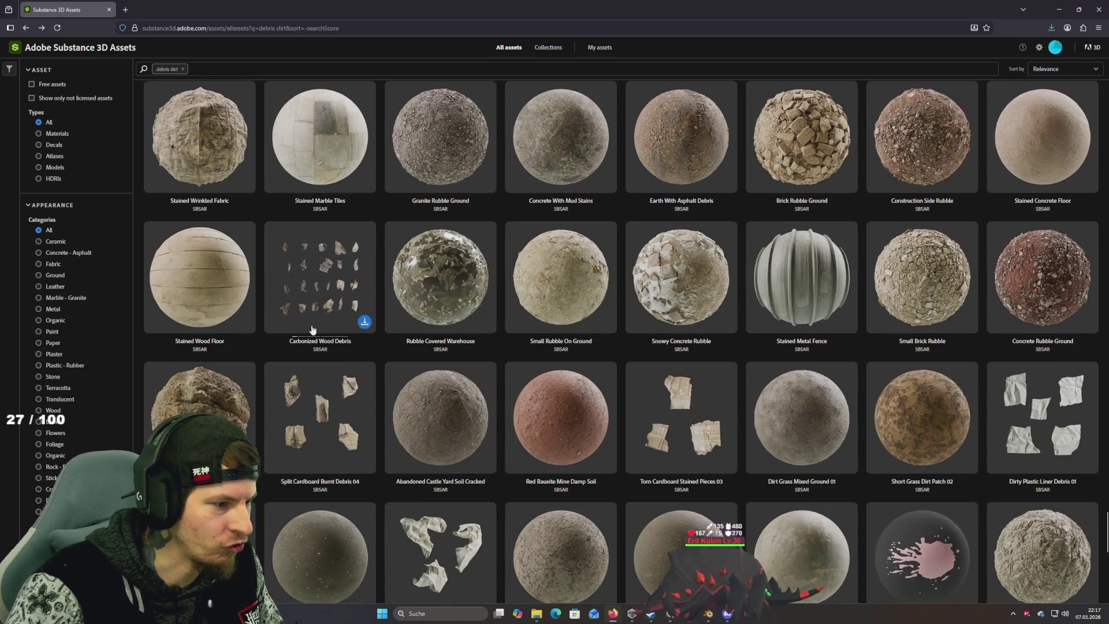
scroll(311, 325, "down", 4)
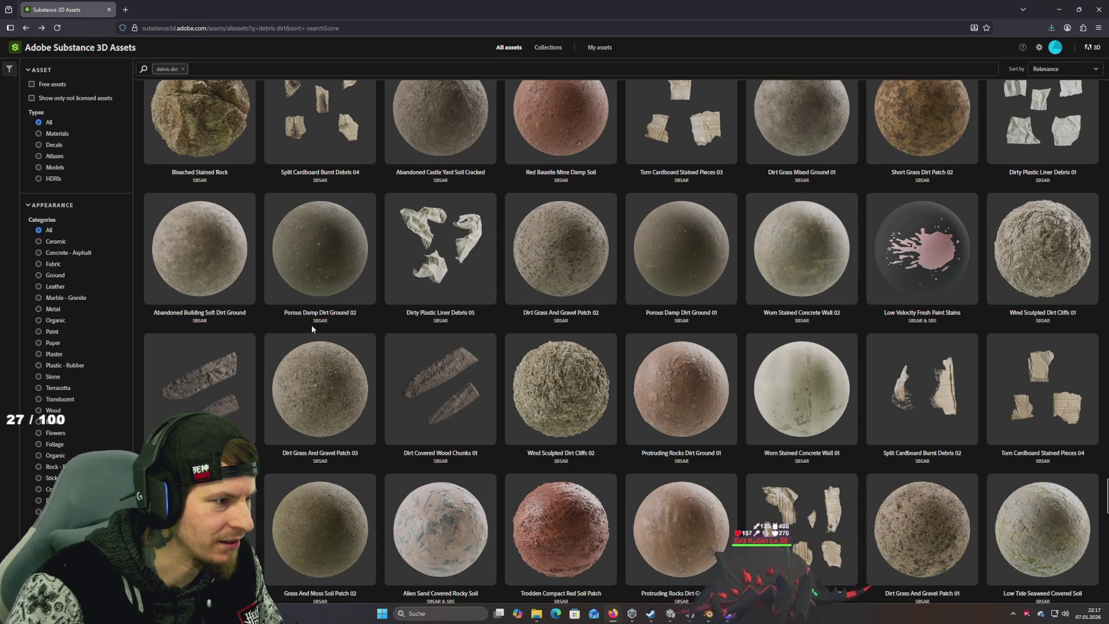
scroll(311, 327, "down", 5)
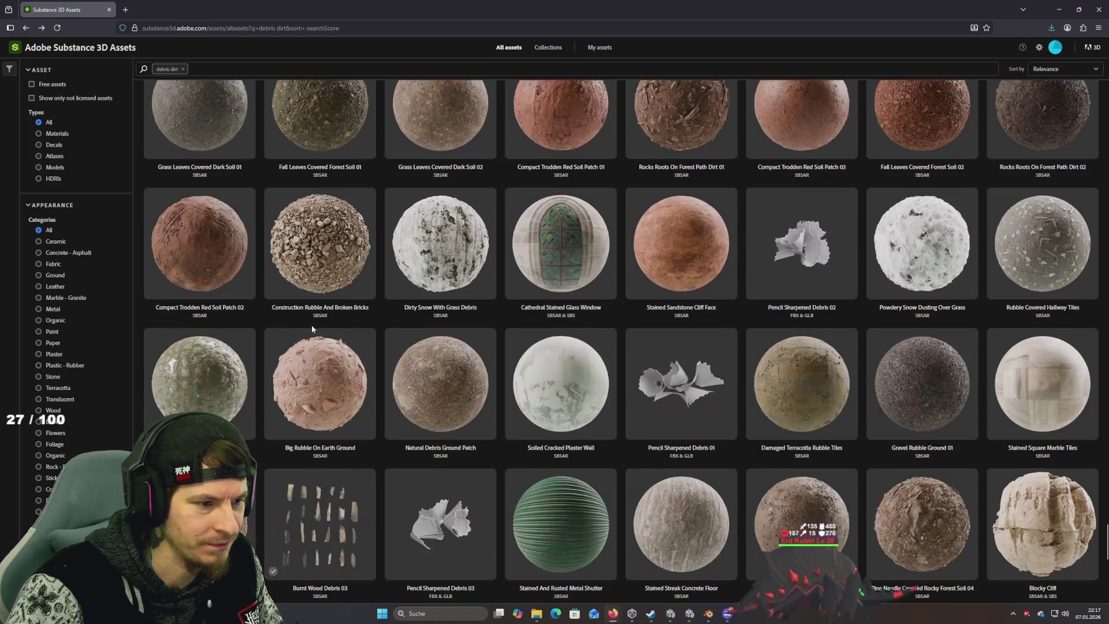
scroll(311, 325, "down", 5)
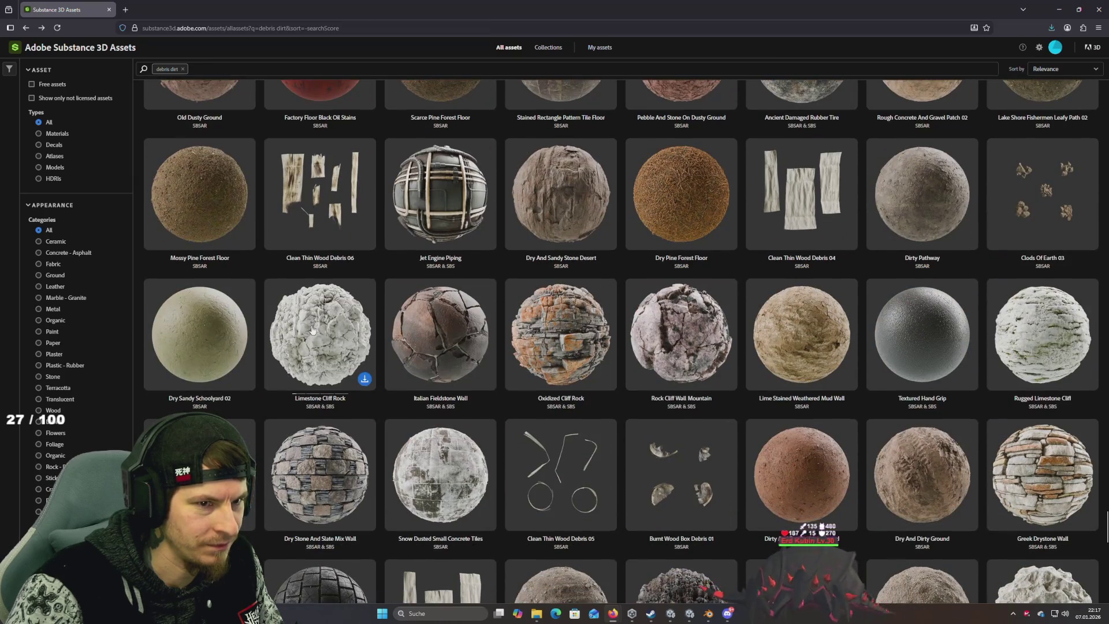
scroll(311, 330, "down", 5)
scroll(312, 330, "down", 4)
scroll(312, 330, "down", 15)
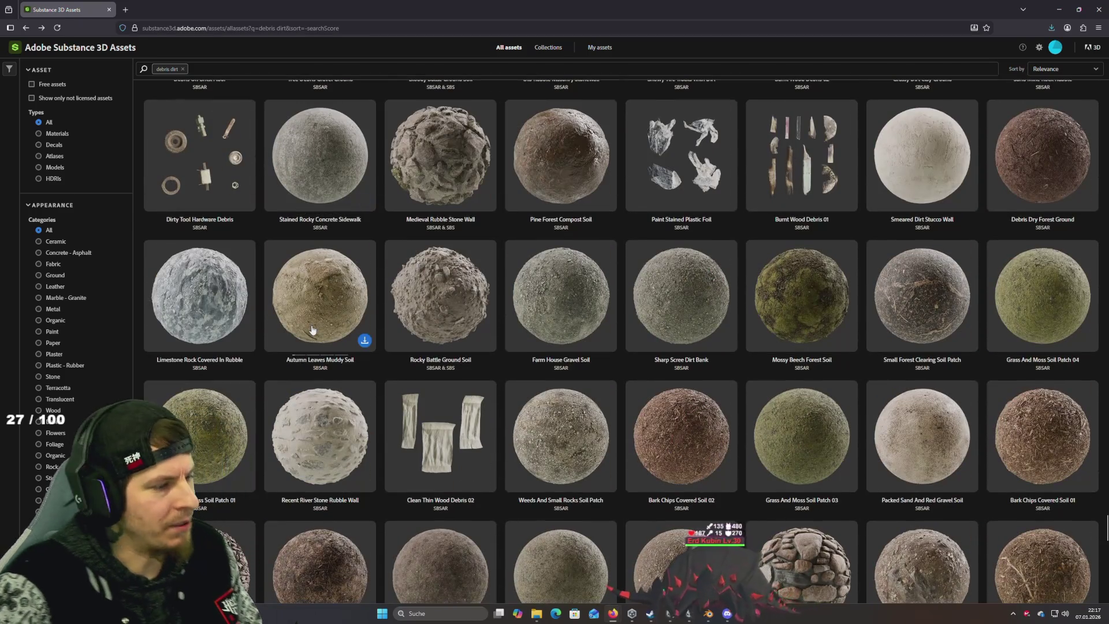
key("alt+Tab")
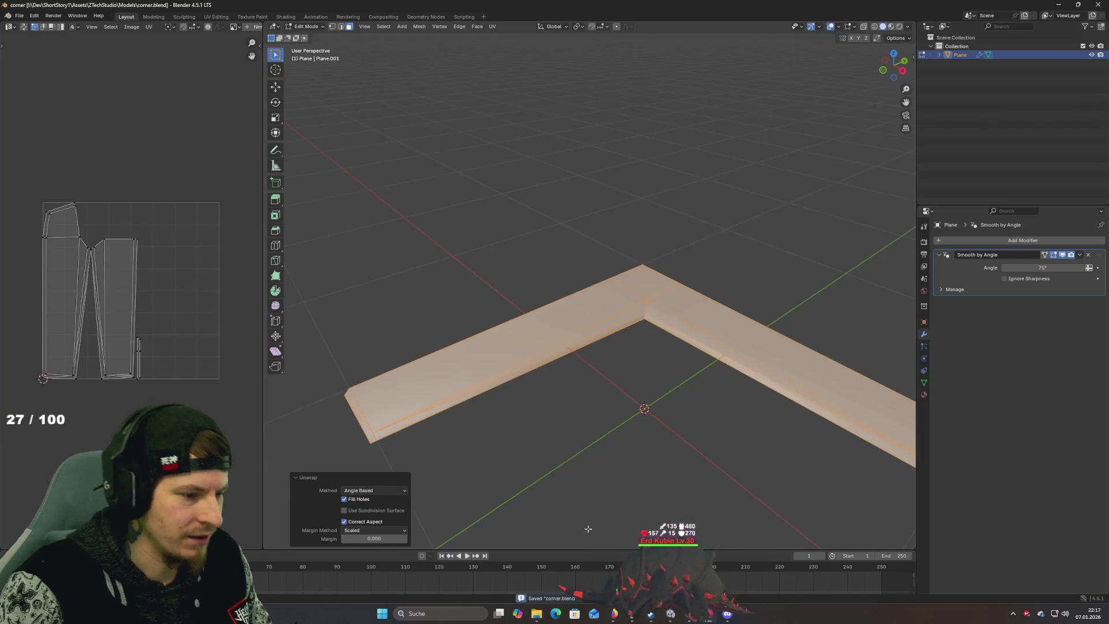
Step: In Unity, search the Project panel for 'intro' and open the Intro scene
key("alt+Tab")
key("Tab")
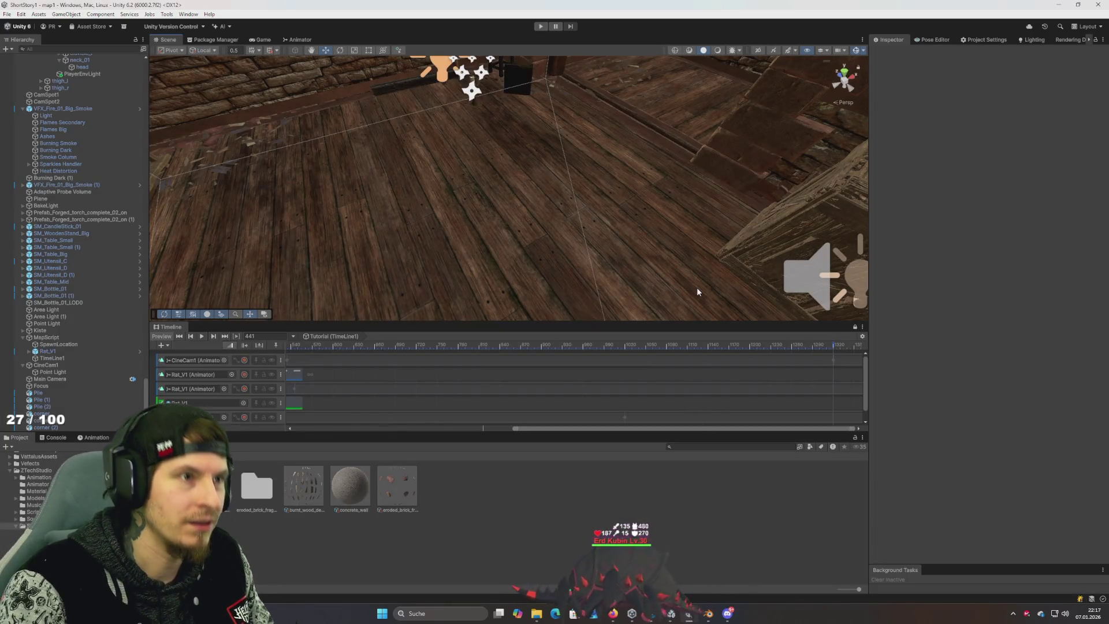
left_click(710, 448)
type("intro")
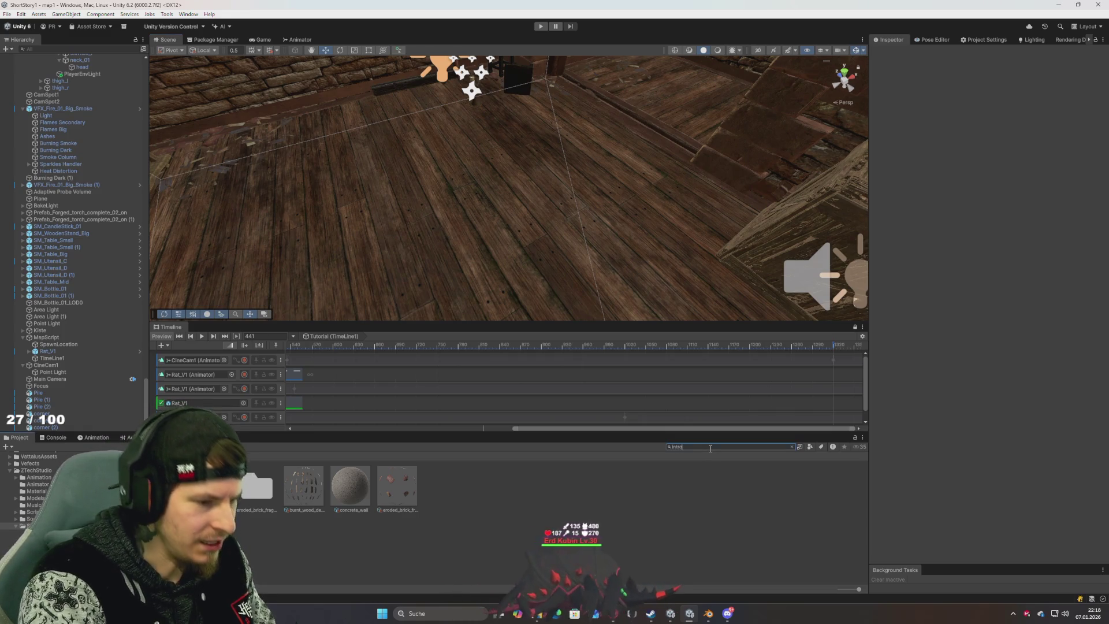
double_click(258, 490)
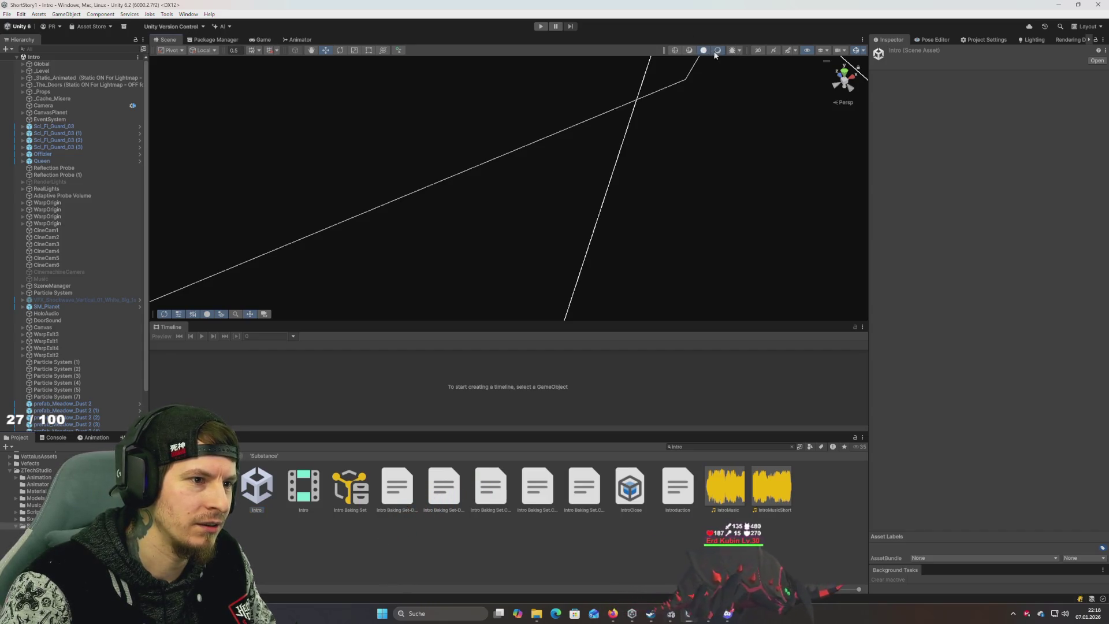
Step: Show the Intro scene shaded and select the SM_Dust_C debris on the floor
mouse_move(677, 113)
left_mouse_down()
mouse_move(667, 171)
mouse_move(677, 158)
mouse_move(649, 173)
mouse_move(720, 53)
left_mouse_up()
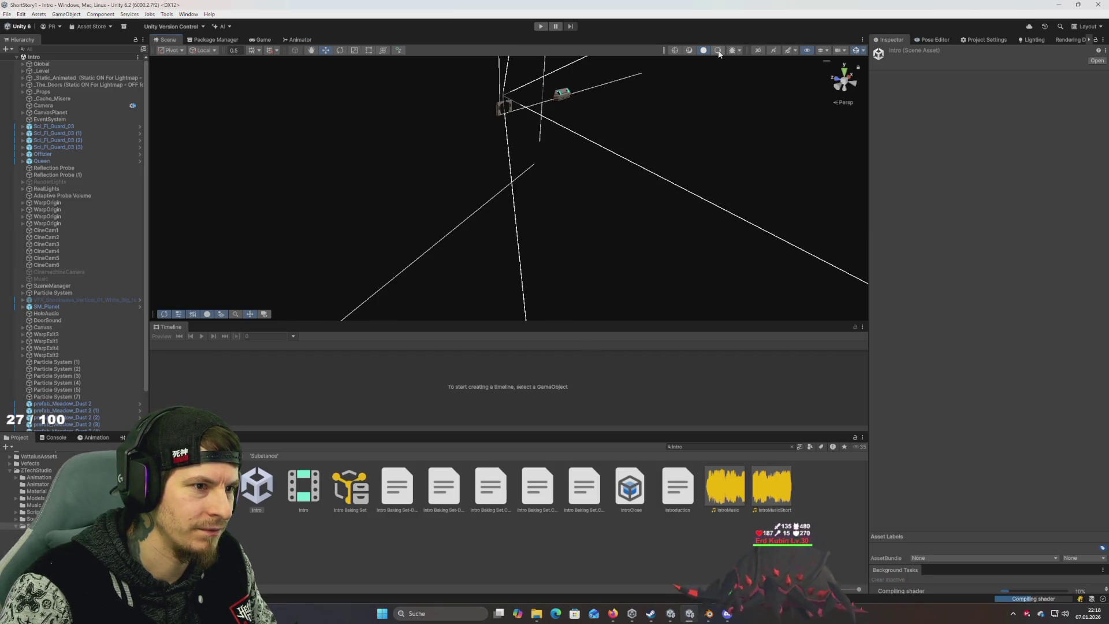
left_click(718, 50)
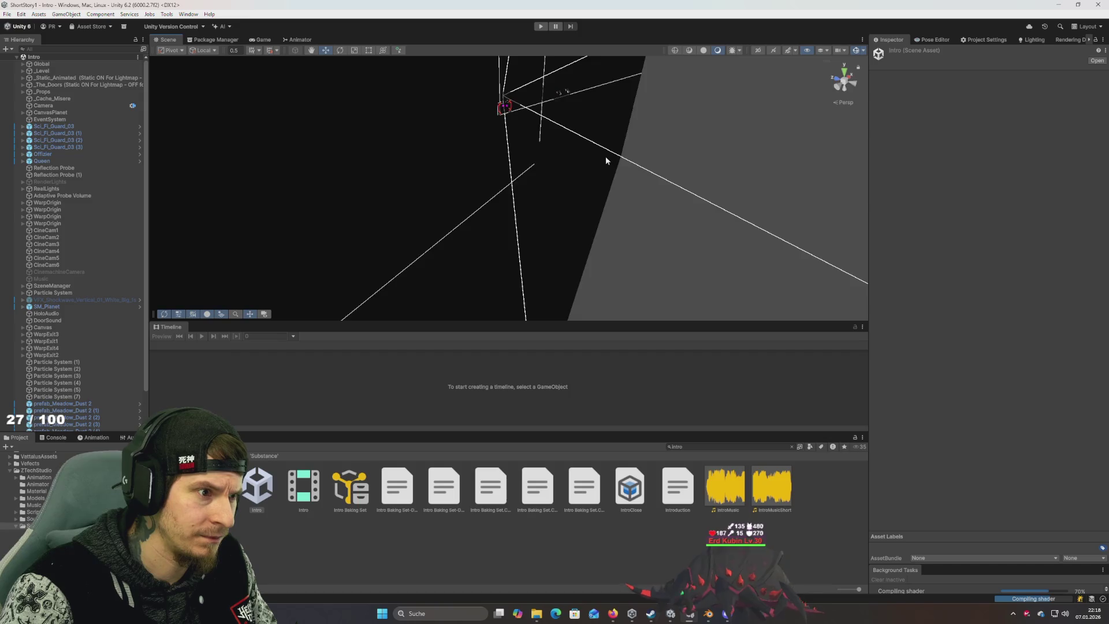
left_click_drag(606, 156, 583, 159)
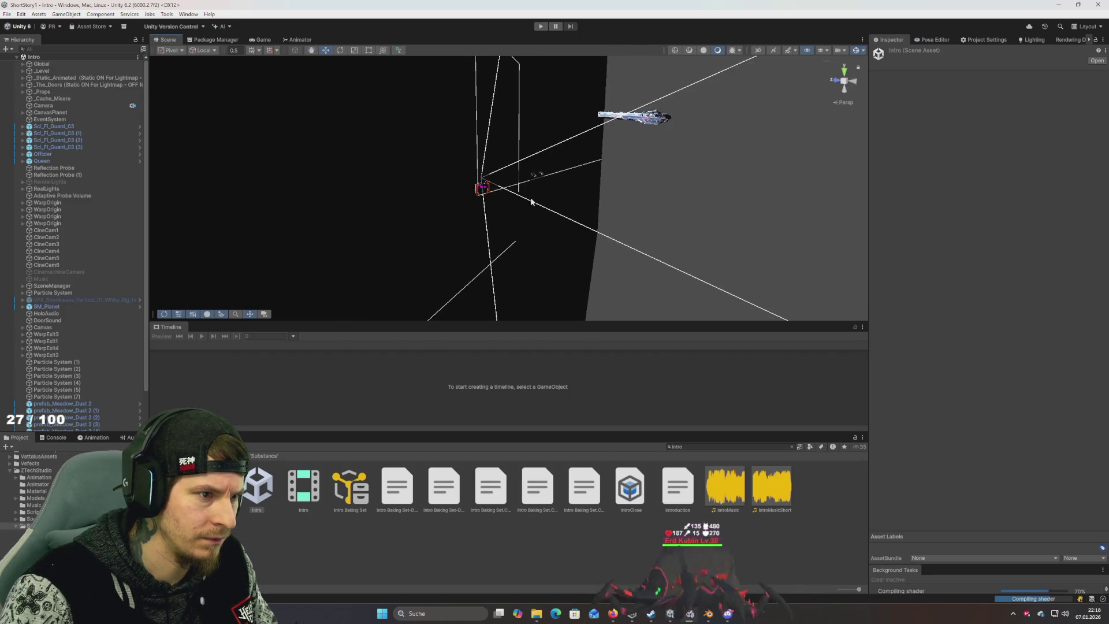
left_click(568, 207)
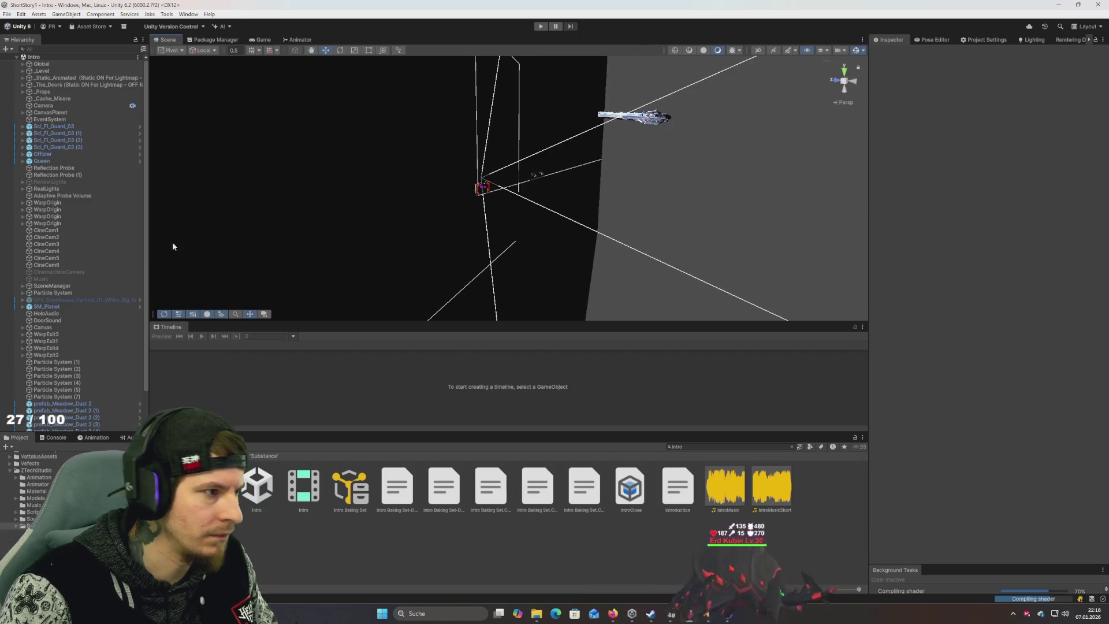
double_click(47, 244)
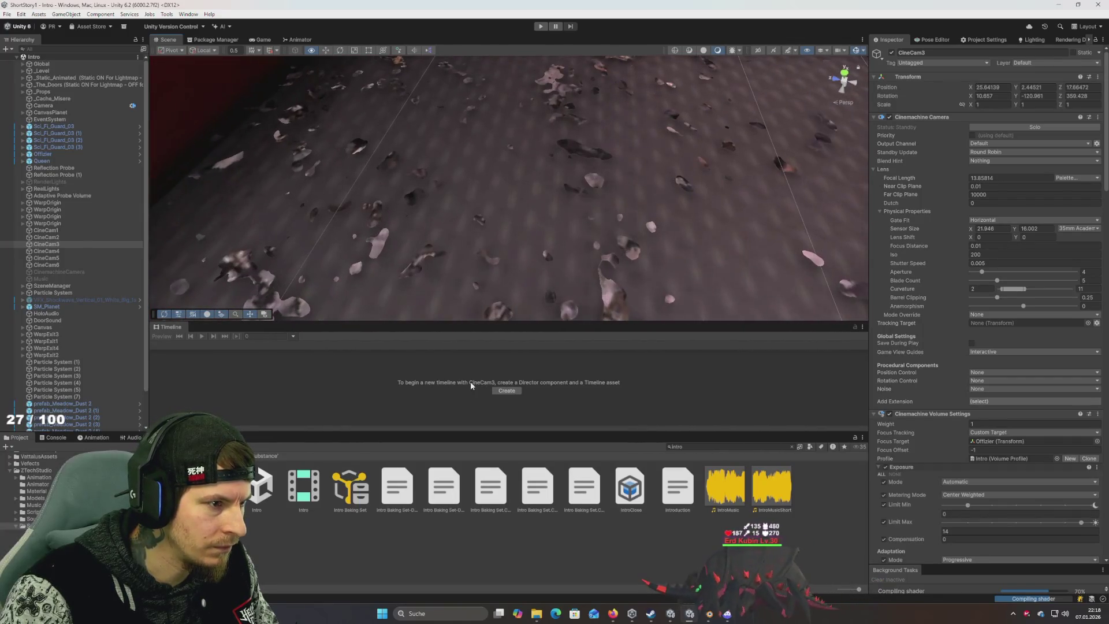
left_click(553, 199)
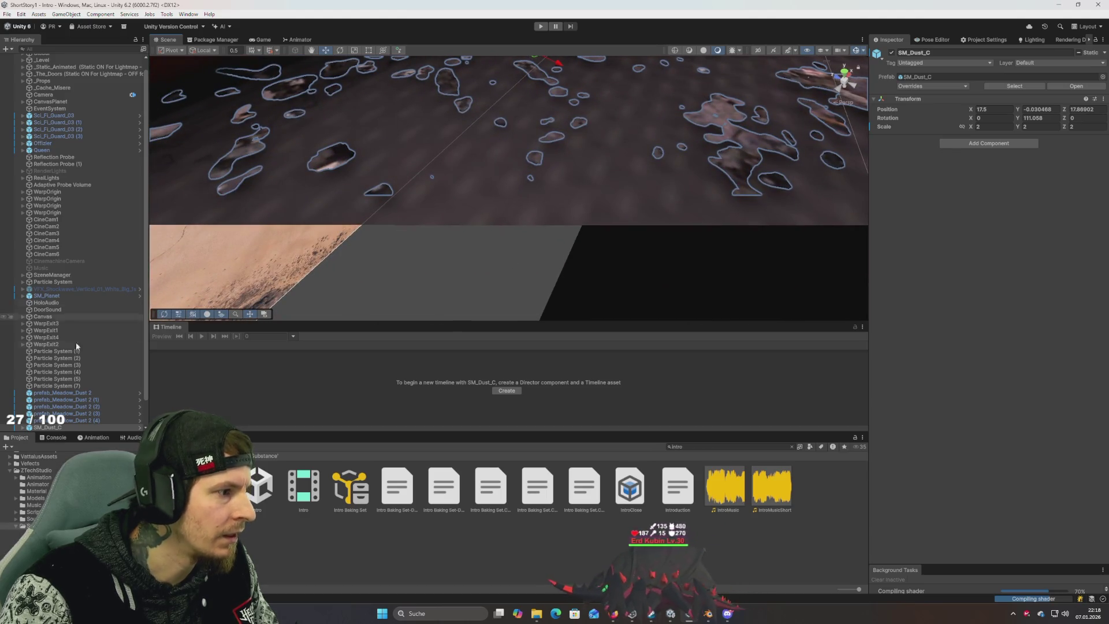
left_click(48, 428)
Step: Search the Project for 'map1' and open the map1 scene
left_click(717, 447)
type("map1")
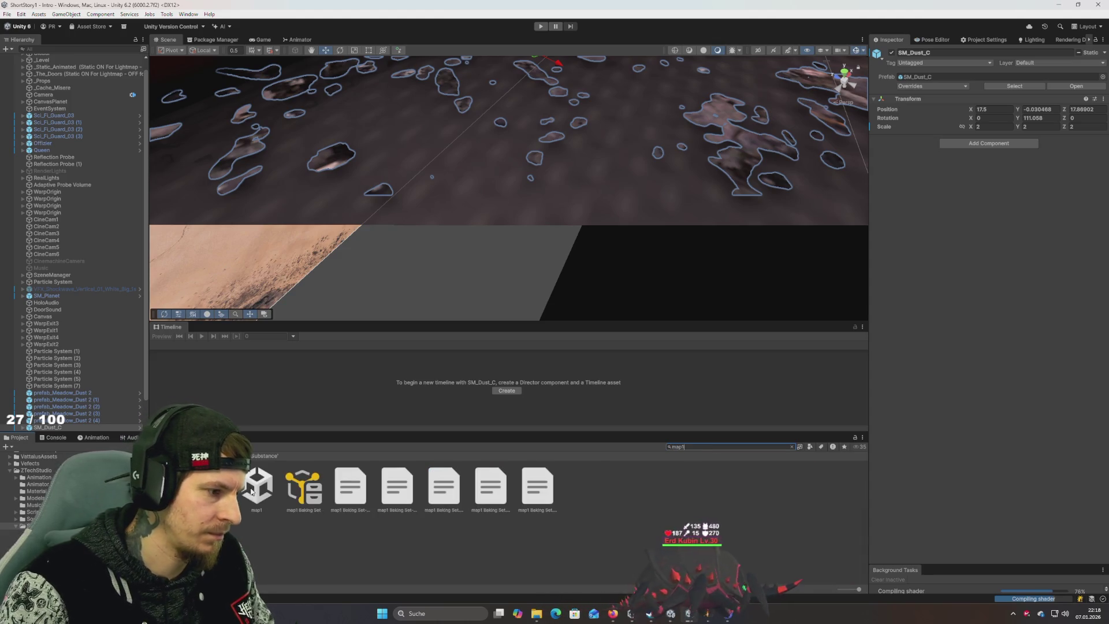
double_click(256, 488)
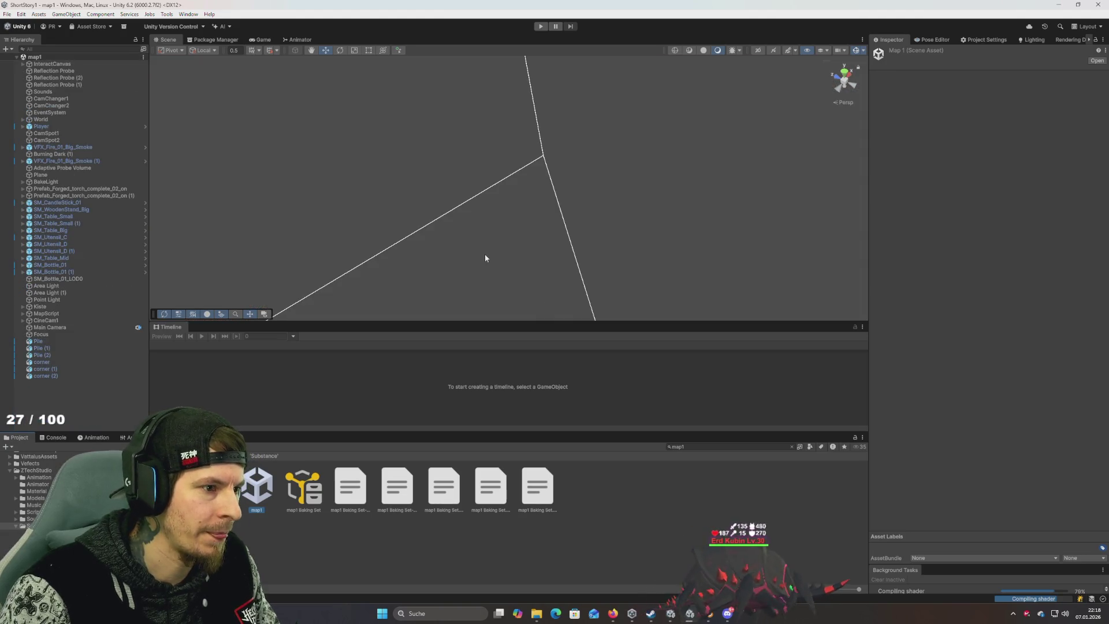
Step: Select SM_Dust_C, bring it into view, and set its rotation to 0, 0, 0
left_click(60, 362)
key("f")
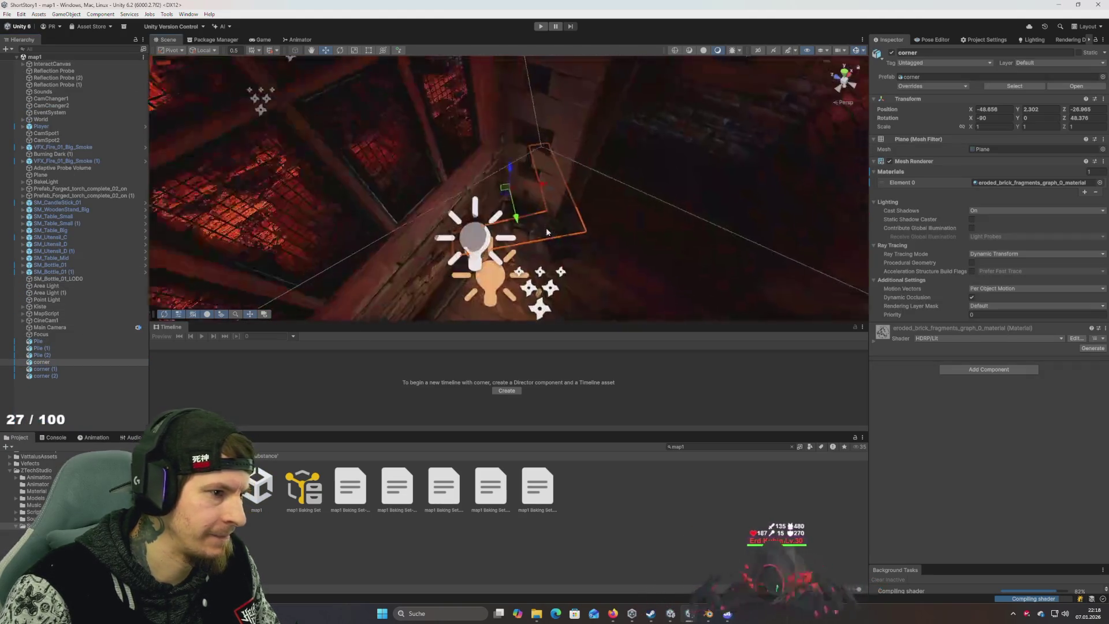
left_click(615, 276)
mouse_move(616, 276)
left_mouse_down()
mouse_move(479, 268)
mouse_move(477, 194)
left_mouse_up()
key("ctrl+shift+f")
key("f")
left_click(994, 118)
type("0")
key("Tab")
type("0")
key("Tab")
type("0")
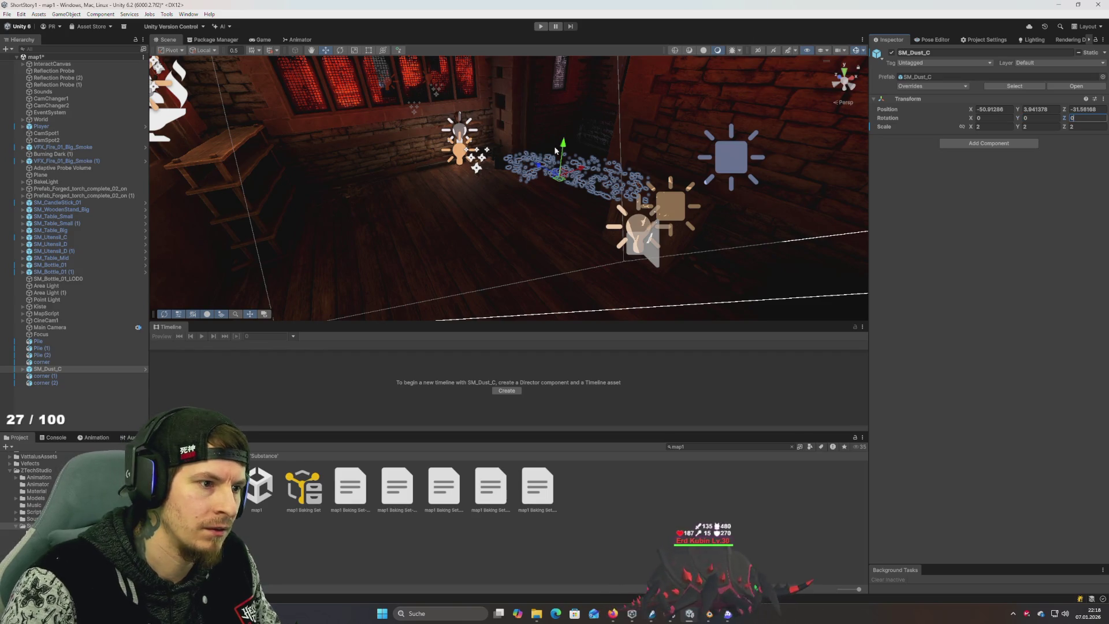
Step: Shift the dust patch along Z and raise it just above the wooden floor
mouse_move(539, 165)
left_mouse_down()
mouse_move(506, 147)
mouse_move(531, 162)
mouse_move(535, 262)
mouse_move(537, 252)
mouse_move(446, 220)
left_mouse_up()
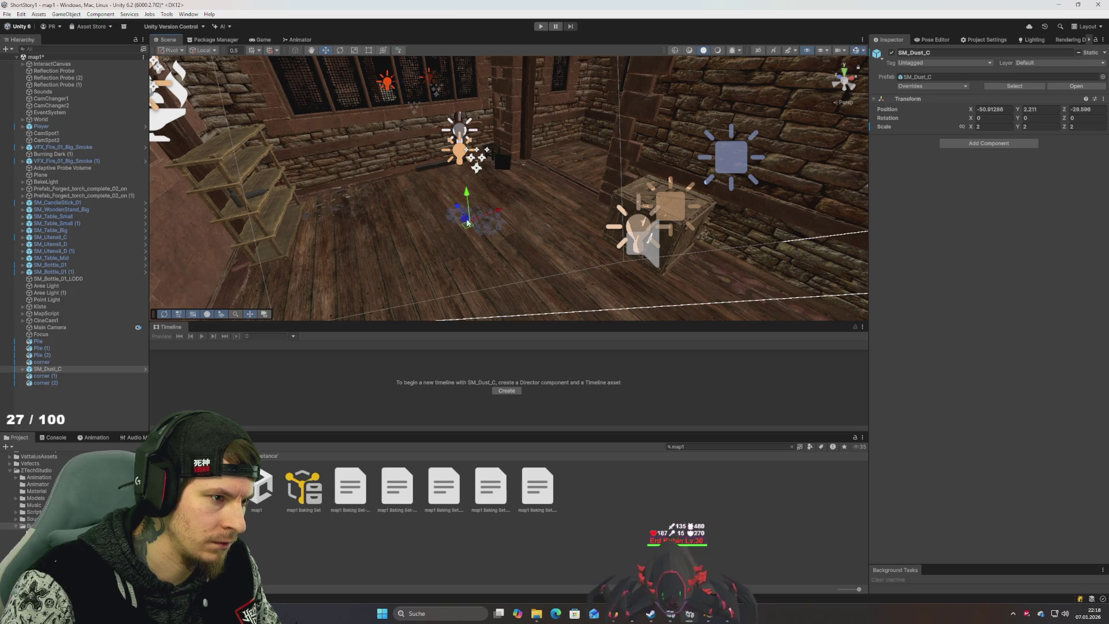
scroll(468, 222, "up", 5)
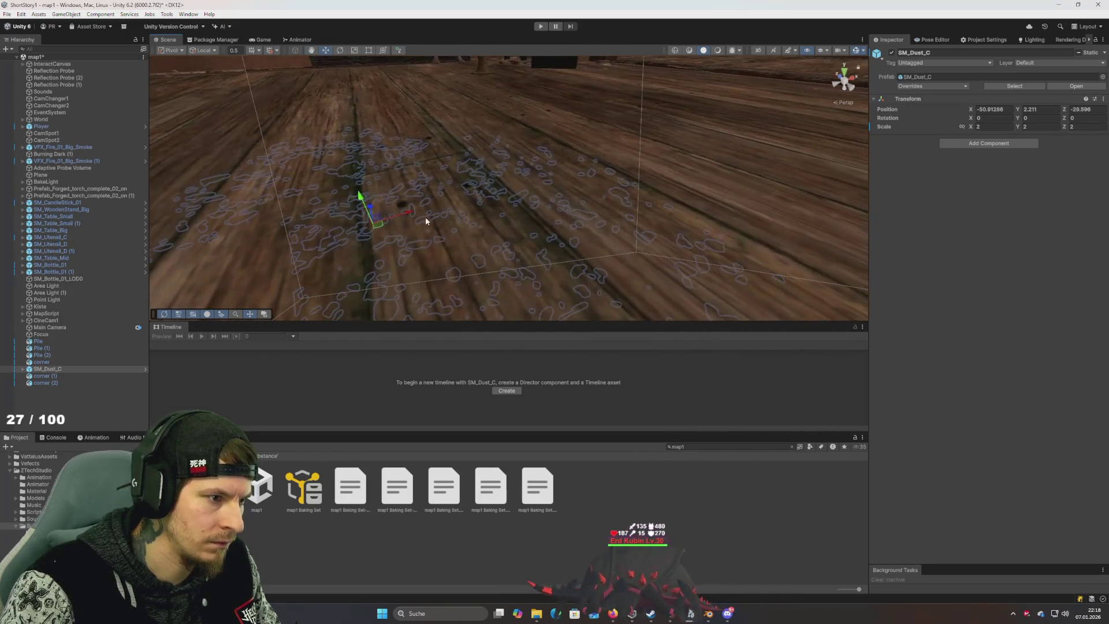
left_click_drag(360, 197, 365, 187)
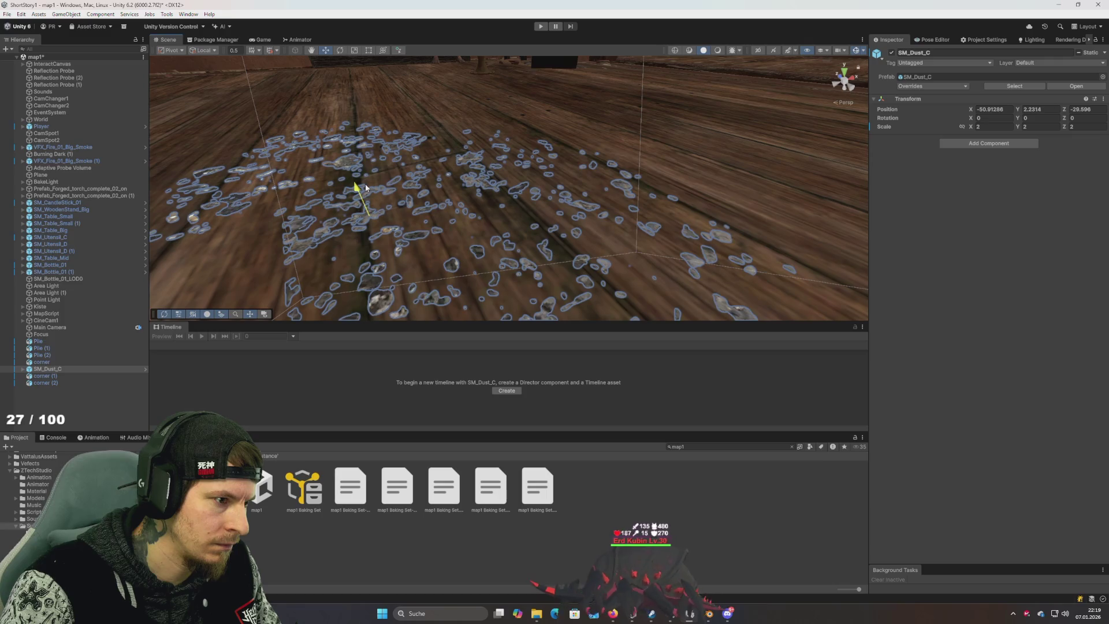
scroll(396, 233, "down", 5)
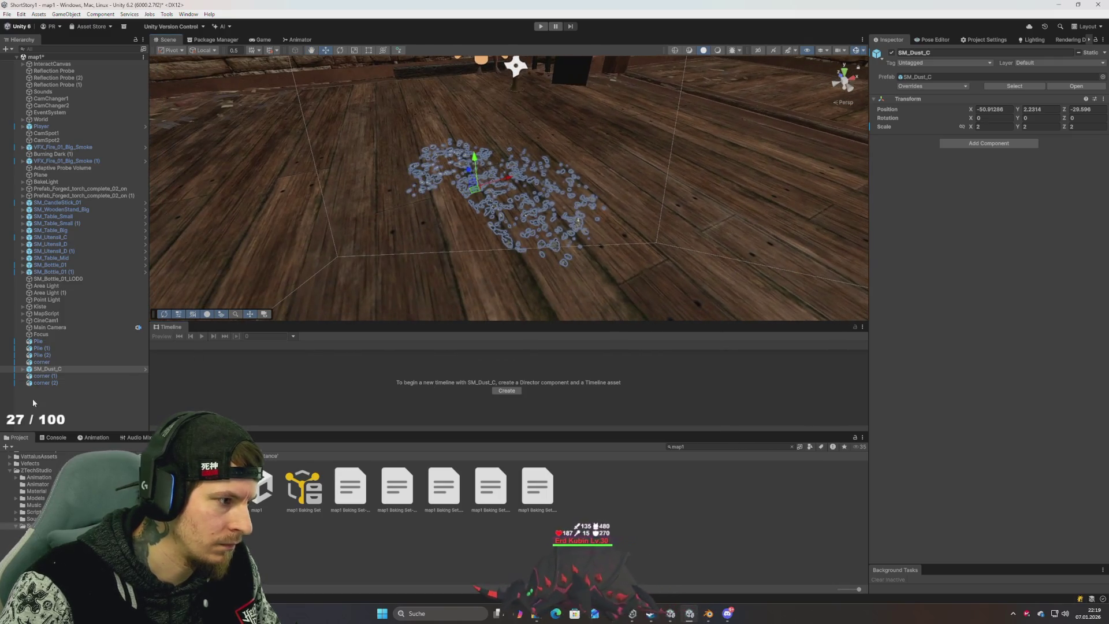
left_click(33, 403)
mouse_move(444, 256)
left_mouse_down()
mouse_move(560, 248)
mouse_move(504, 204)
mouse_move(492, 214)
left_mouse_up()
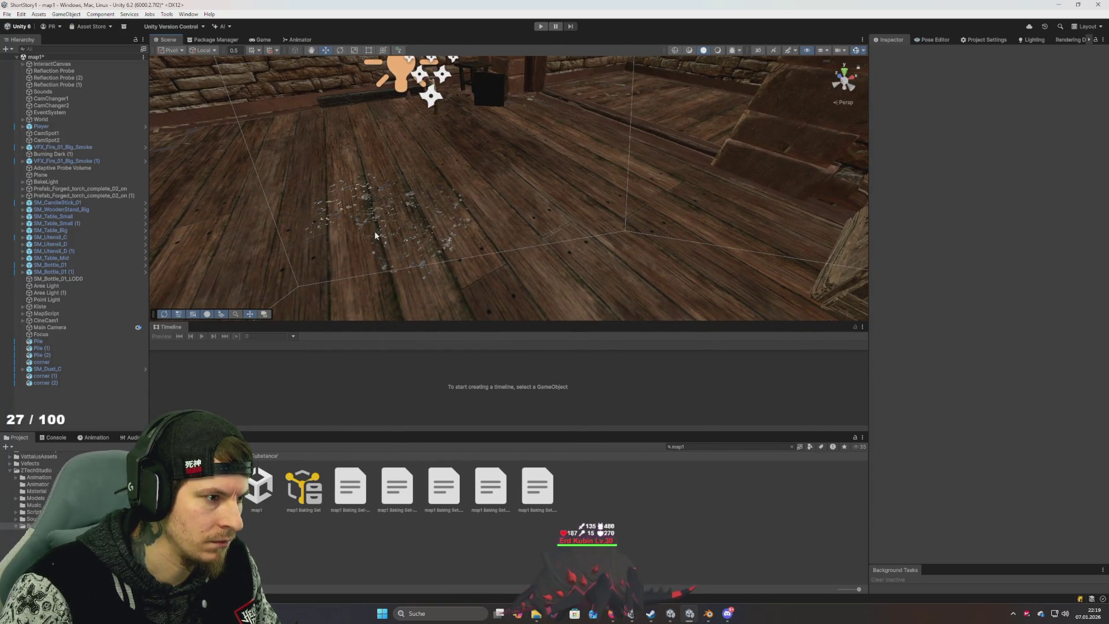
Step: Rotate the dust patch around its vertical axis and tilt it slightly on X
left_click(369, 200)
key("e")
mouse_move(408, 228)
left_mouse_down()
mouse_move(268, 296)
mouse_move(348, 303)
mouse_move(257, 314)
mouse_move(486, 320)
mouse_move(457, 296)
left_mouse_up()
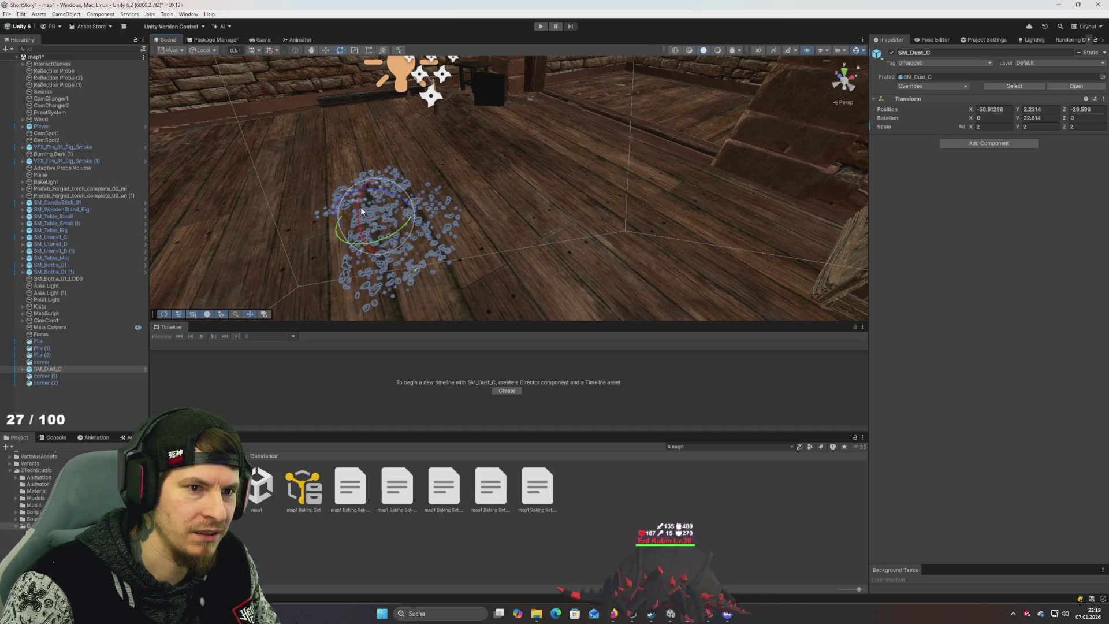
left_click_drag(353, 214, 362, 192)
key("w")
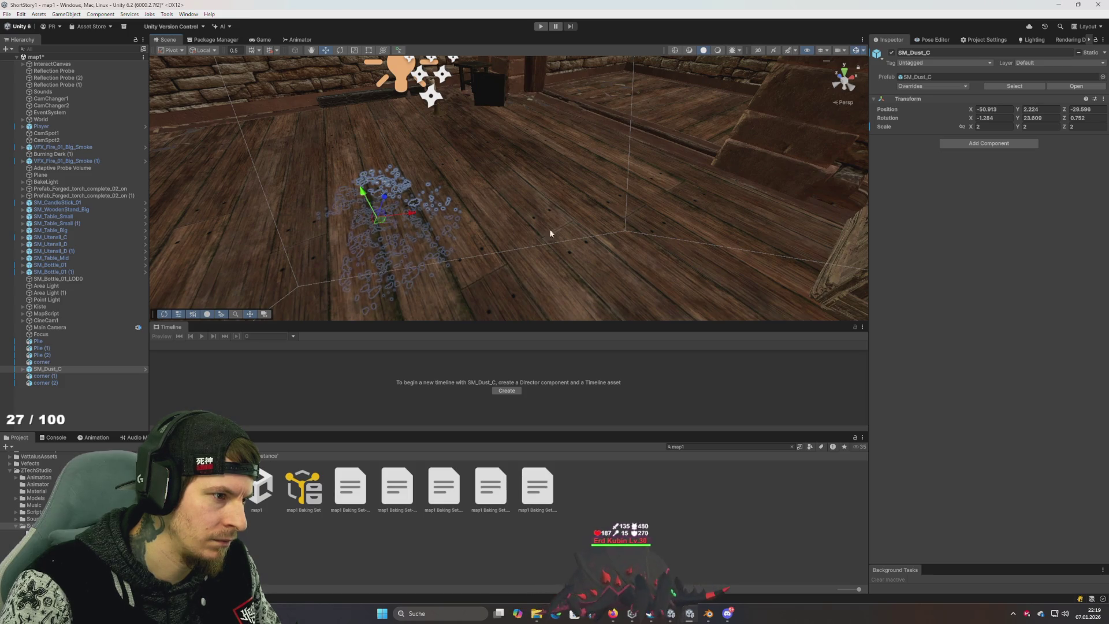
left_click(480, 299)
Step: Reselect SM_Dust_C and turn it further, to about 45° on Y
mouse_move(480, 300)
left_mouse_down()
mouse_move(401, 189)
mouse_move(401, 274)
mouse_move(493, 297)
mouse_move(403, 253)
mouse_move(433, 203)
mouse_move(426, 155)
left_mouse_up()
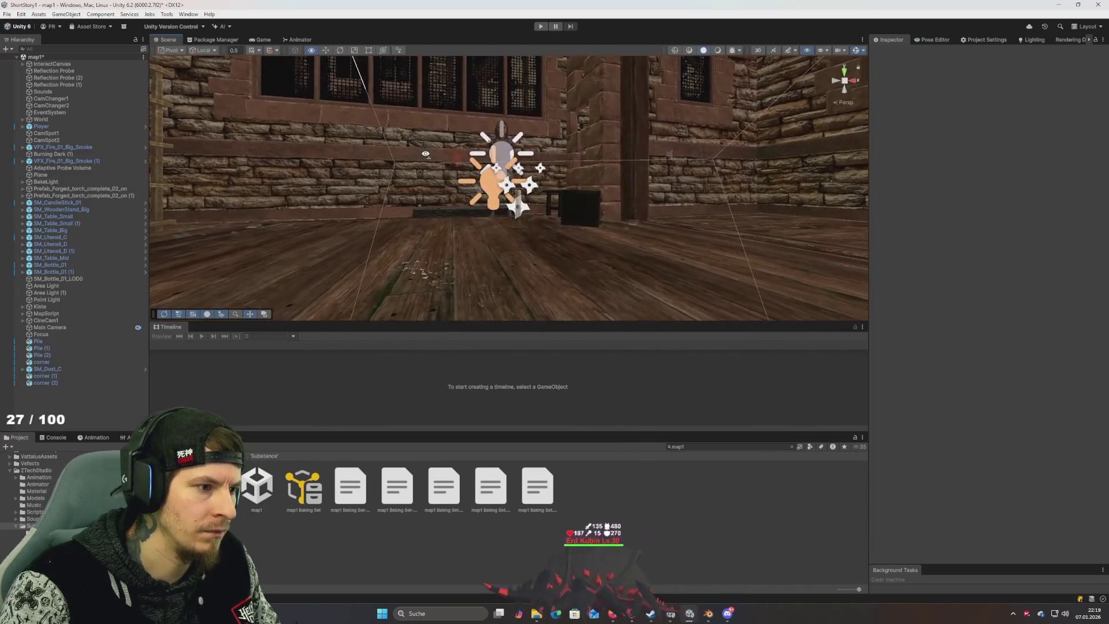
left_click(427, 276)
left_click(425, 276)
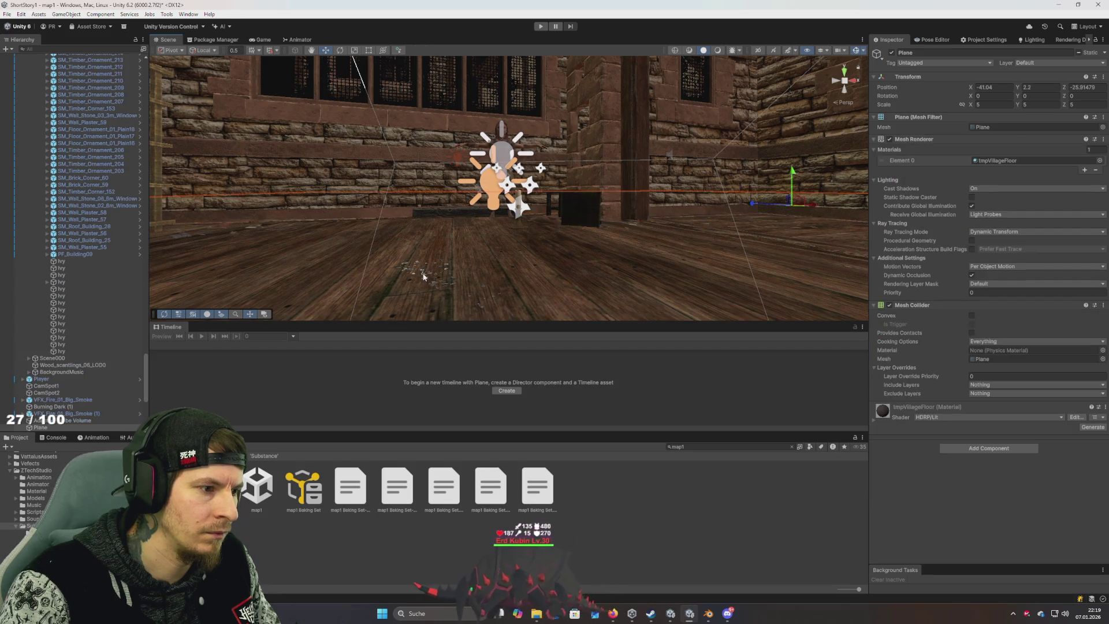
left_click(423, 277)
key("e")
mouse_move(435, 281)
left_mouse_down()
mouse_move(406, 286)
mouse_move(424, 286)
mouse_move(447, 254)
left_mouse_up()
left_click(532, 312)
mouse_move(533, 312)
left_mouse_down()
mouse_move(505, 298)
mouse_move(529, 309)
left_mouse_up()
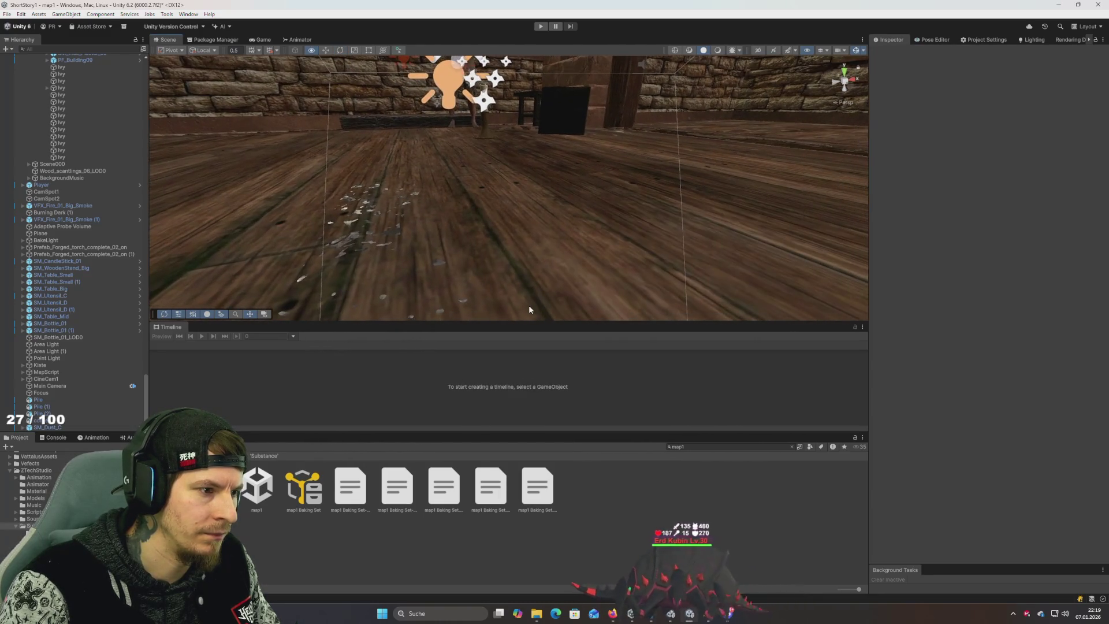
key("alt+Tab")
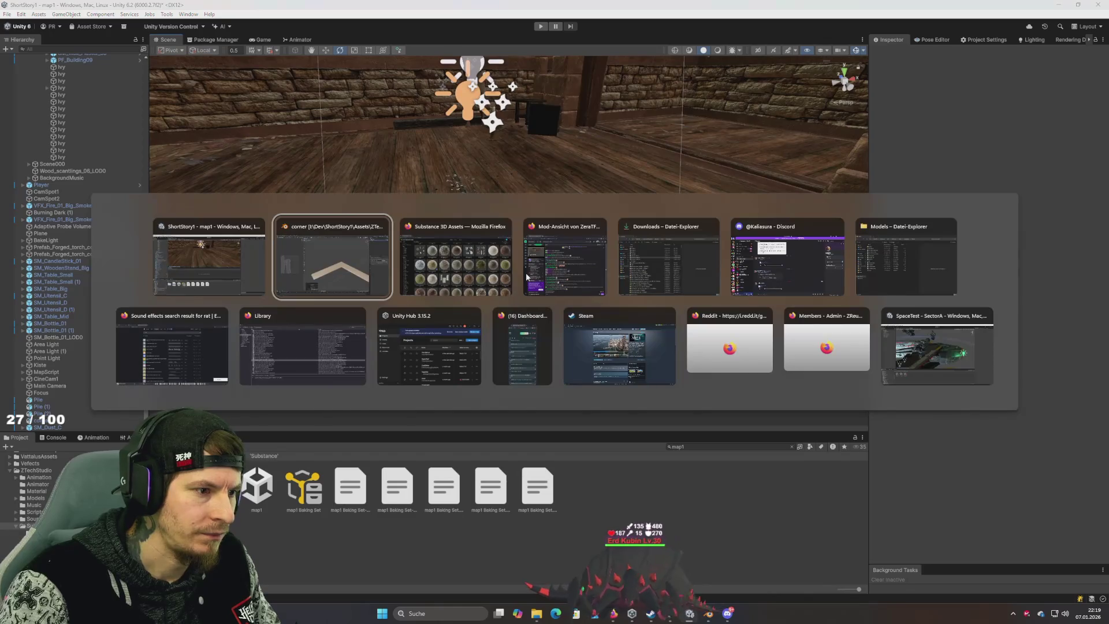
Step: Scroll deep through the 'debris dirt' results, then clear that search tag
scroll(551, 296, "down", 10)
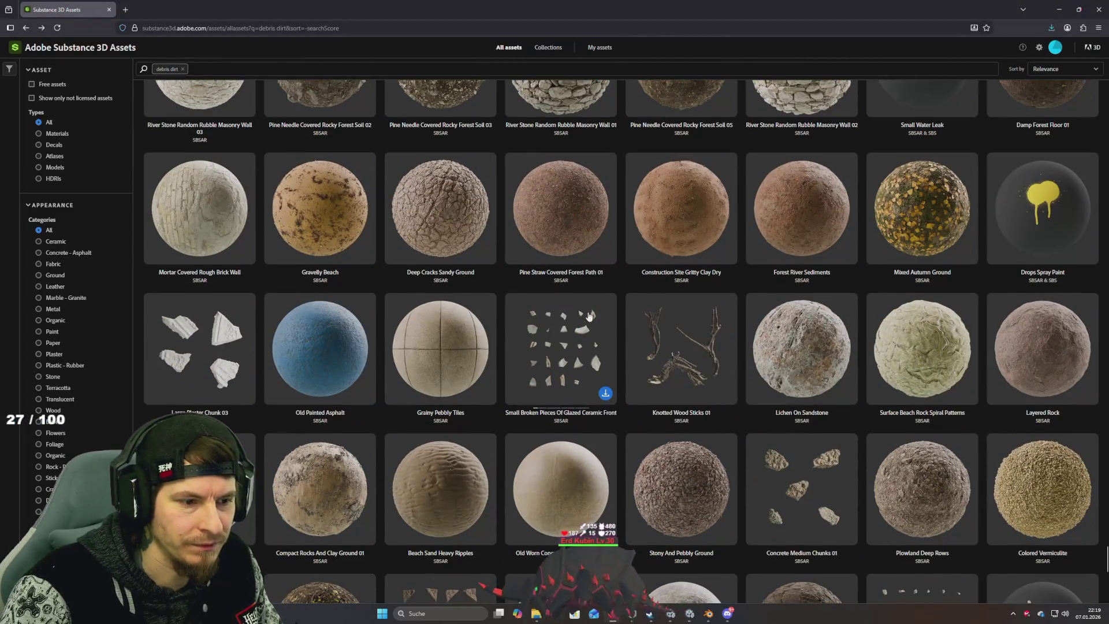
scroll(590, 315, "down", 4)
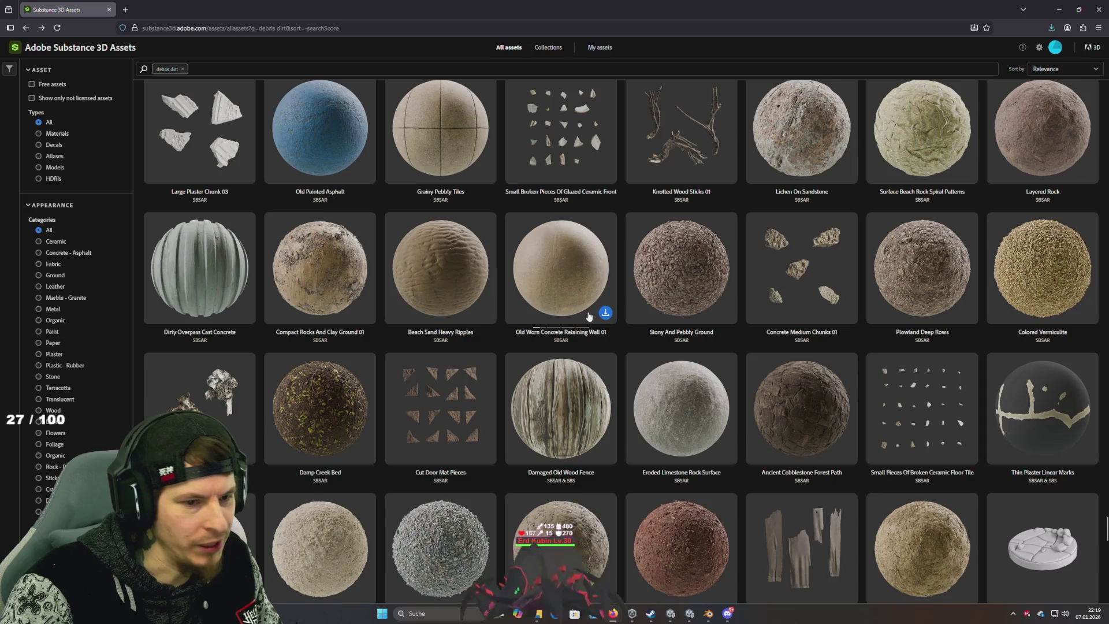
scroll(589, 315, "down", 4)
scroll(590, 316, "down", 6)
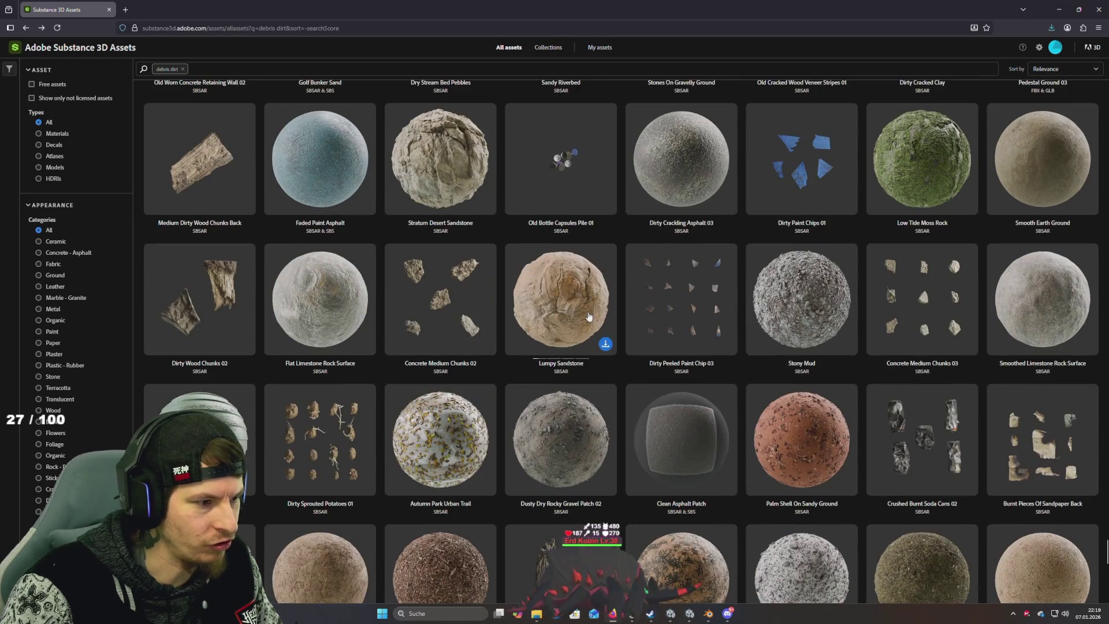
scroll(590, 316, "down", 6)
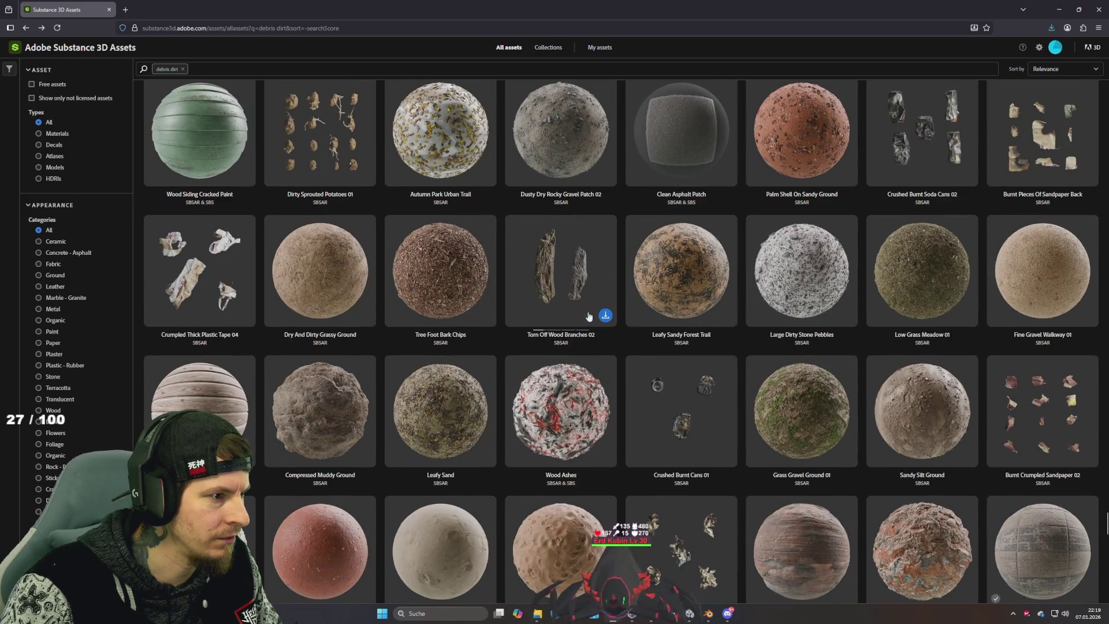
scroll(589, 316, "down", 12)
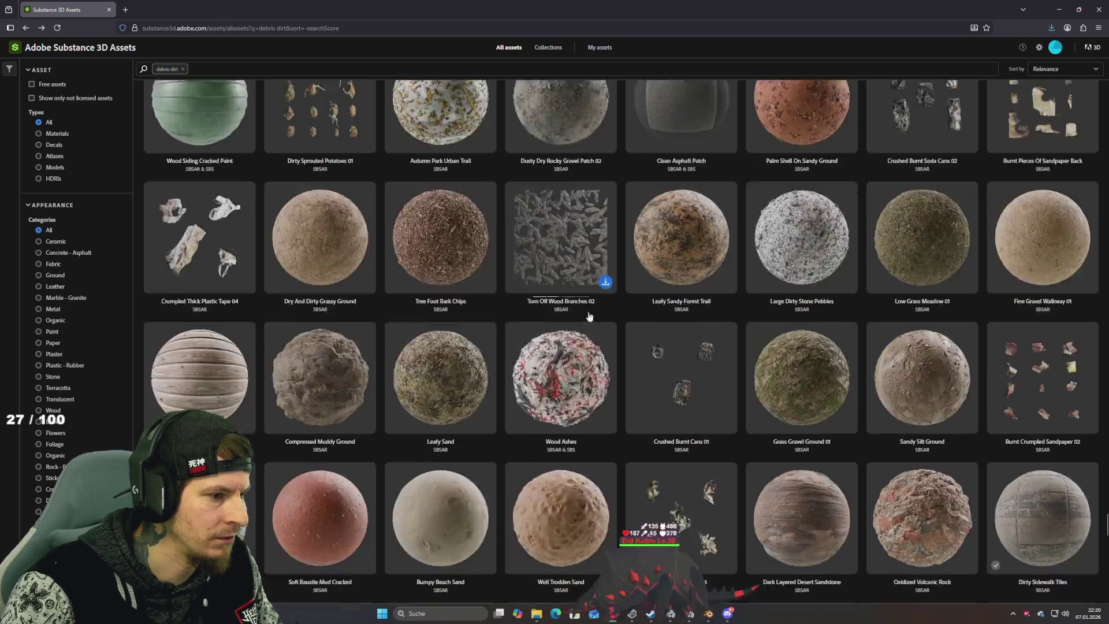
scroll(589, 317, "down", 6)
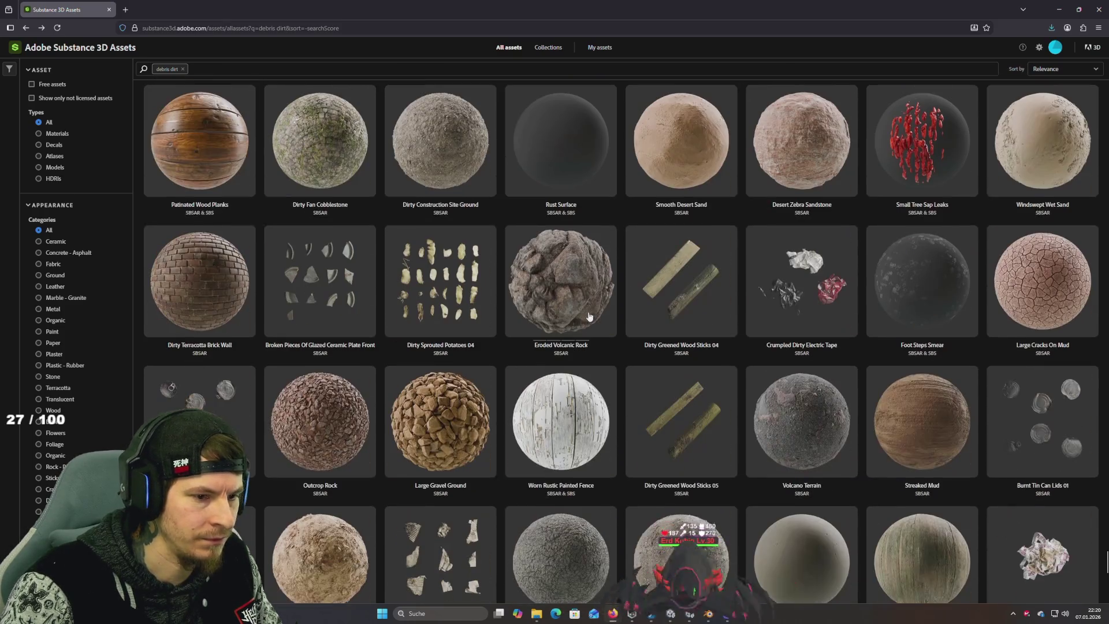
scroll(589, 316, "down", 5)
scroll(590, 317, "down", 15)
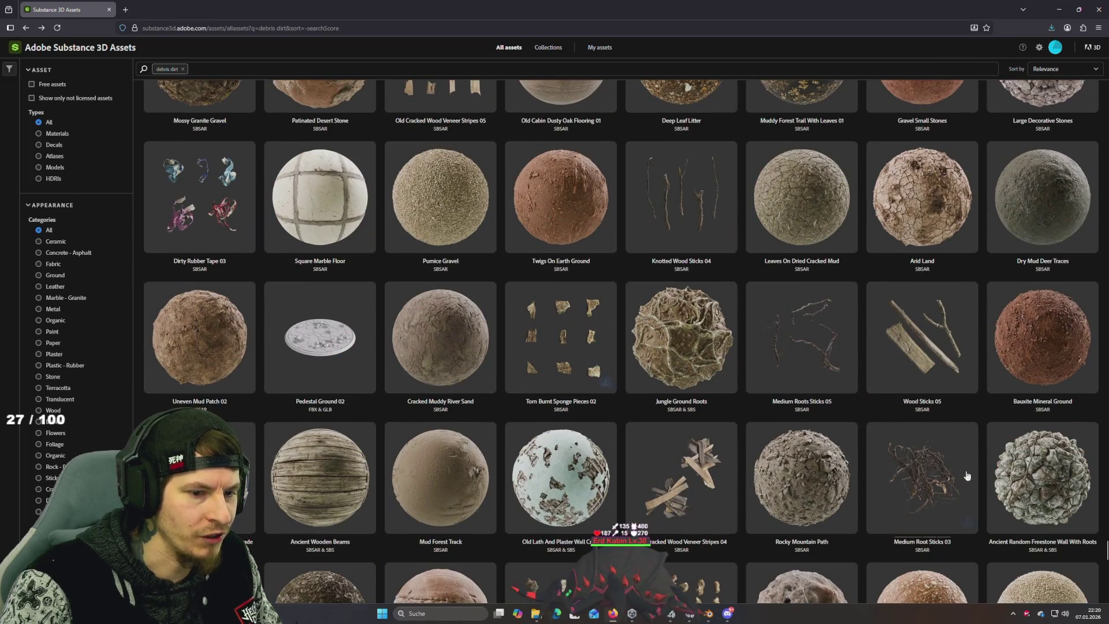
scroll(945, 484, "down", 15)
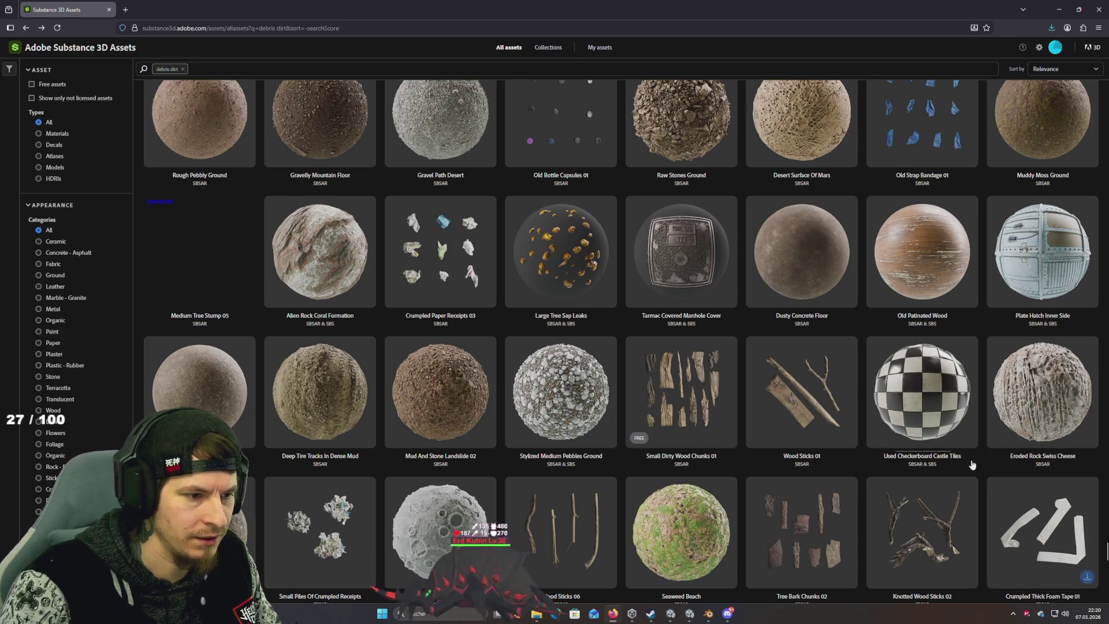
scroll(972, 465, "down", 10)
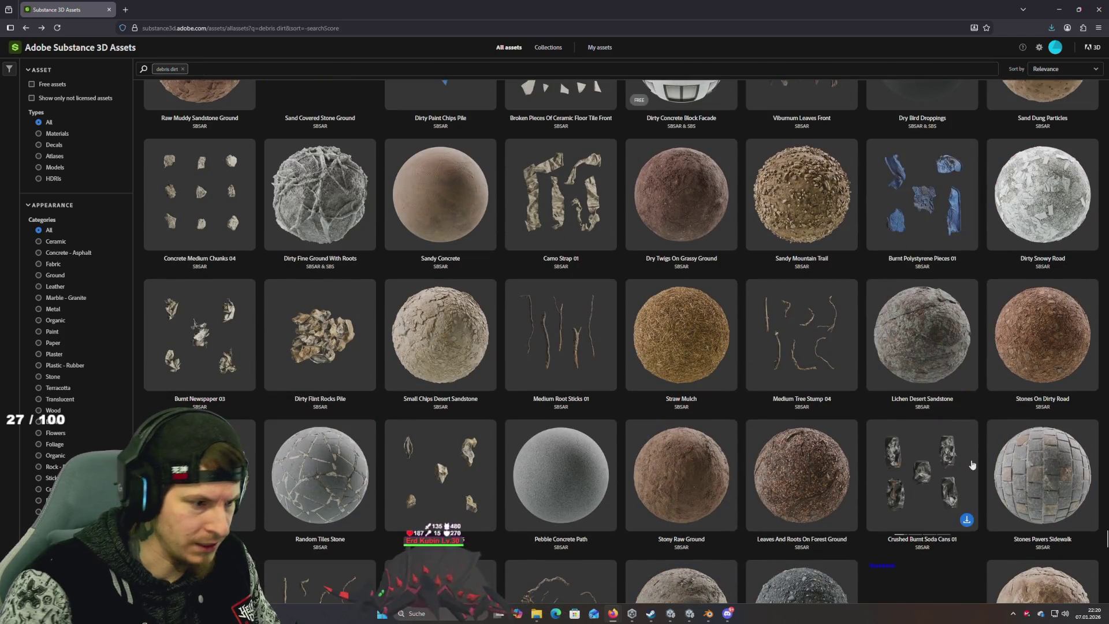
scroll(972, 465, "down", 5)
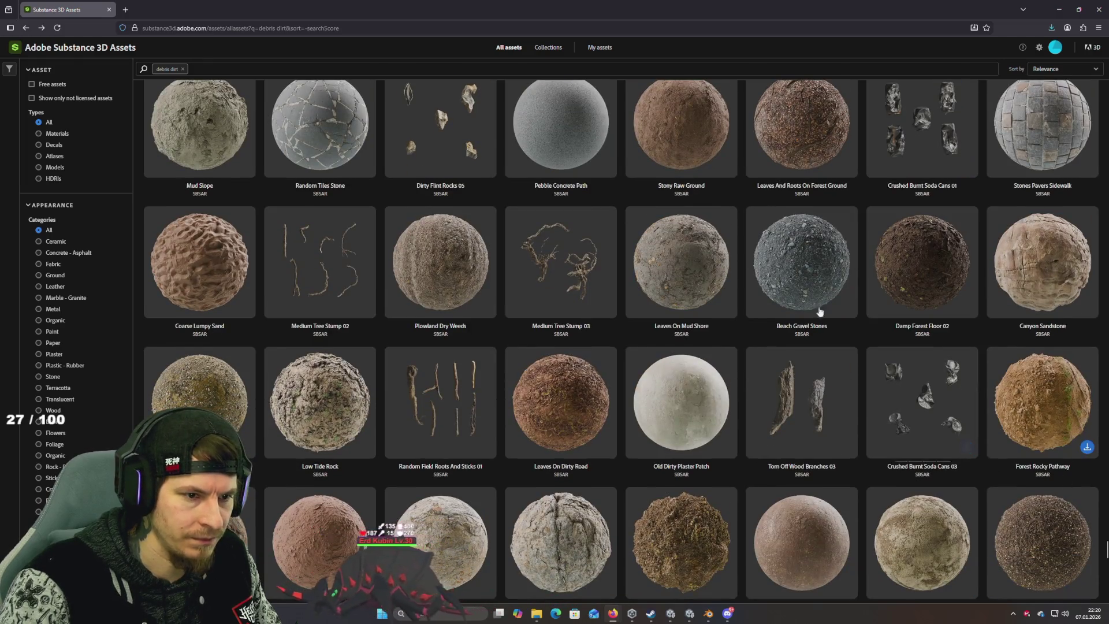
left_click(184, 70)
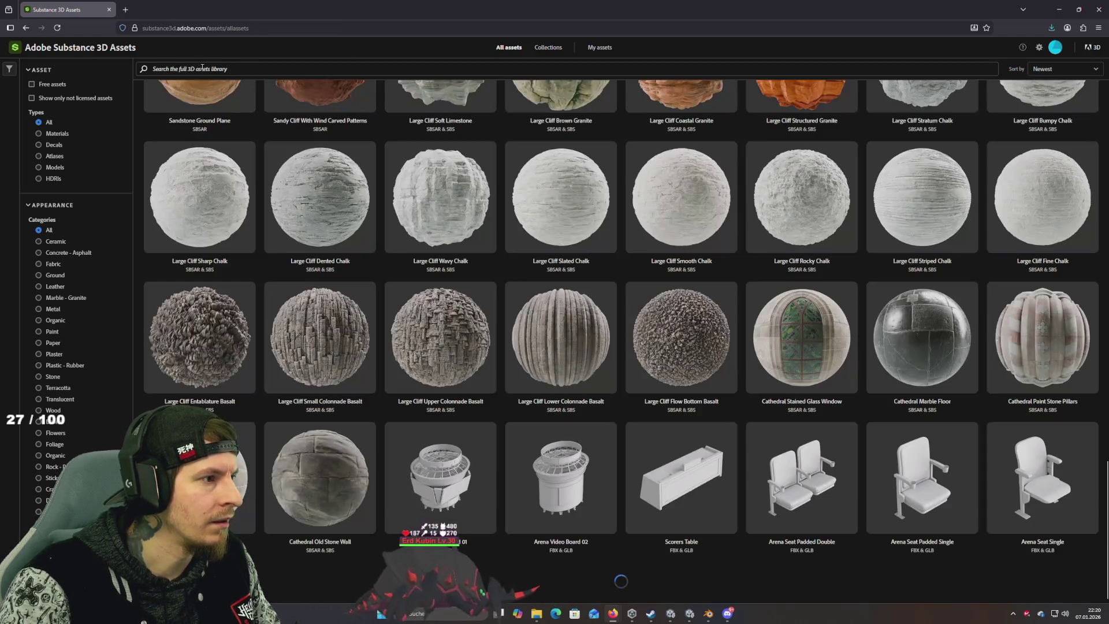
Step: Search for 'debris gravel', scroll to the gravel rows, and open Common Gravel
type("debris")
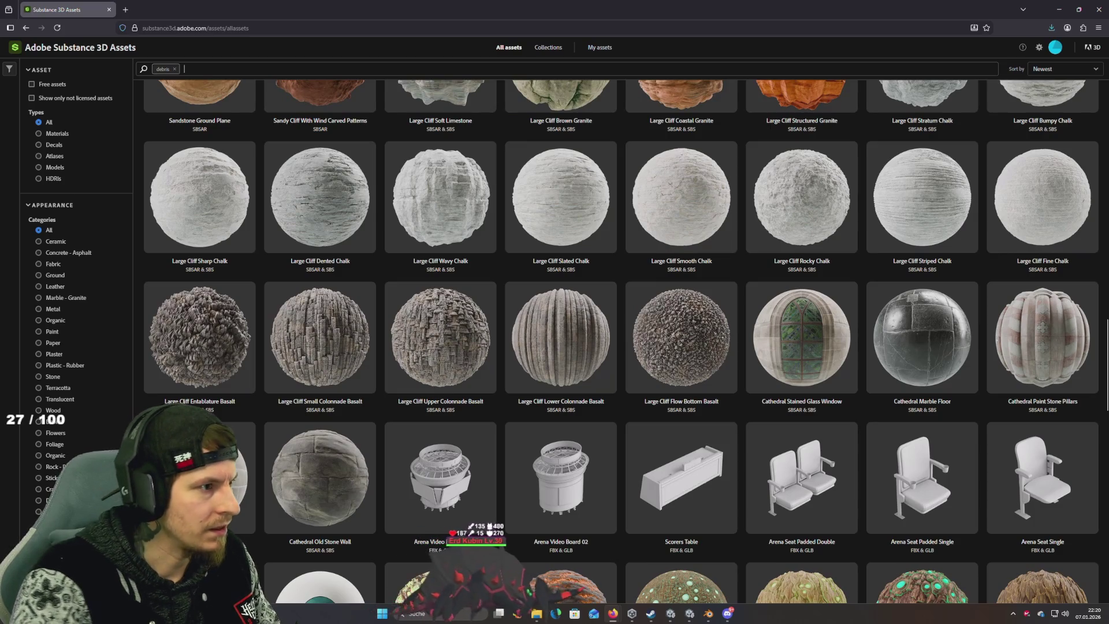
type("bebble")
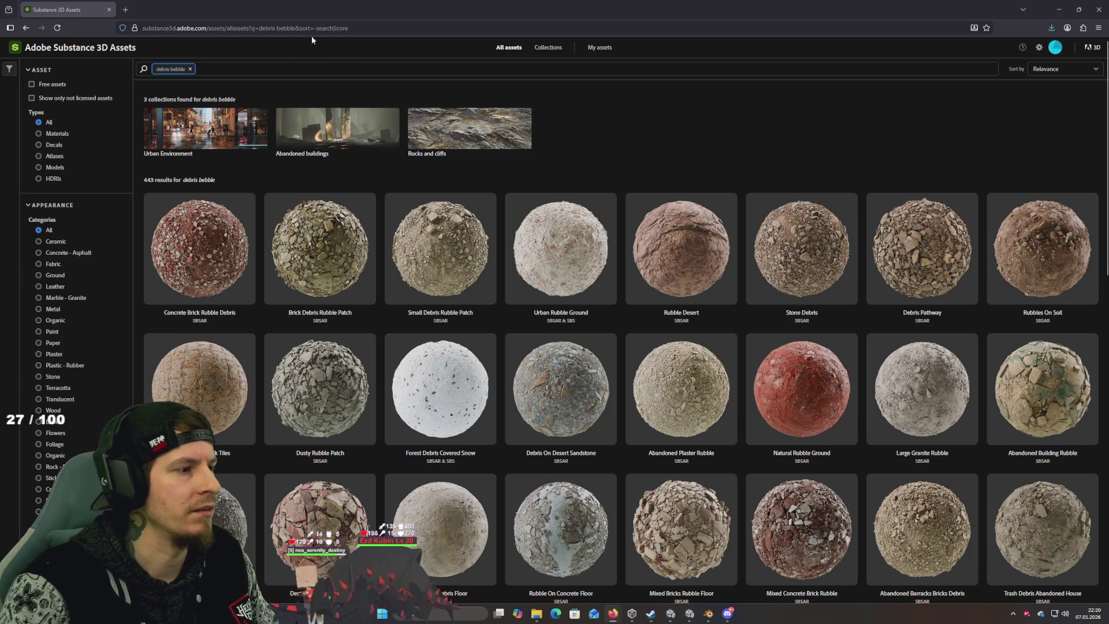
left_click(191, 70)
type("debris")
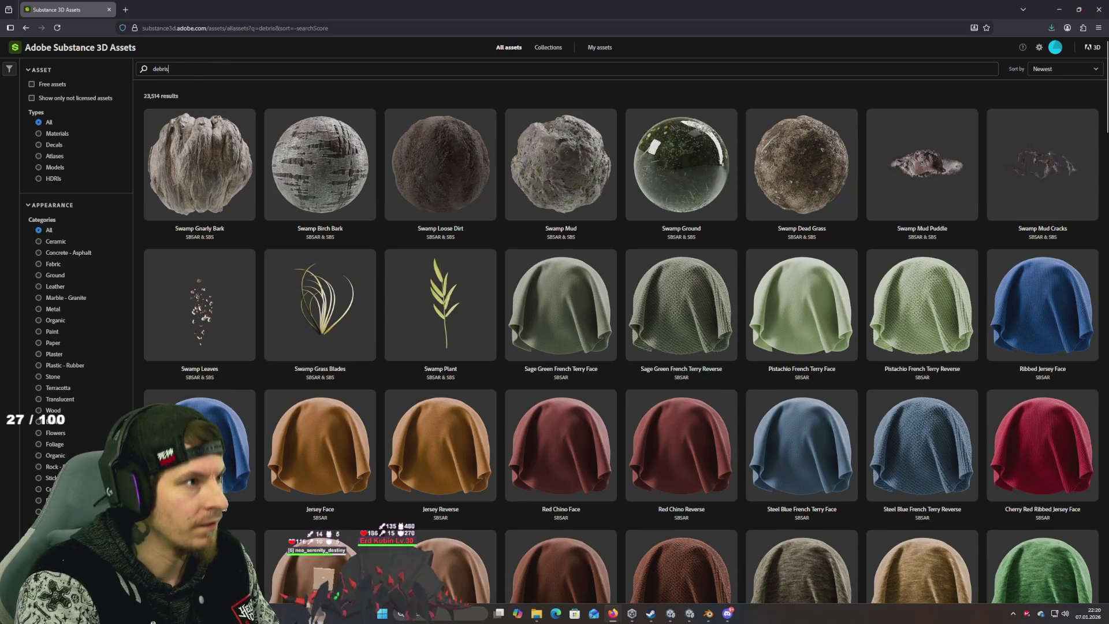
key("Return")
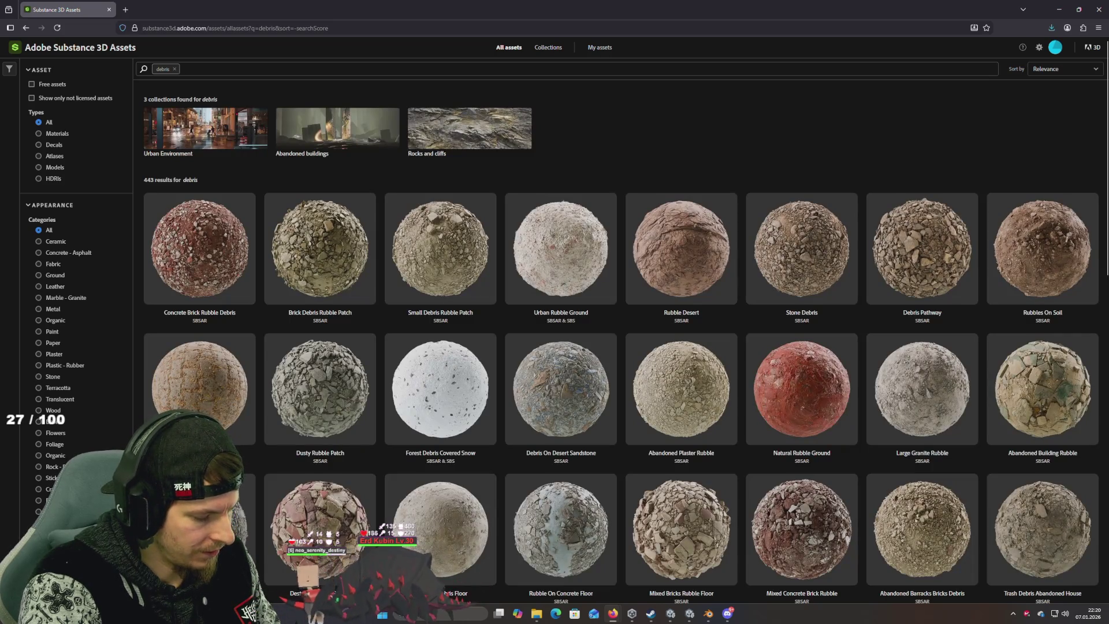
type("gravel")
key("Return")
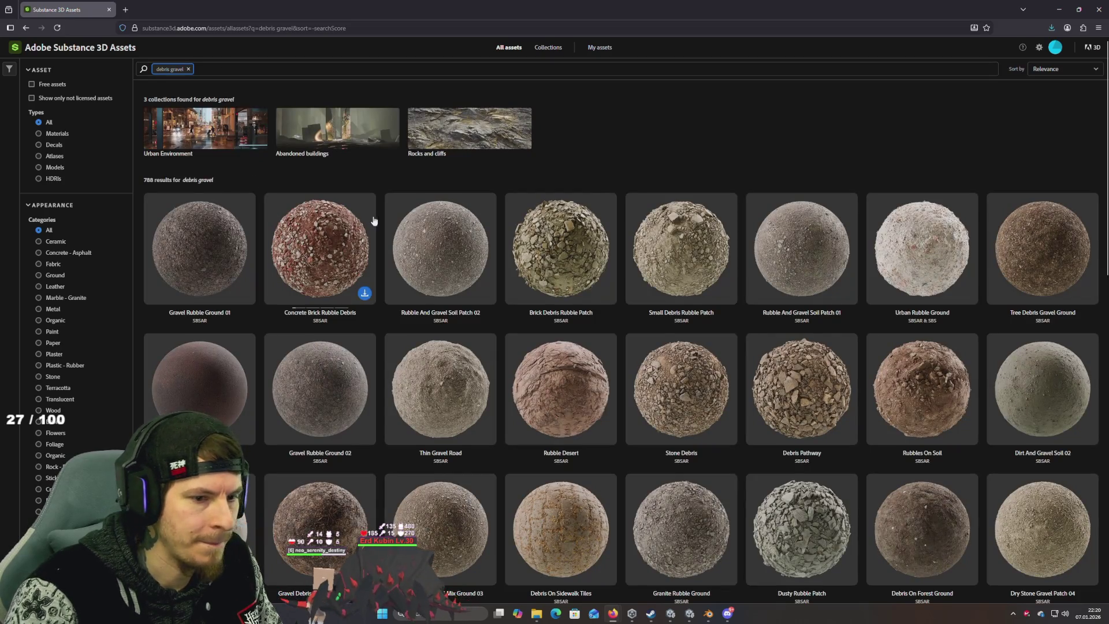
scroll(376, 220, "down", 10)
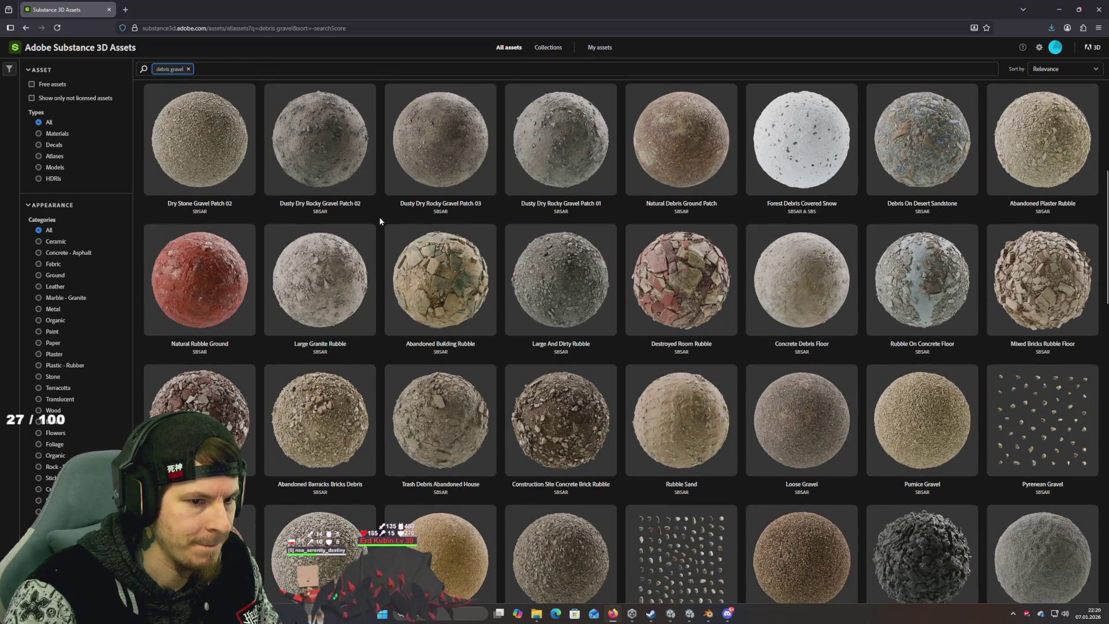
scroll(379, 220, "down", 3)
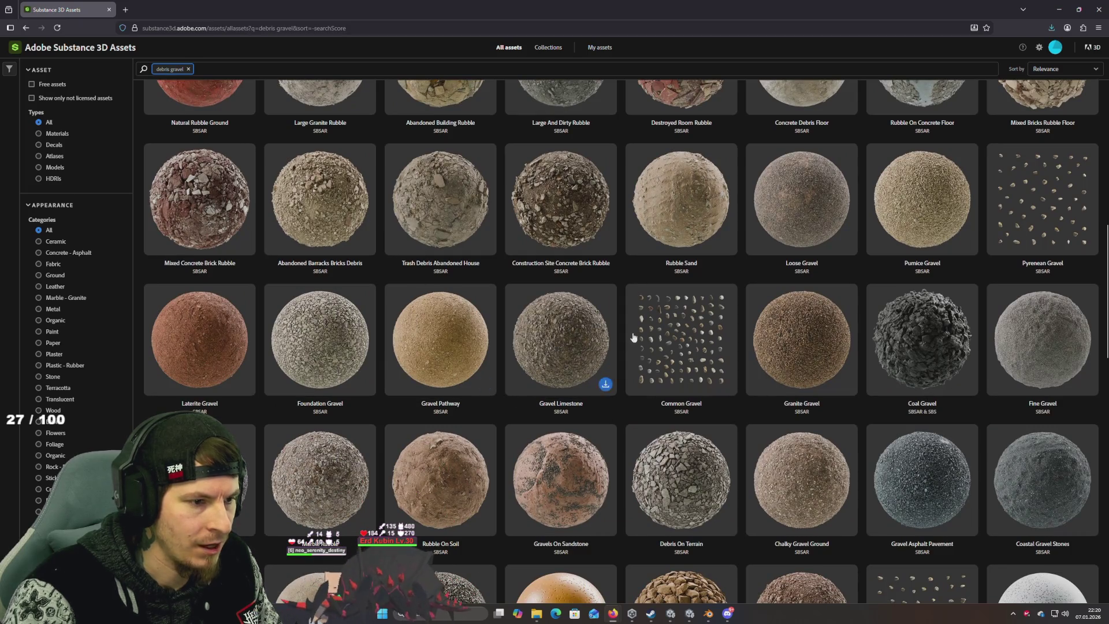
left_click(681, 327)
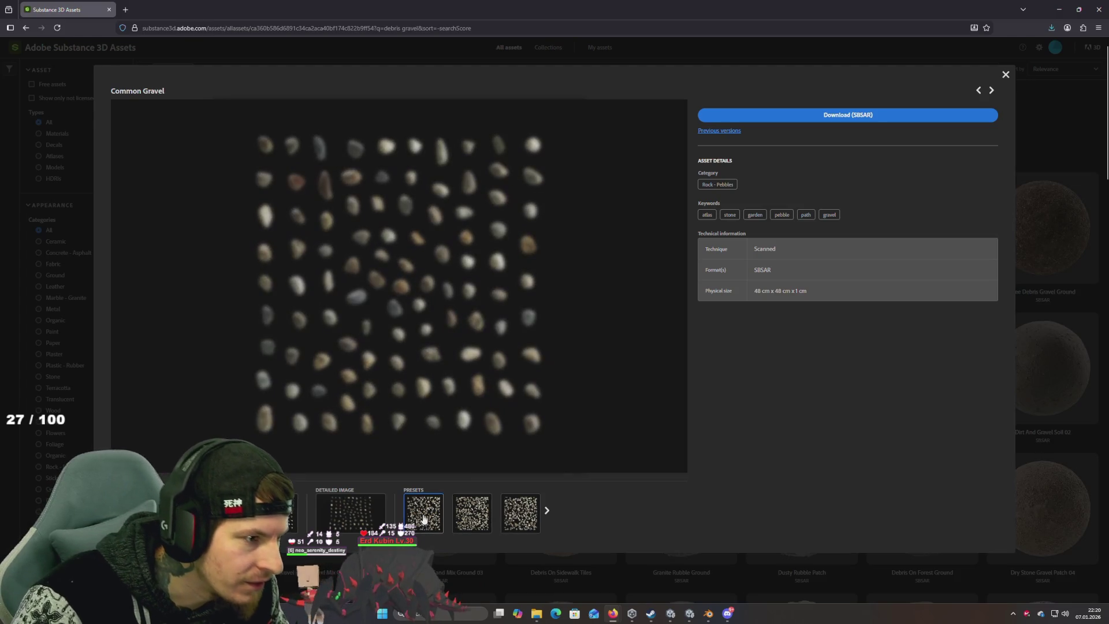
Step: Preview Common Gravel's three presets and its detailed pebble image, then close it
left_click(423, 518)
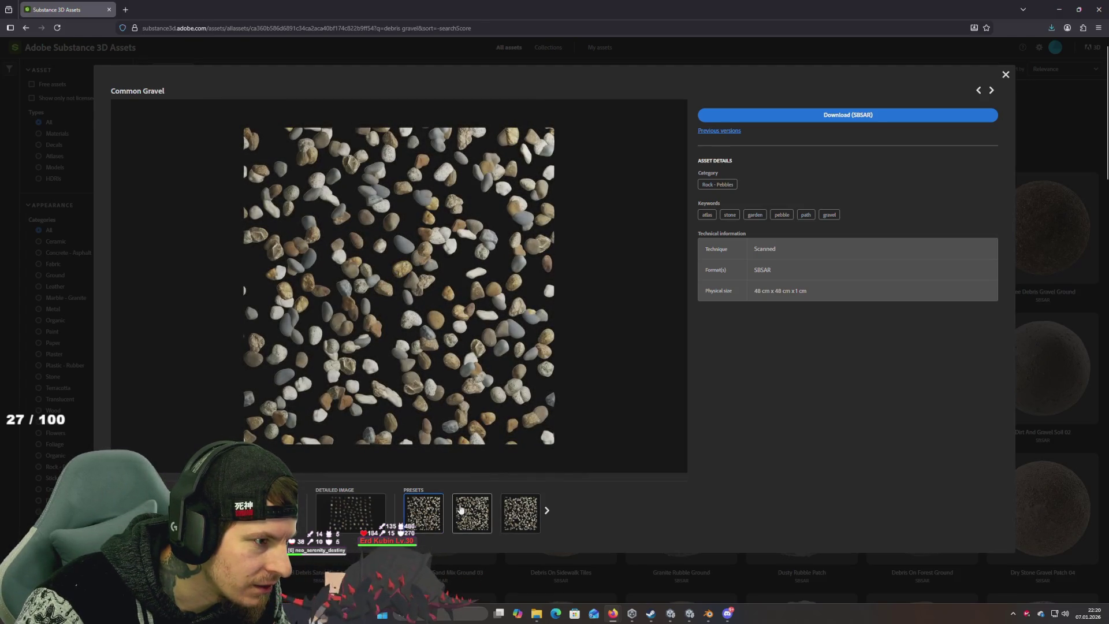
left_click(461, 509)
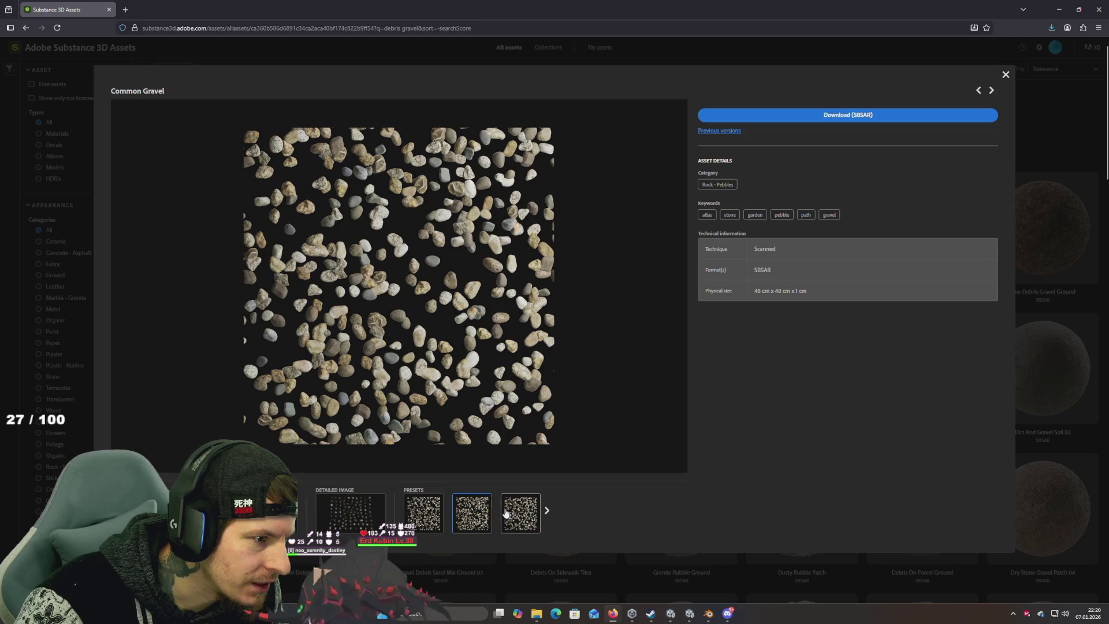
left_click(507, 513)
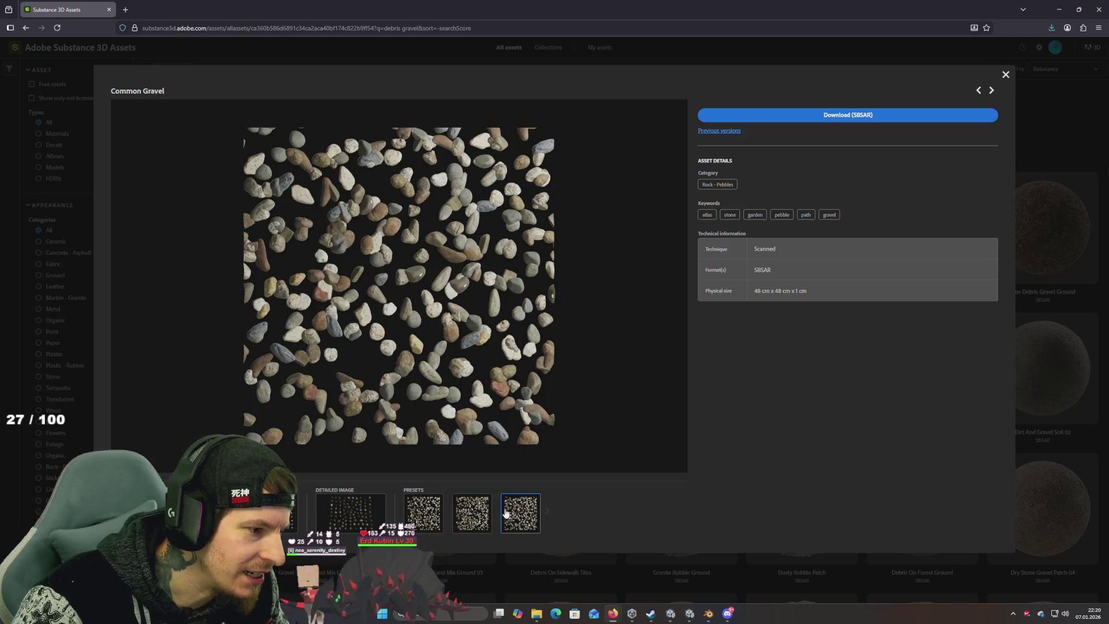
left_click(349, 522)
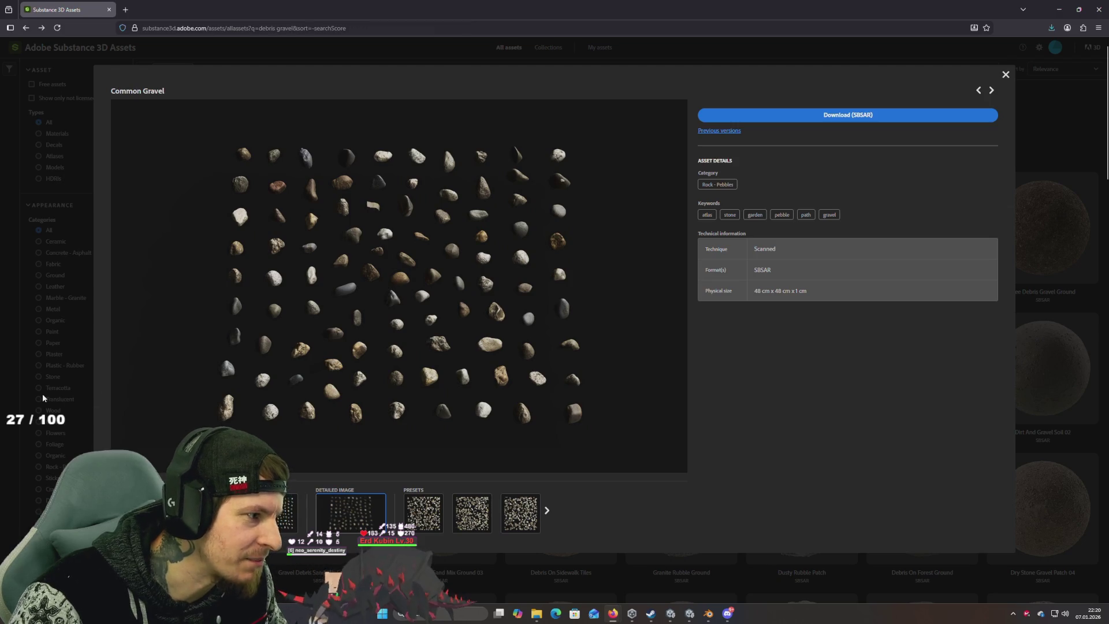
left_click(43, 397)
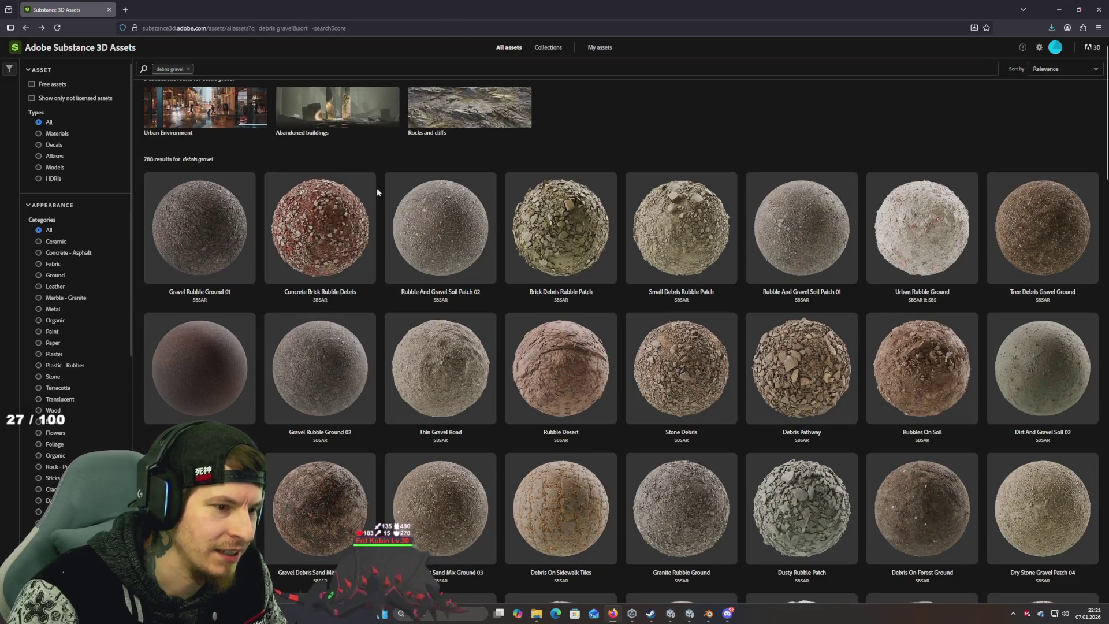
Step: Open Debris On Sidewalk Tiles, preview its plain, reddish and mossy green presets, then go back
scroll(414, 217, "down", 2)
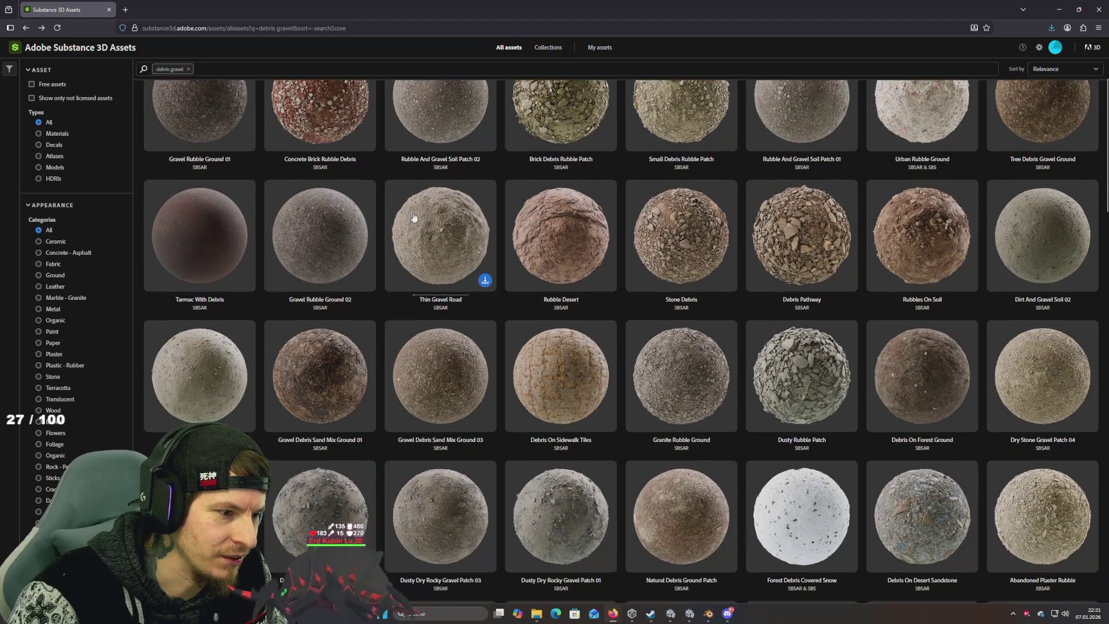
scroll(414, 217, "down", 1)
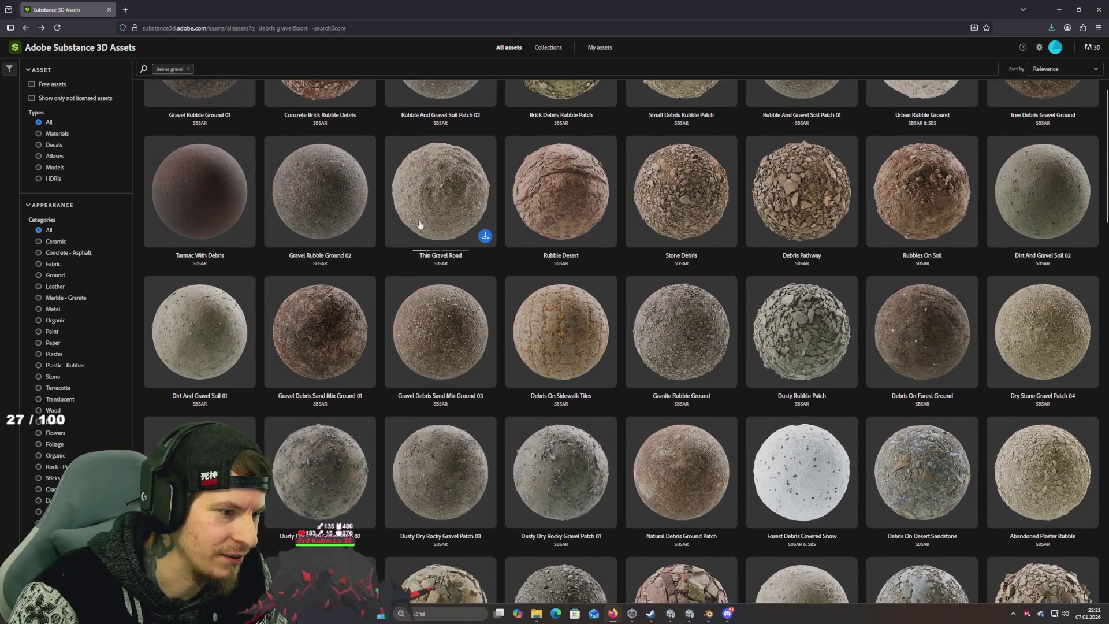
left_click(583, 325)
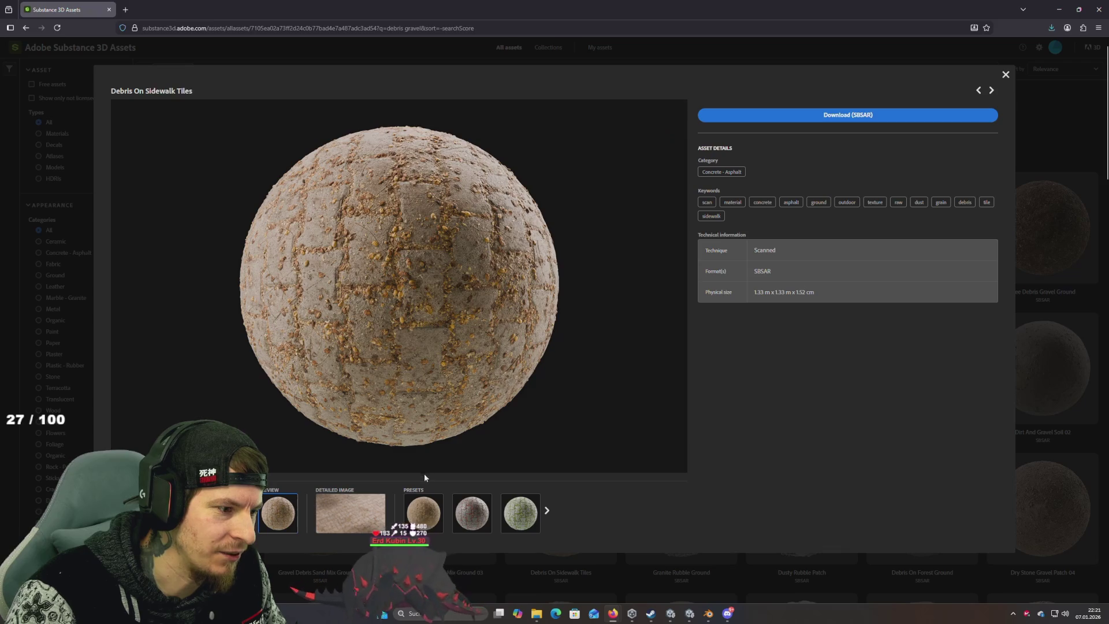
left_click(423, 513)
left_click(462, 514)
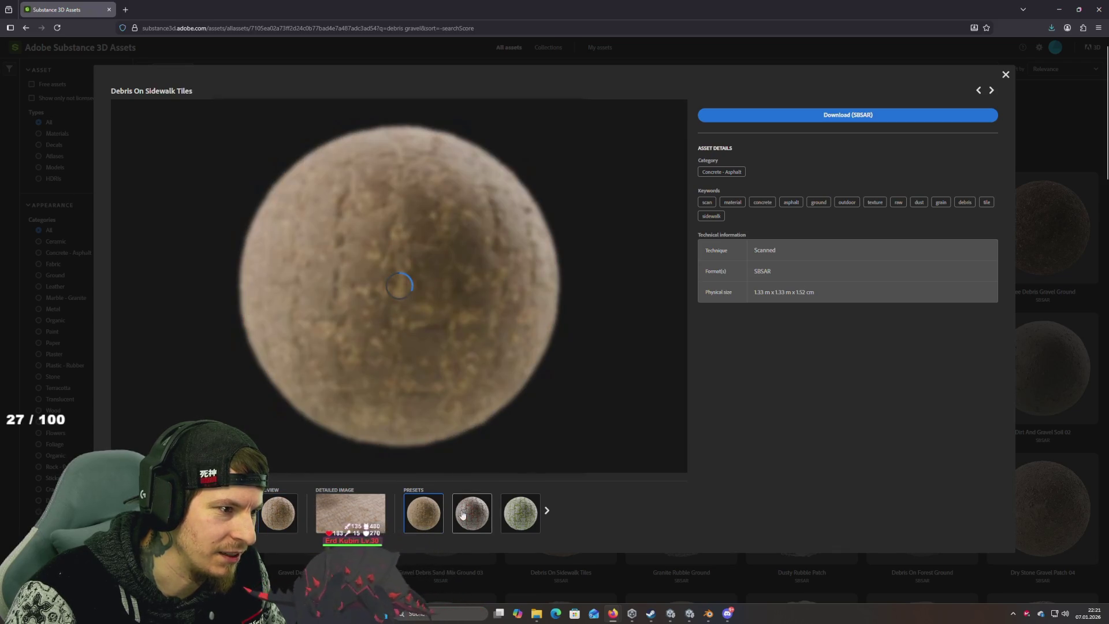
left_click(520, 513)
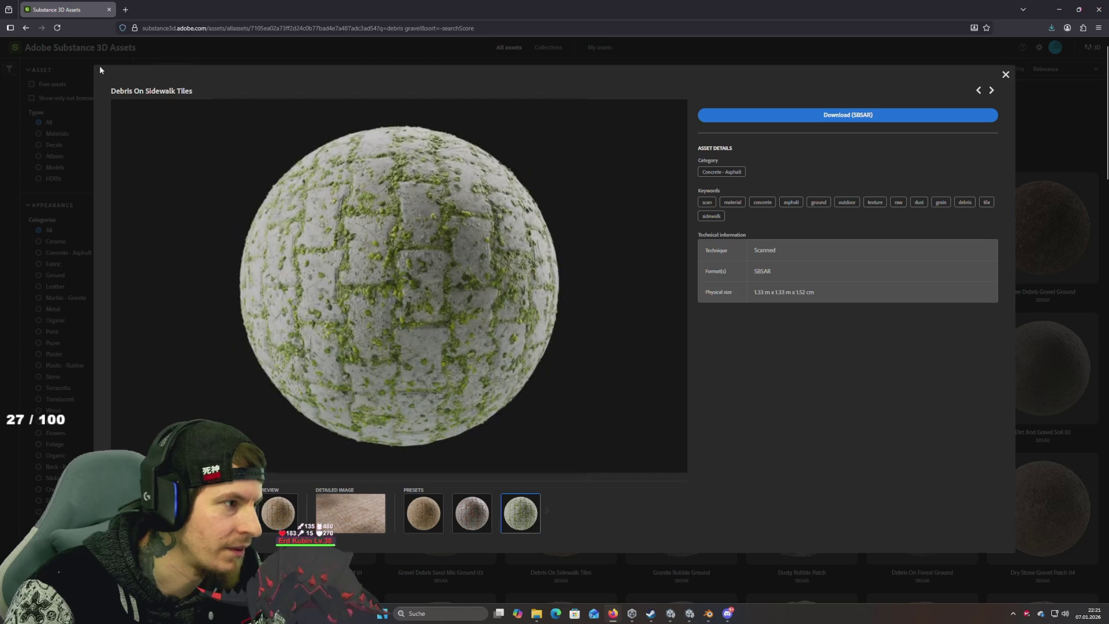
left_click(27, 29)
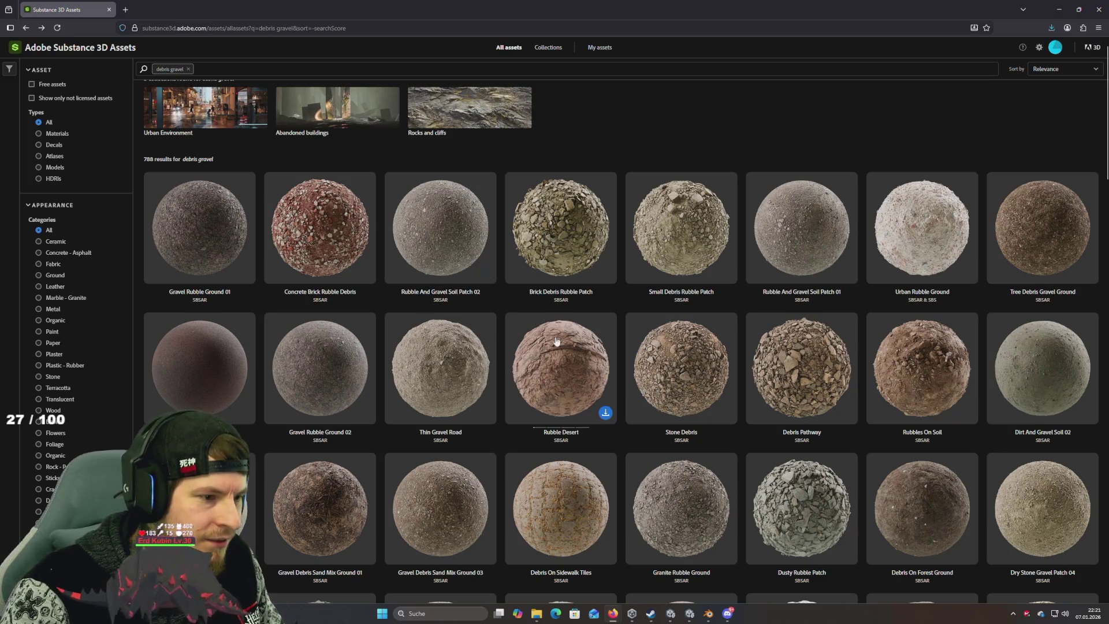
Step: Scroll past the cement debris cards to the gravel patches and open Gravel Road Random Pot Hole
scroll(555, 340, "down", 1)
scroll(554, 340, "up", 2)
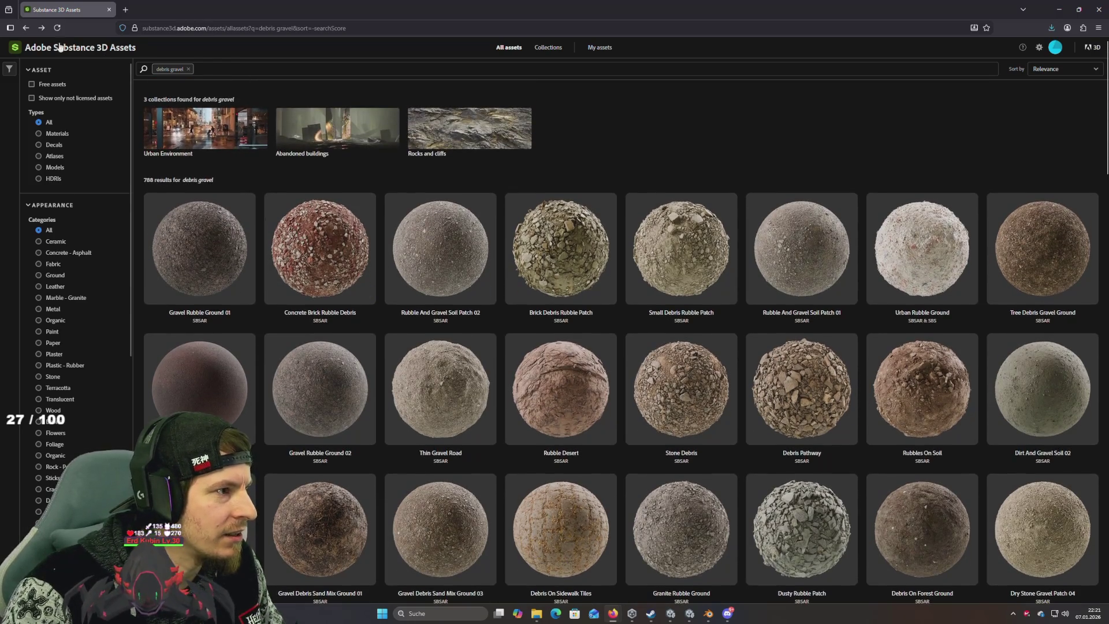
scroll(363, 241, "down", 10)
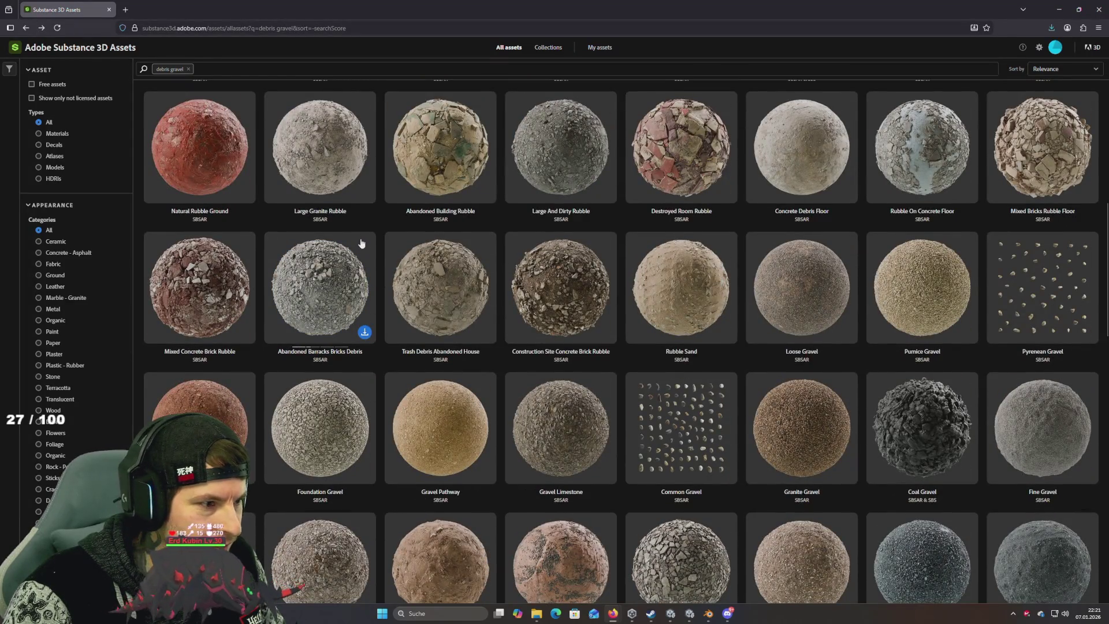
scroll(361, 243, "down", 5)
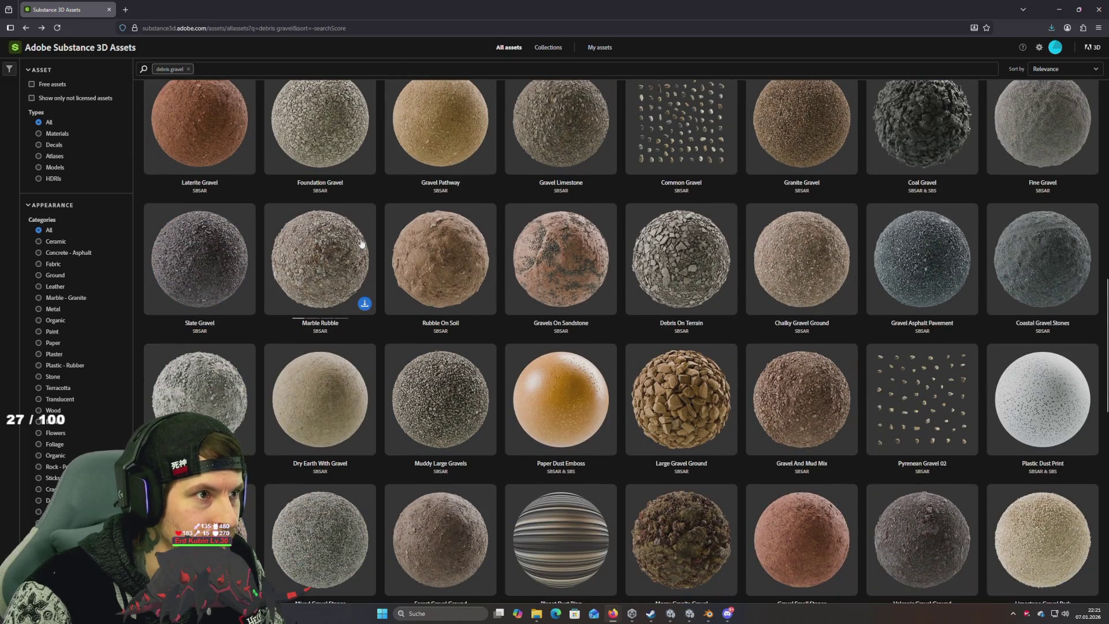
scroll(361, 242, "down", 2)
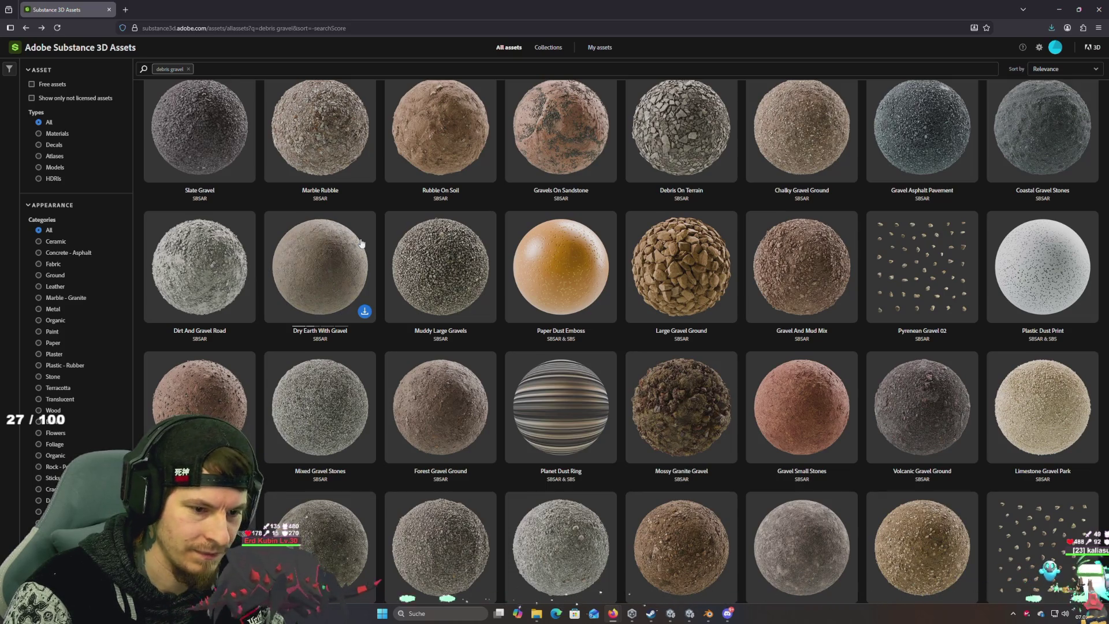
scroll(361, 243, "down", 5)
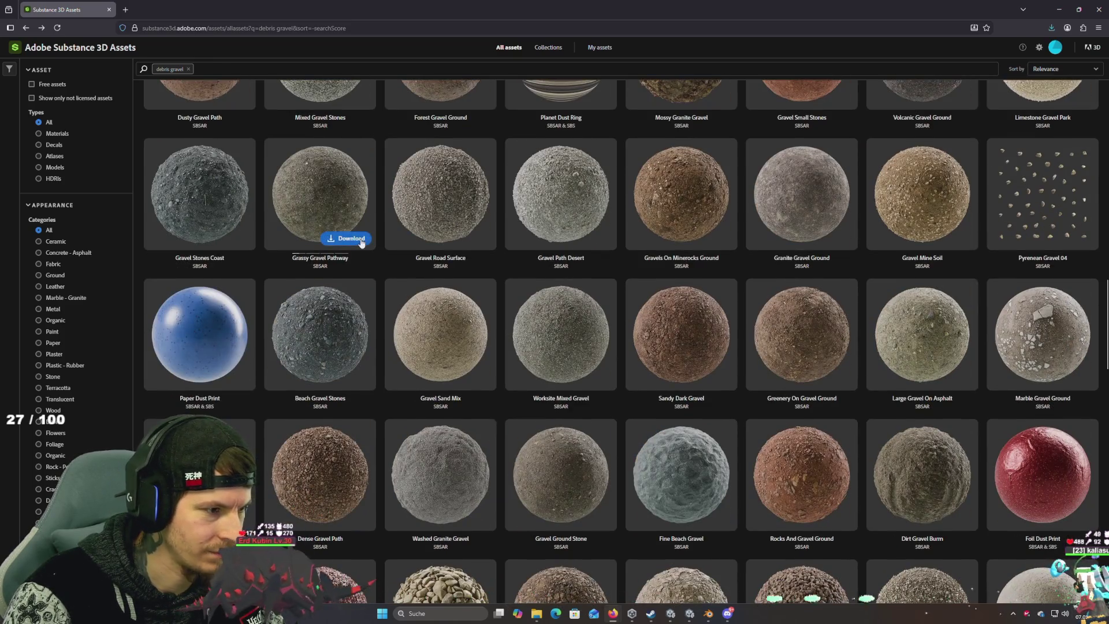
scroll(362, 242, "down", 10)
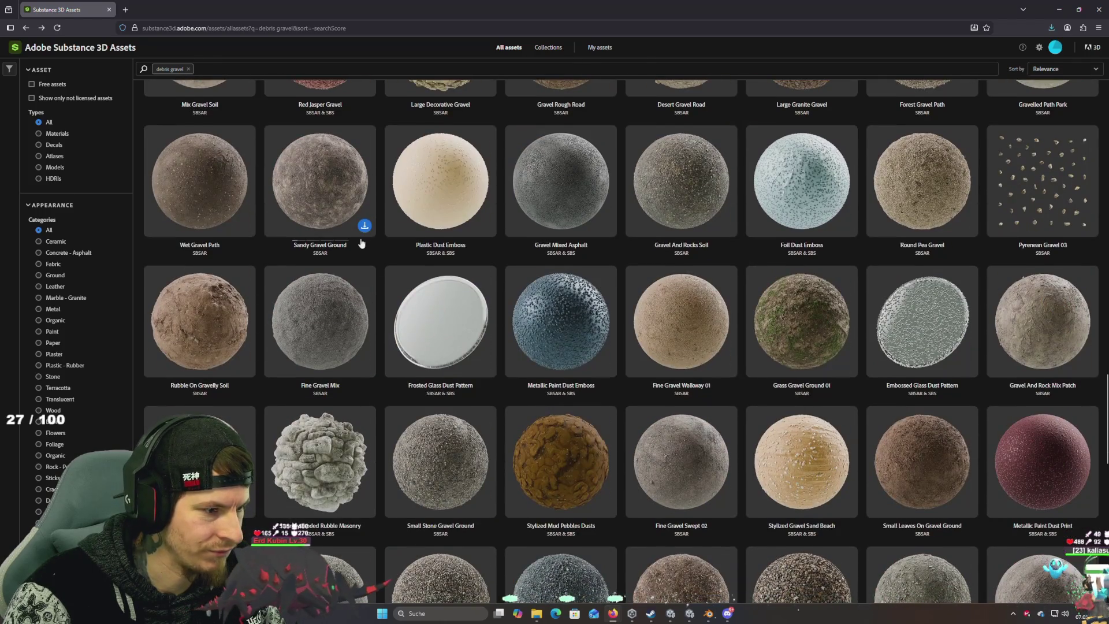
scroll(361, 242, "down", 1)
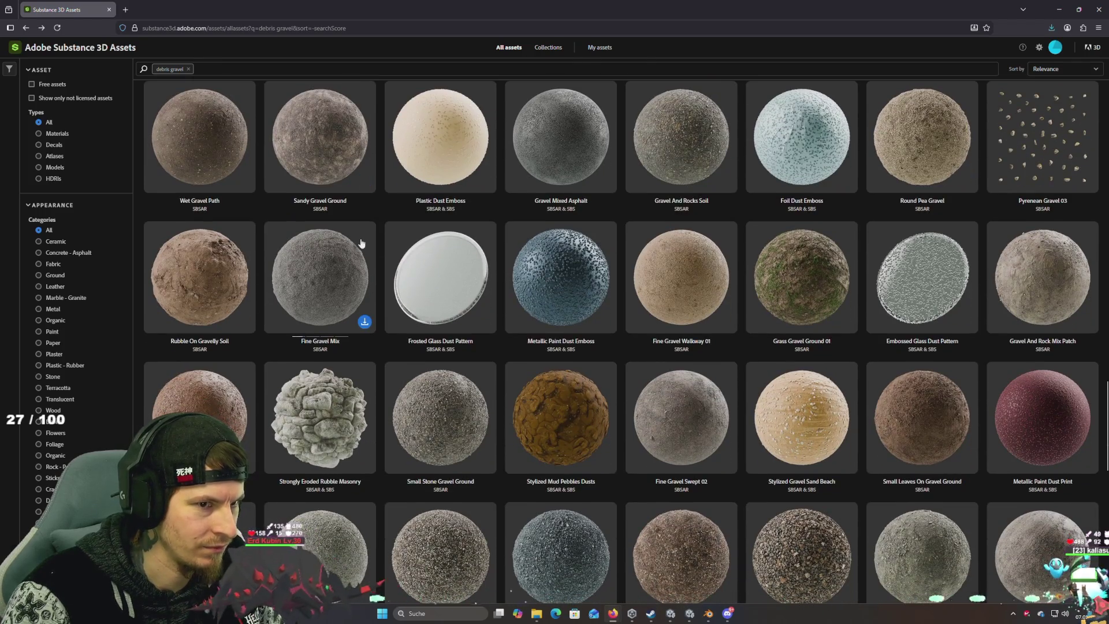
scroll(361, 243, "down", 3)
scroll(362, 243, "down", 3)
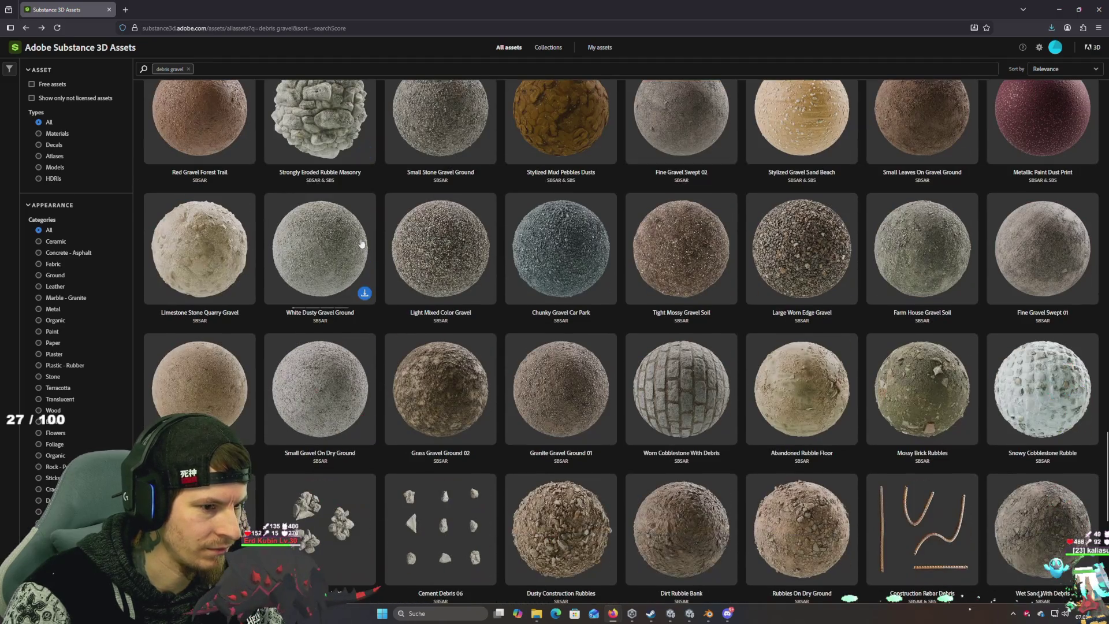
scroll(362, 242, "down", 3)
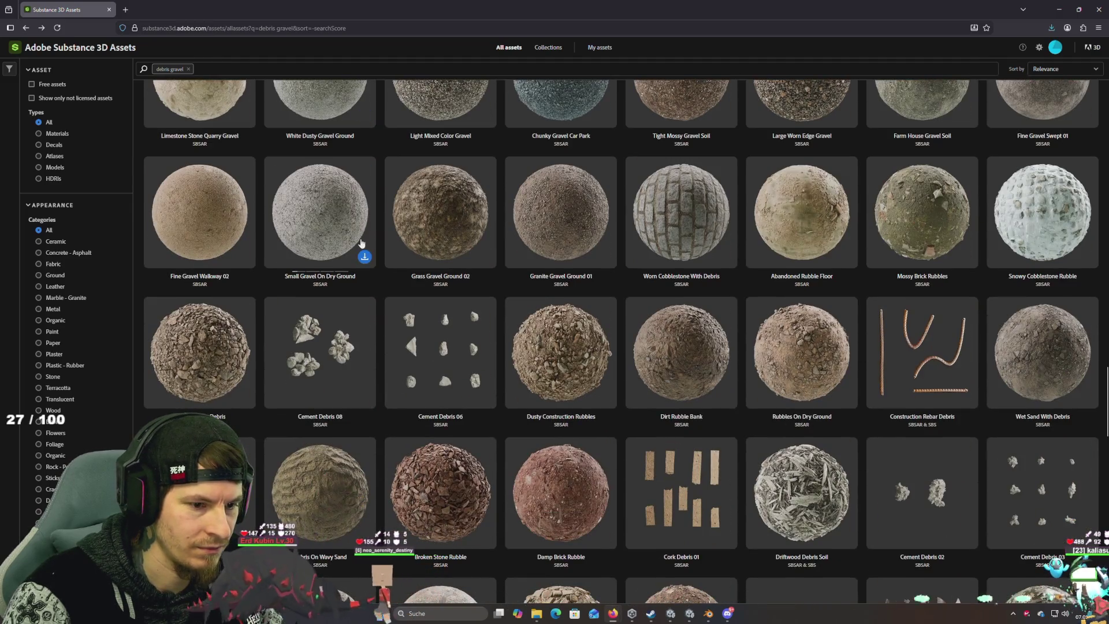
scroll(362, 243, "down", 4)
scroll(361, 243, "down", 5)
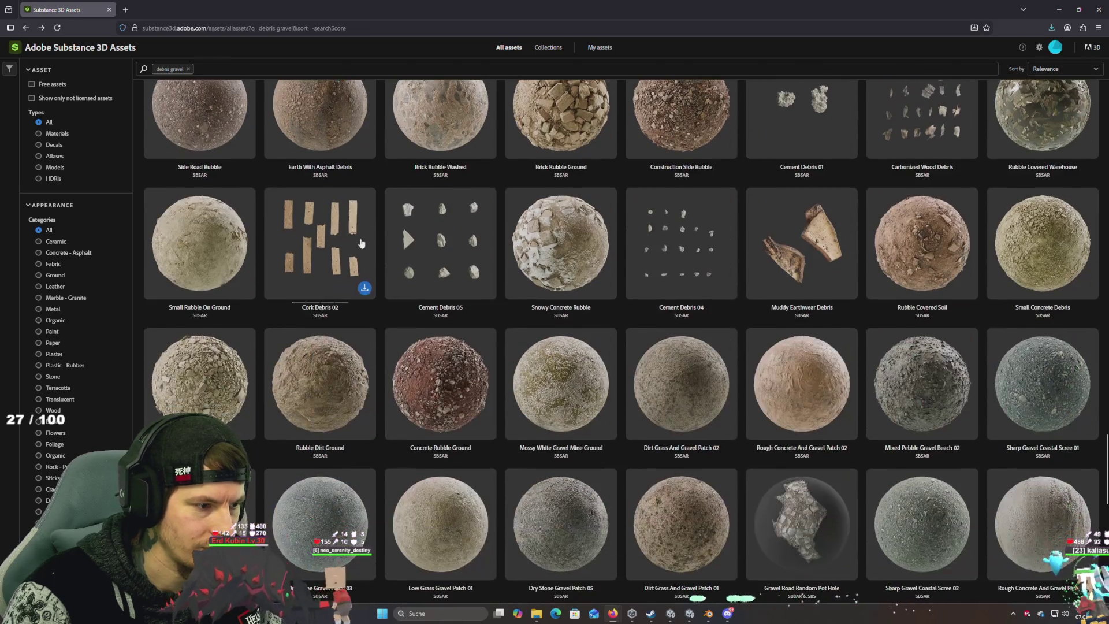
scroll(362, 244, "down", 3)
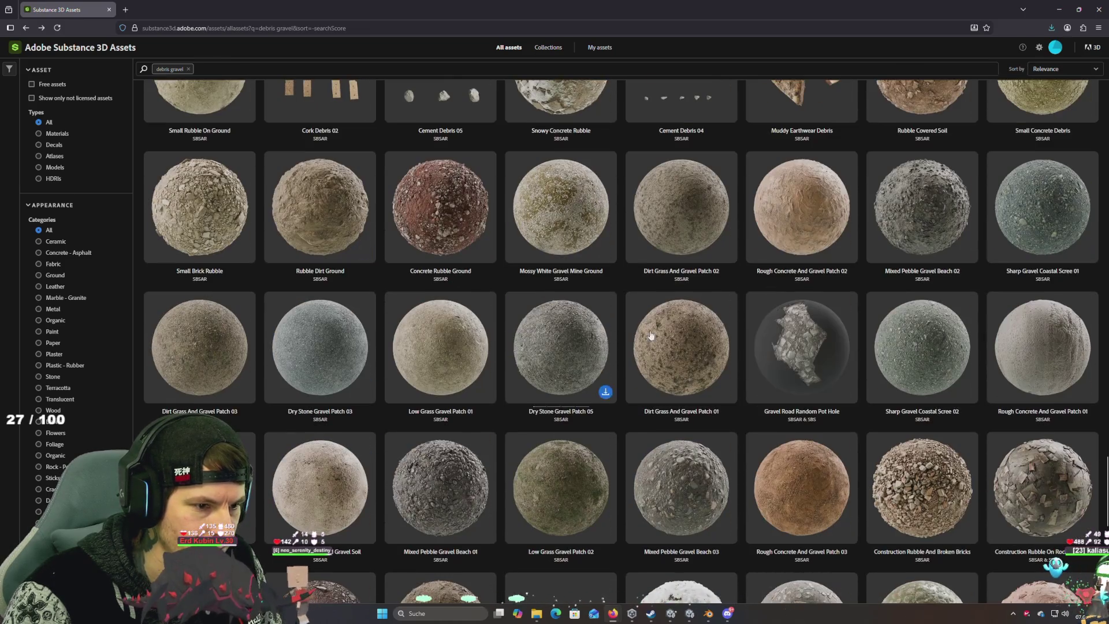
left_click(804, 355)
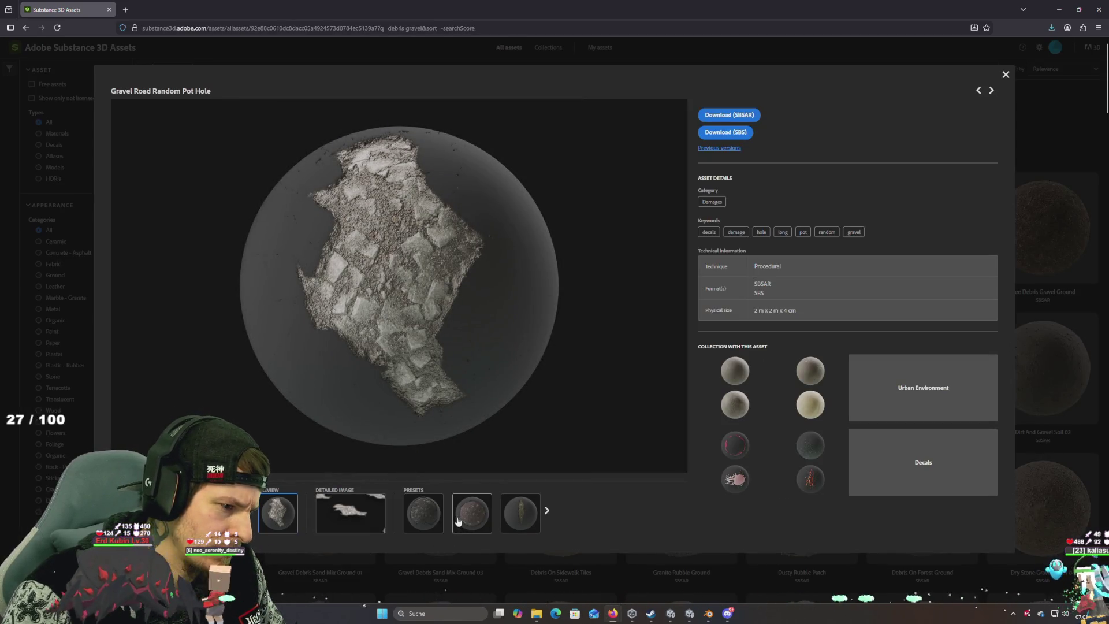
Step: View the pot hole's detailed image and presets, settling on the round pot-hole preset
left_click(354, 517)
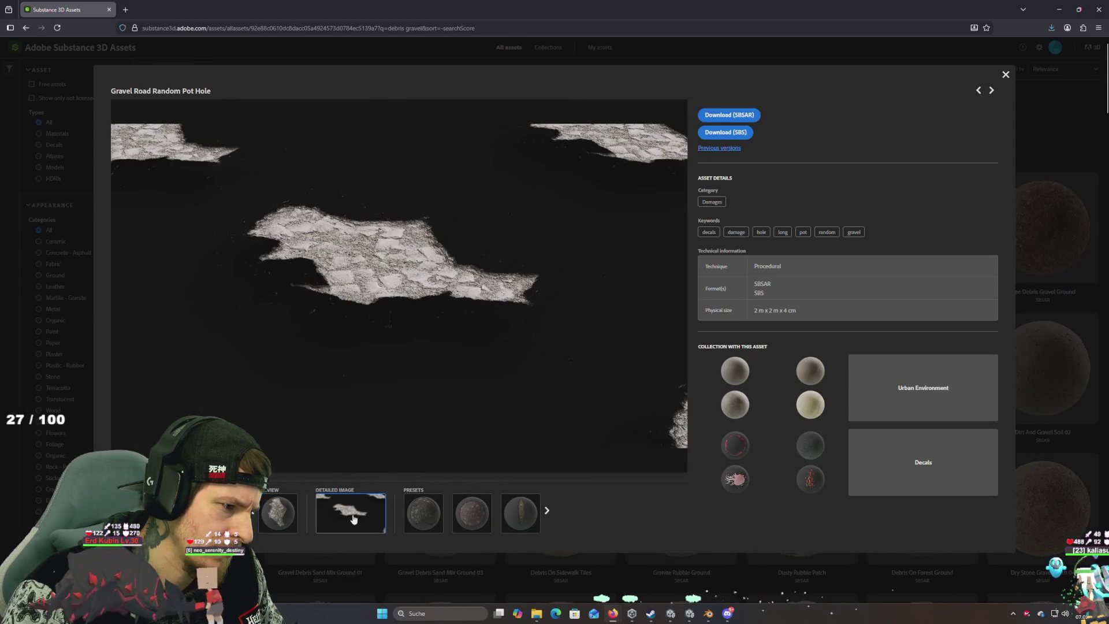
left_click(282, 520)
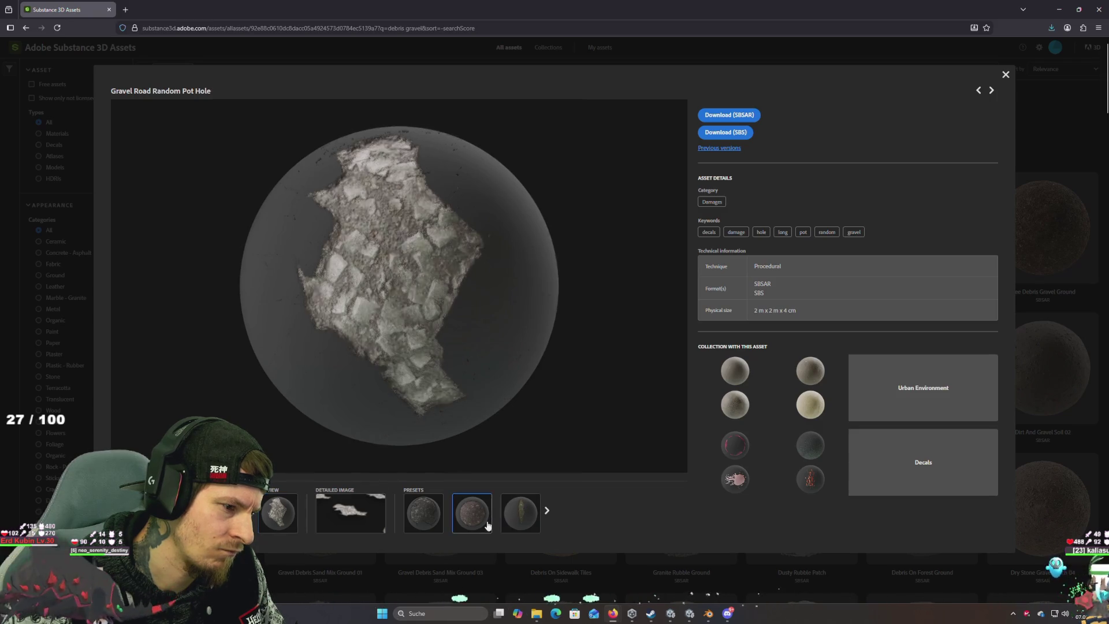
left_click(525, 519)
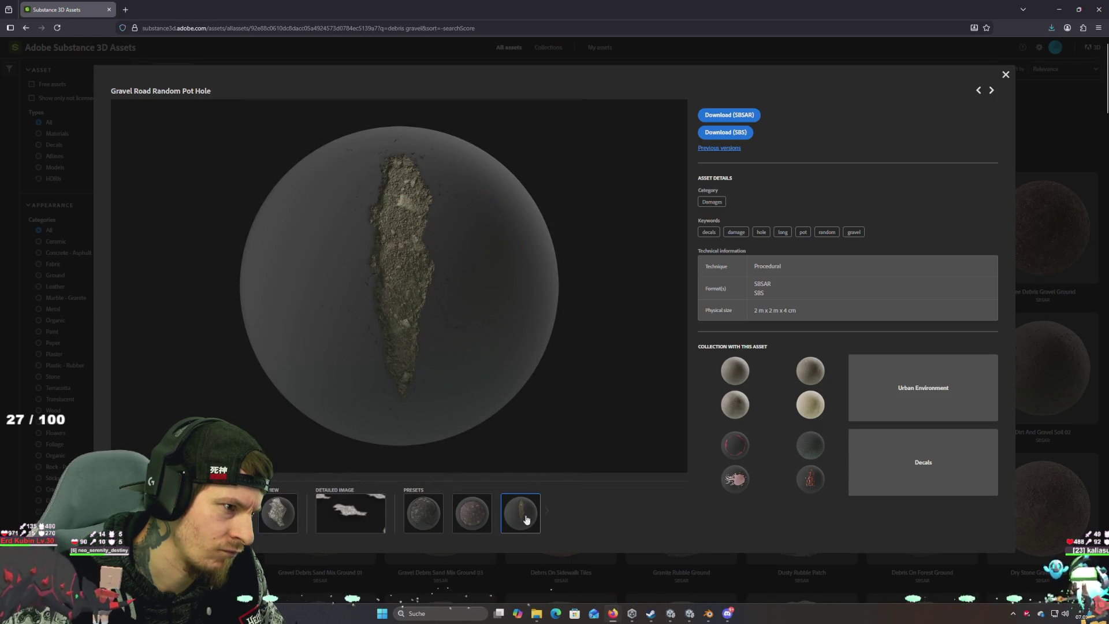
left_click(479, 509)
left_click(435, 517)
left_click(468, 518)
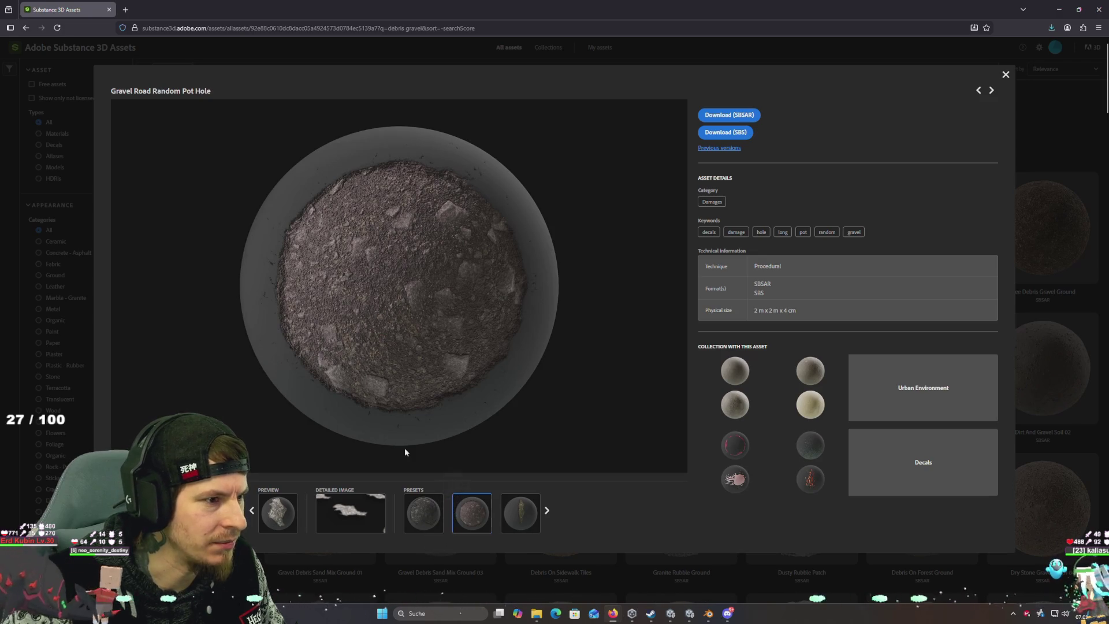
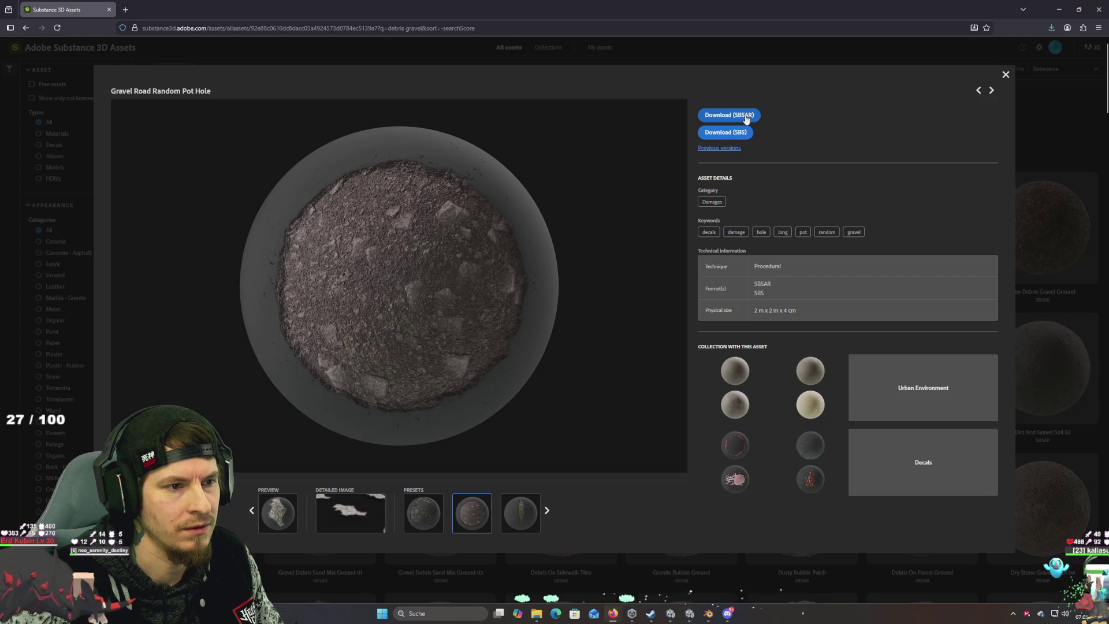
Step: Download the Gravel Road Random Pot Hole SBSAR, locate it in Downloads and drag it into Unity
left_click(745, 116)
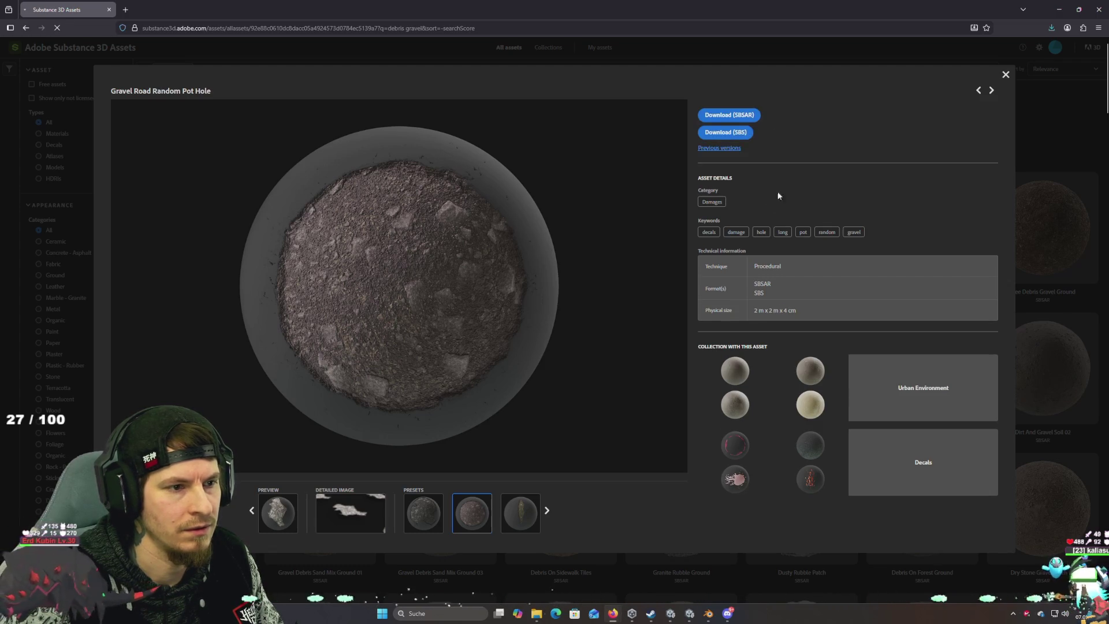
left_click(1047, 47)
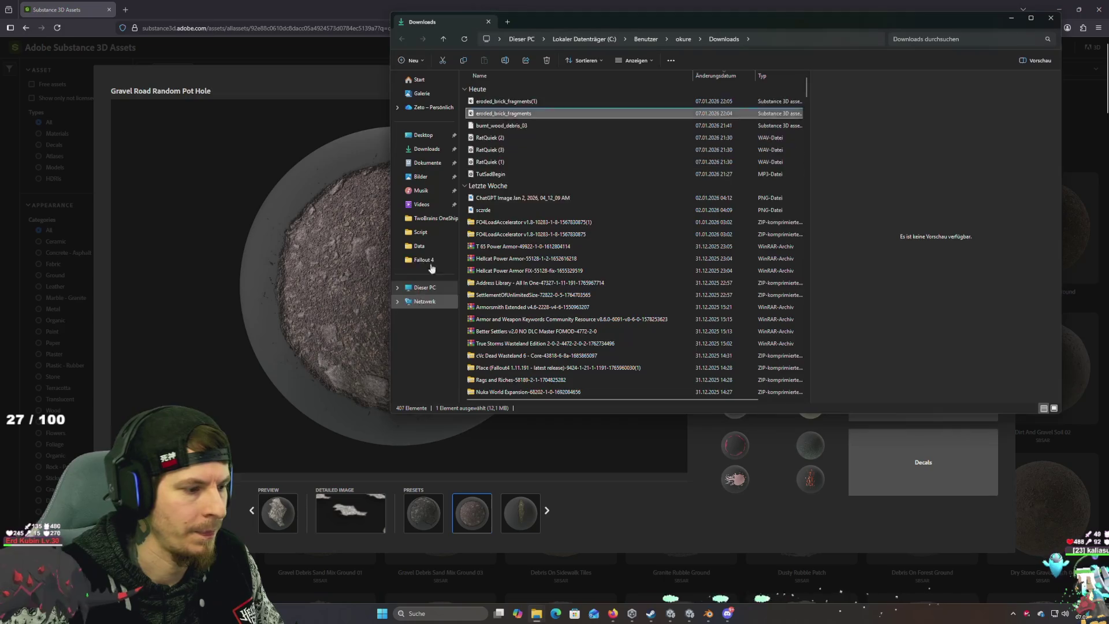
mouse_move(522, 101)
left_mouse_down()
mouse_move(557, 86)
mouse_move(681, 136)
left_mouse_up()
key("alt+Tab")
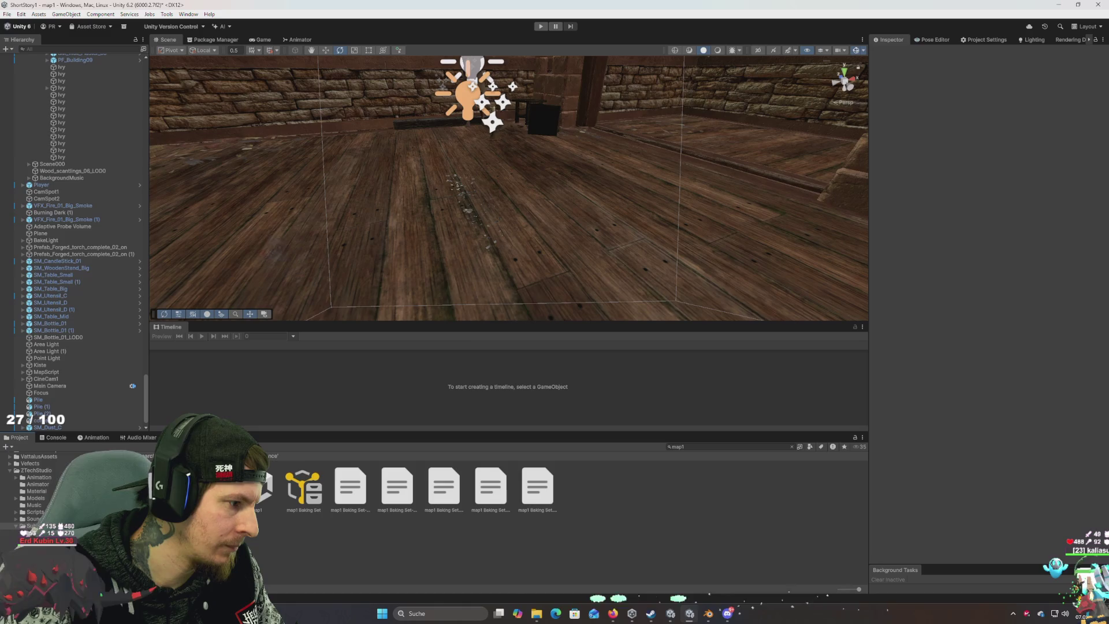
Step: Duplicate the debris pile and move Pile (3) toward the centre of the attic floor
mouse_move(421, 200)
left_mouse_down()
mouse_move(439, 254)
mouse_move(374, 193)
mouse_move(455, 332)
left_mouse_up()
left_click(375, 194)
key("ctrl+d")
key("w")
left_click_drag(466, 293, 540, 234)
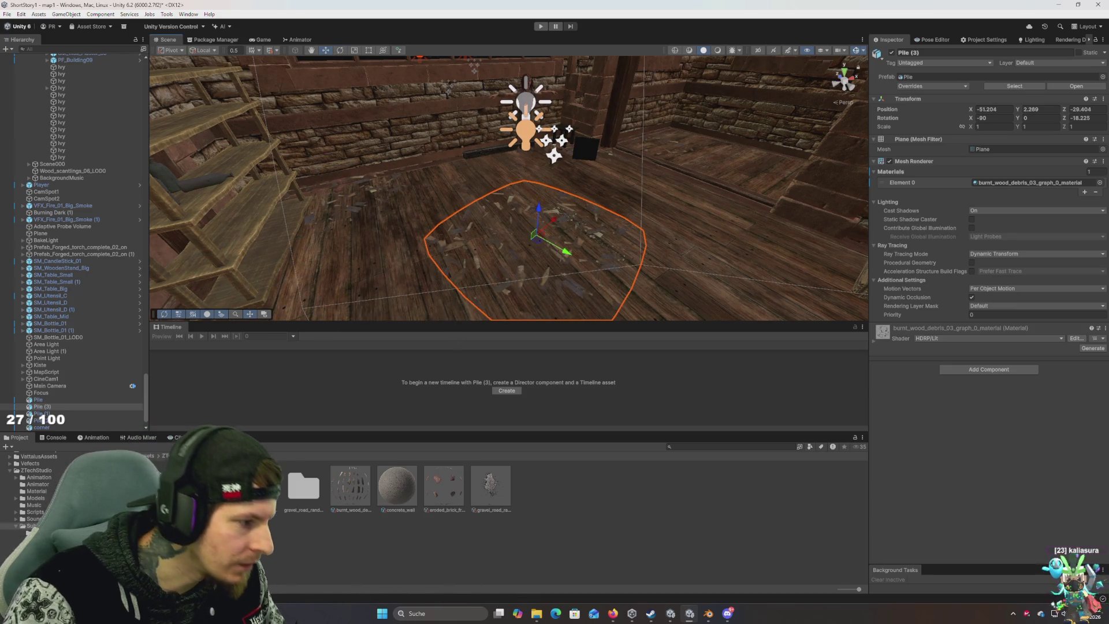
Step: Try the gravel pot hole material on the corner (2) floor plane
double_click(211, 486)
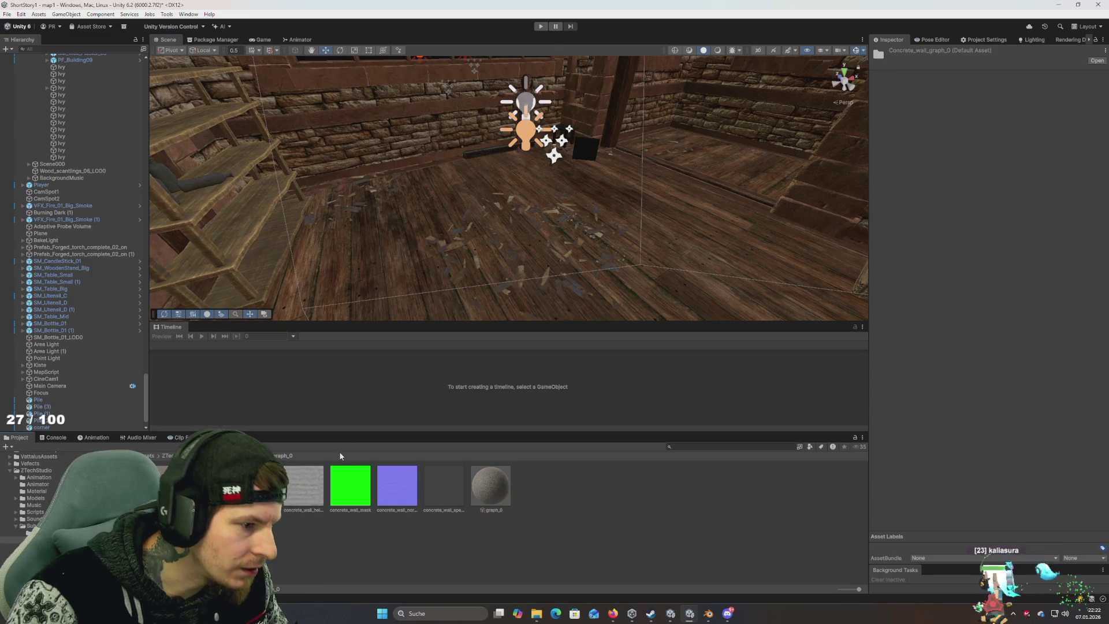
left_click(257, 485)
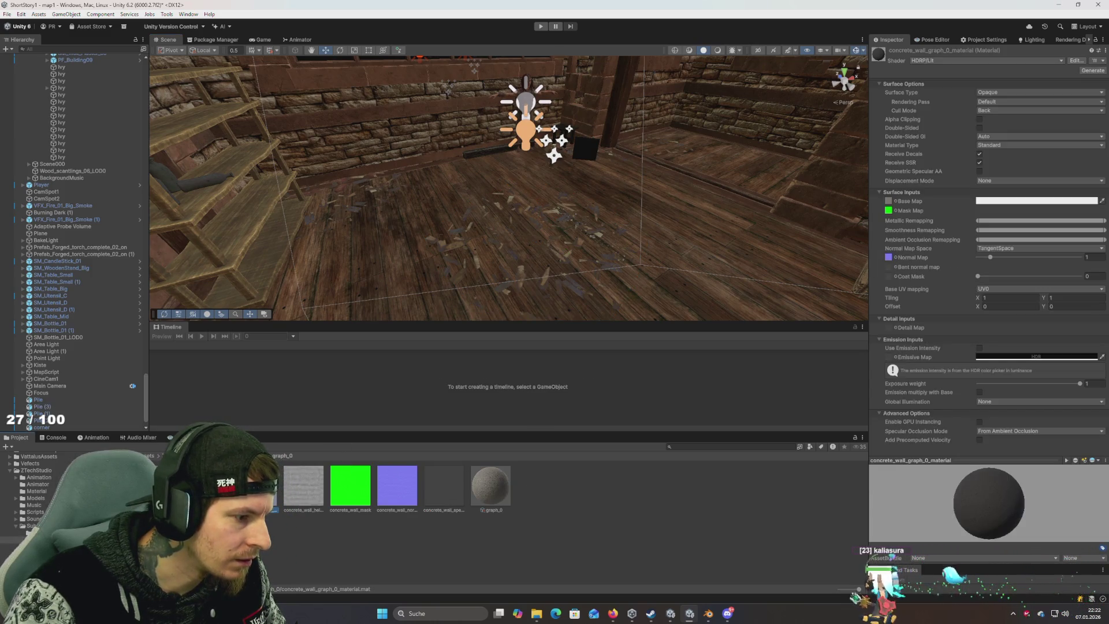
left_click(40, 540)
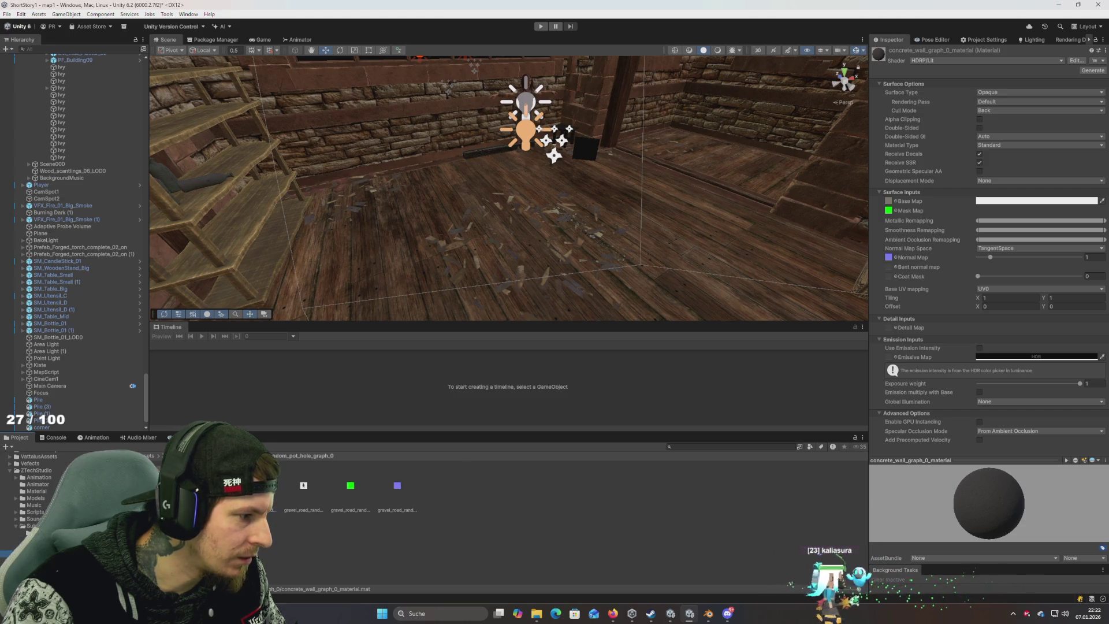
scroll(79, 408, "down", 1)
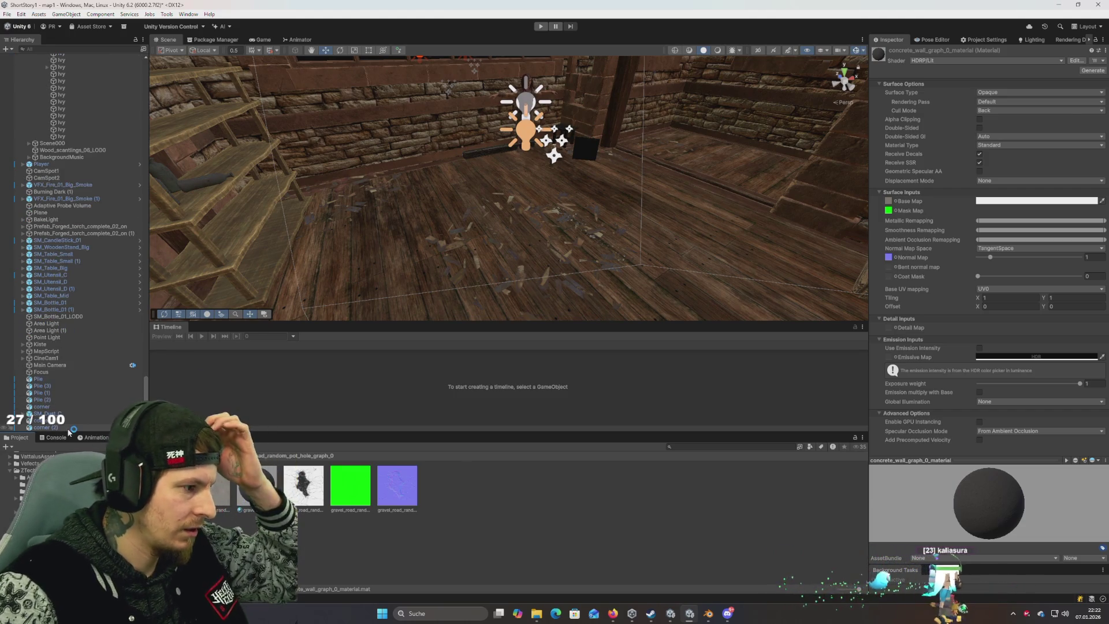
left_click(52, 427)
mouse_move(247, 487)
left_mouse_down()
mouse_move(635, 323)
mouse_move(1034, 182)
left_mouse_up()
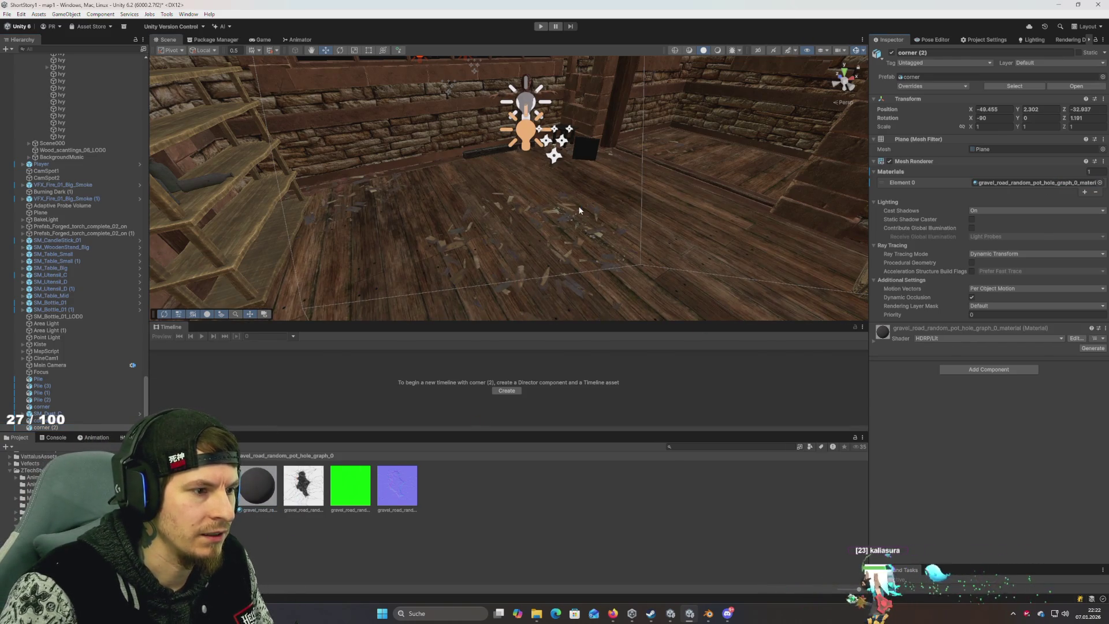
left_click_drag(579, 211, 560, 246)
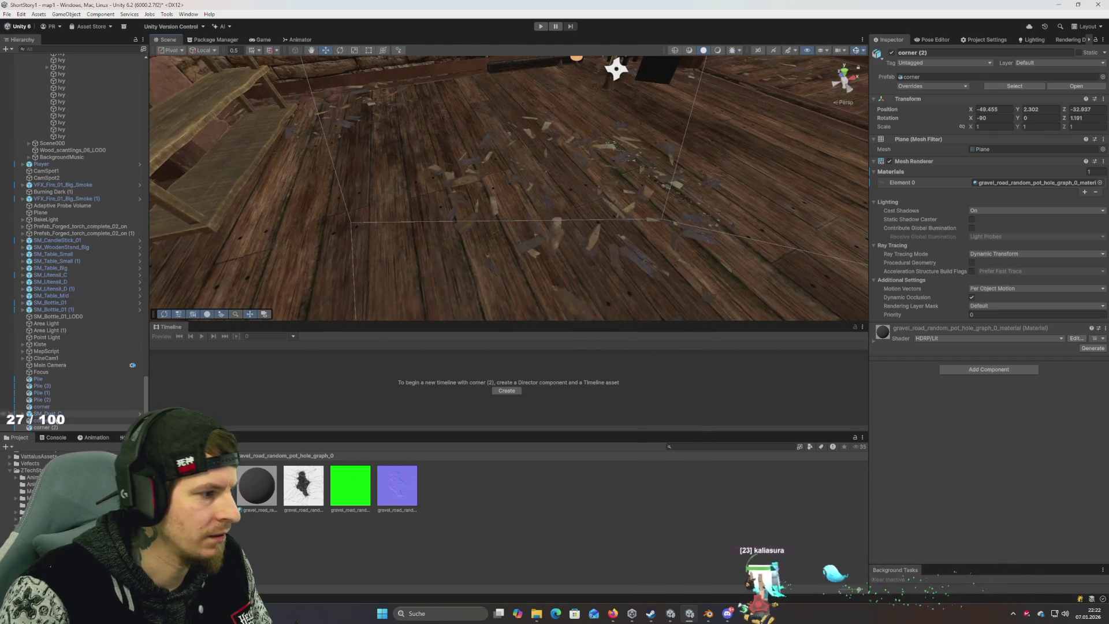
left_click(69, 428)
mouse_move(488, 250)
left_mouse_down()
mouse_move(449, 289)
mouse_move(420, 268)
mouse_move(424, 258)
mouse_move(423, 267)
left_mouse_up()
Step: Undo the gravel material on corner (2) and frame the view on Pile (3)
left_click(423, 267)
key("ctrl+z")
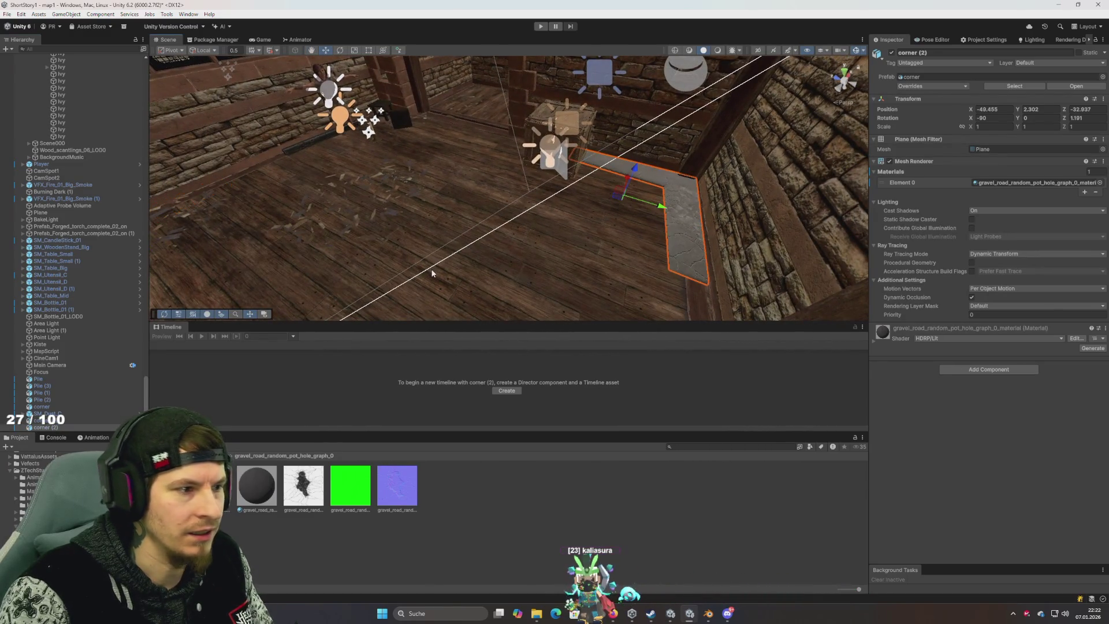
key("ctrl+z")
key("ctrl+z")
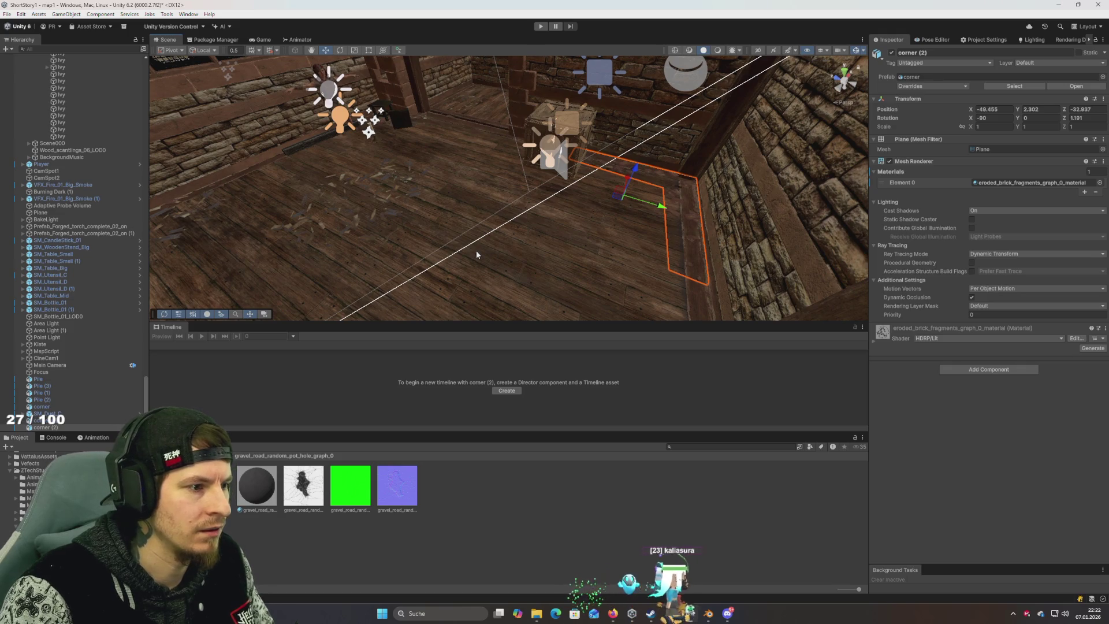
key("ctrl+z")
key("f")
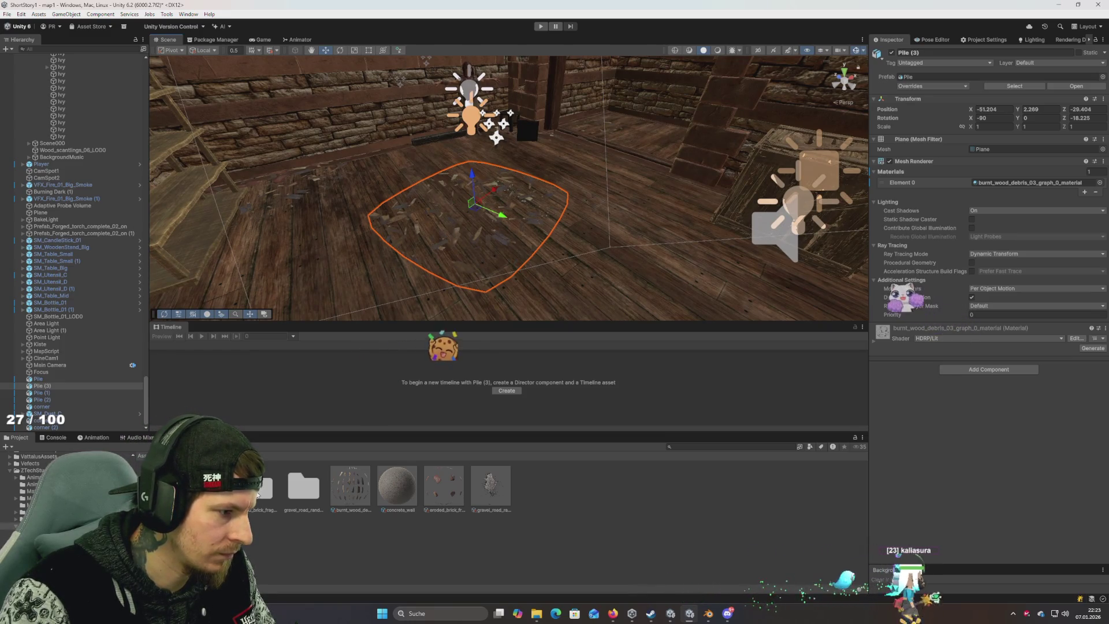
Step: Assign gravel_road_random_pot_hole_graph_0_material to Pile (3)'s Mesh Renderer Element 0
double_click(304, 492)
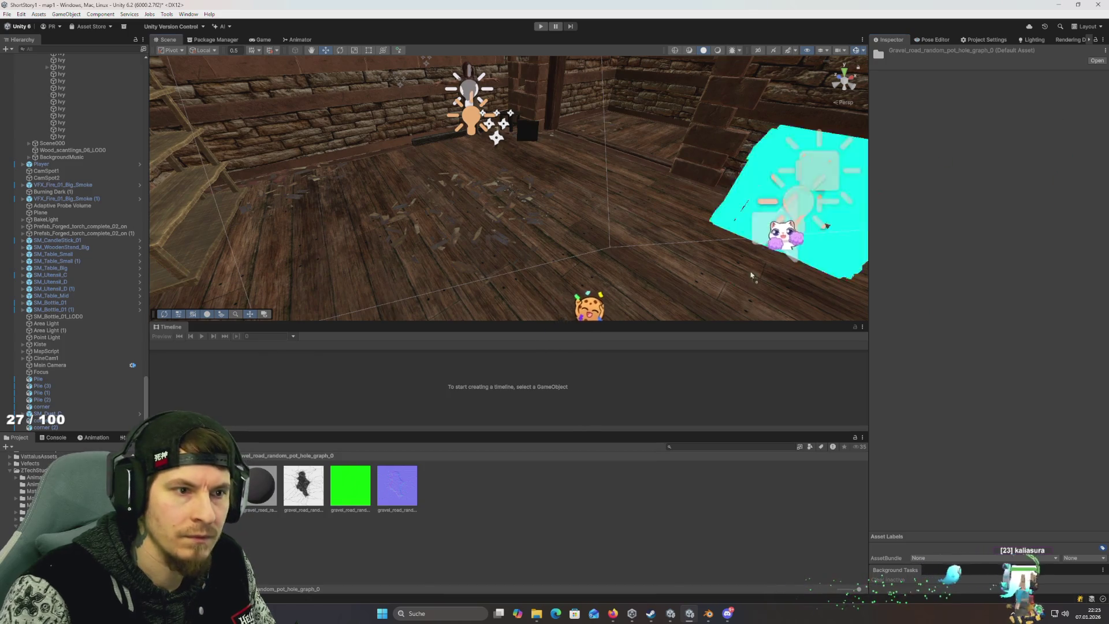
left_click(454, 237)
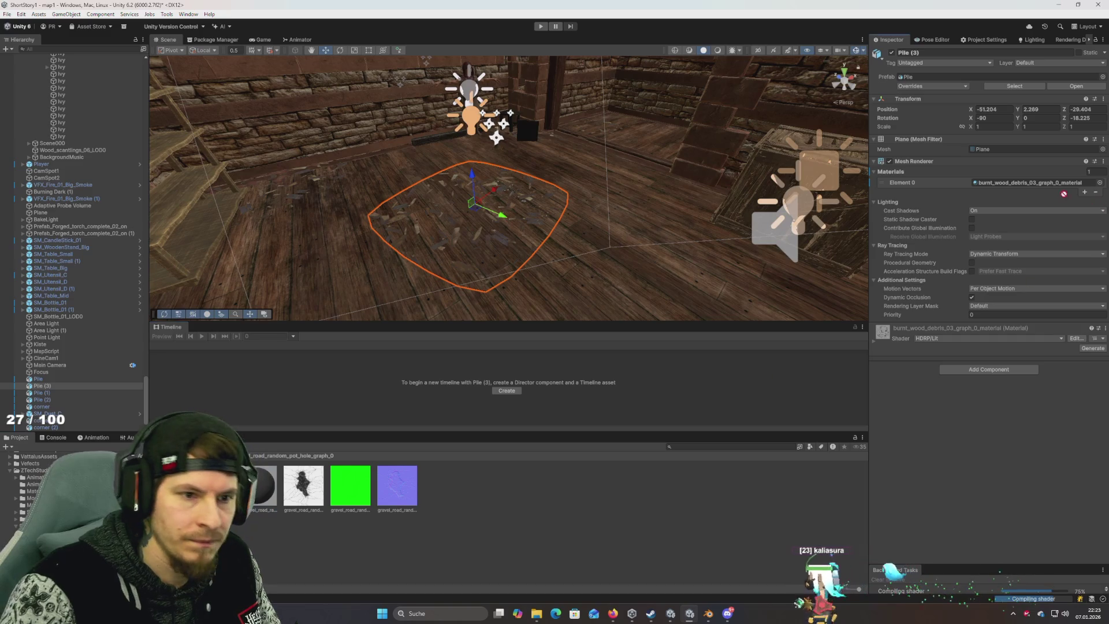
left_click(1014, 183)
key("ctrl+v")
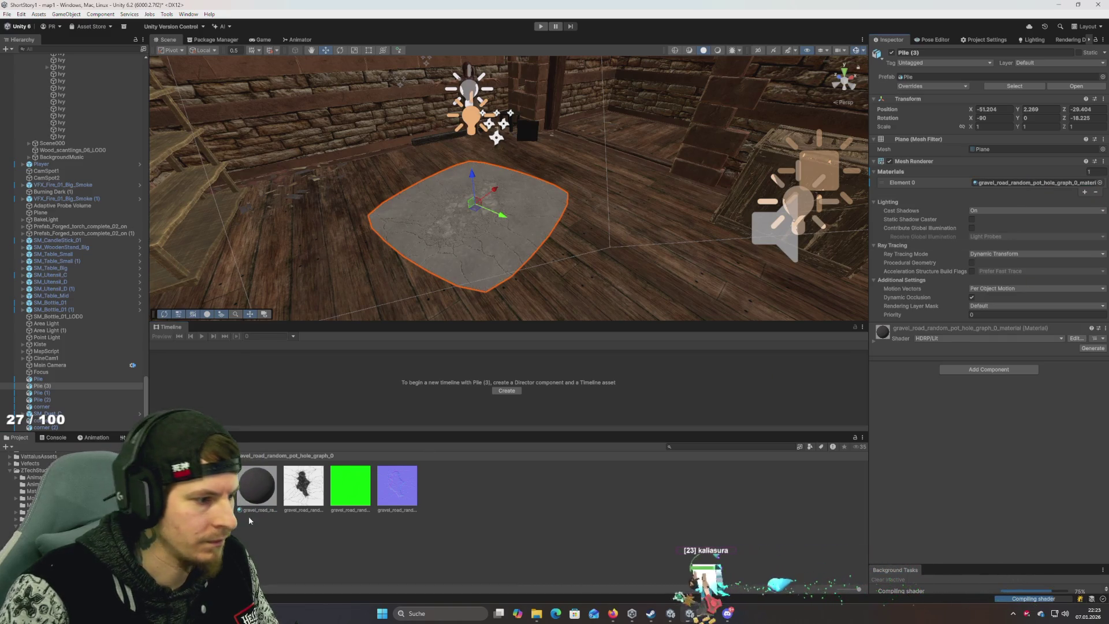
Step: Select the gravel road .sbsar asset in the parent materials folder to show its import settings
left_click(239, 456)
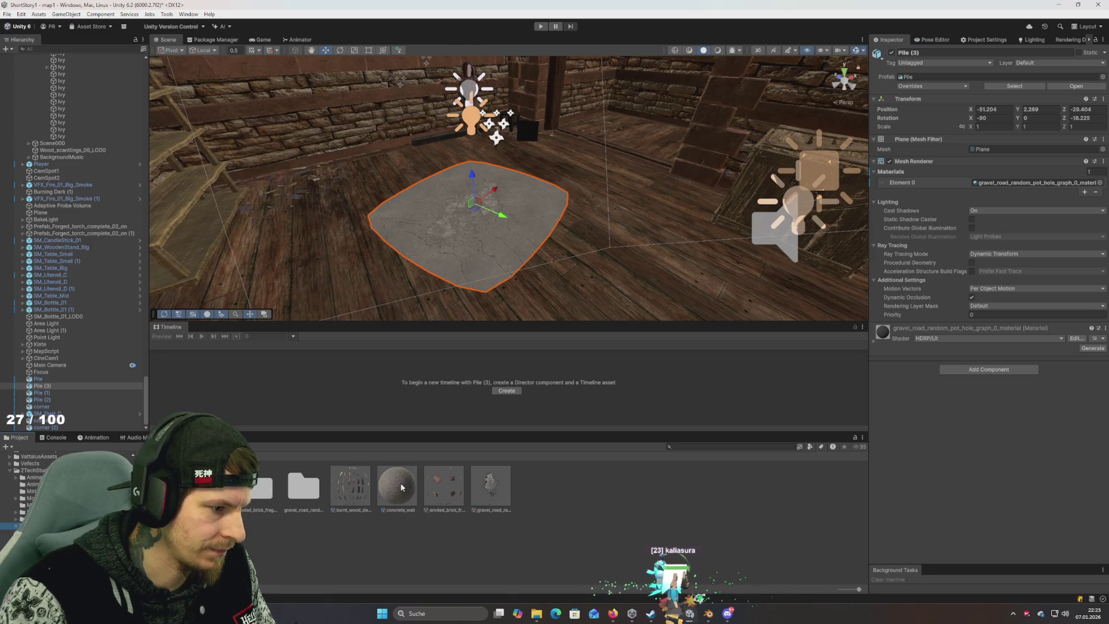
left_click(500, 487)
scroll(487, 287, "up", 5)
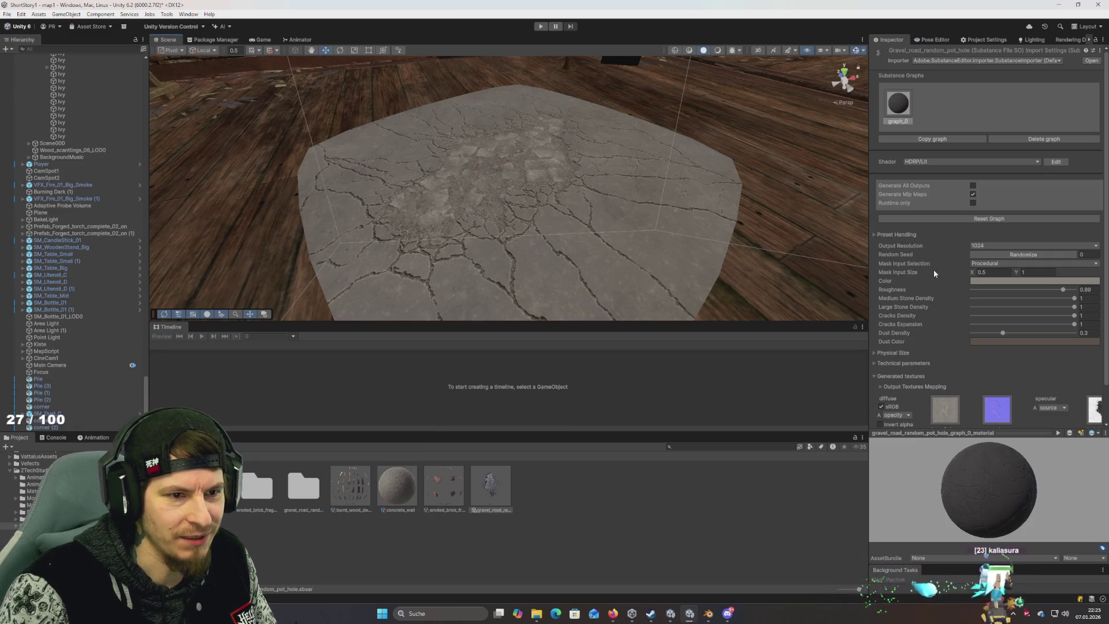
Step: Apply the Round Pot Hole preset to the gravel substance and randomize its seed to 7282
left_click(924, 161)
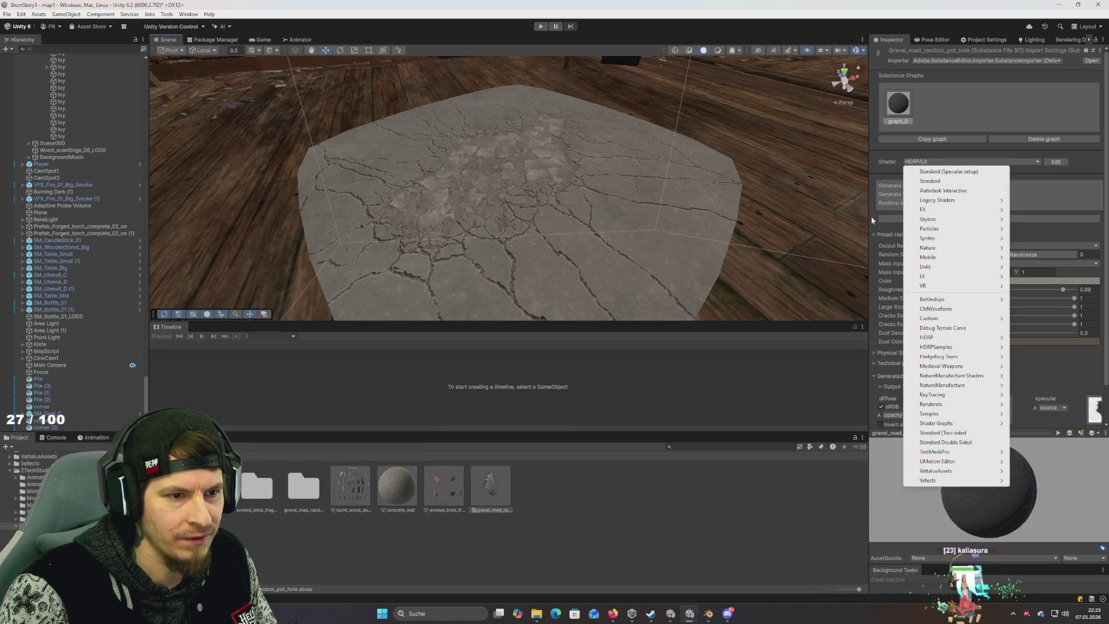
left_click(875, 234)
left_click(875, 234)
left_click(926, 245)
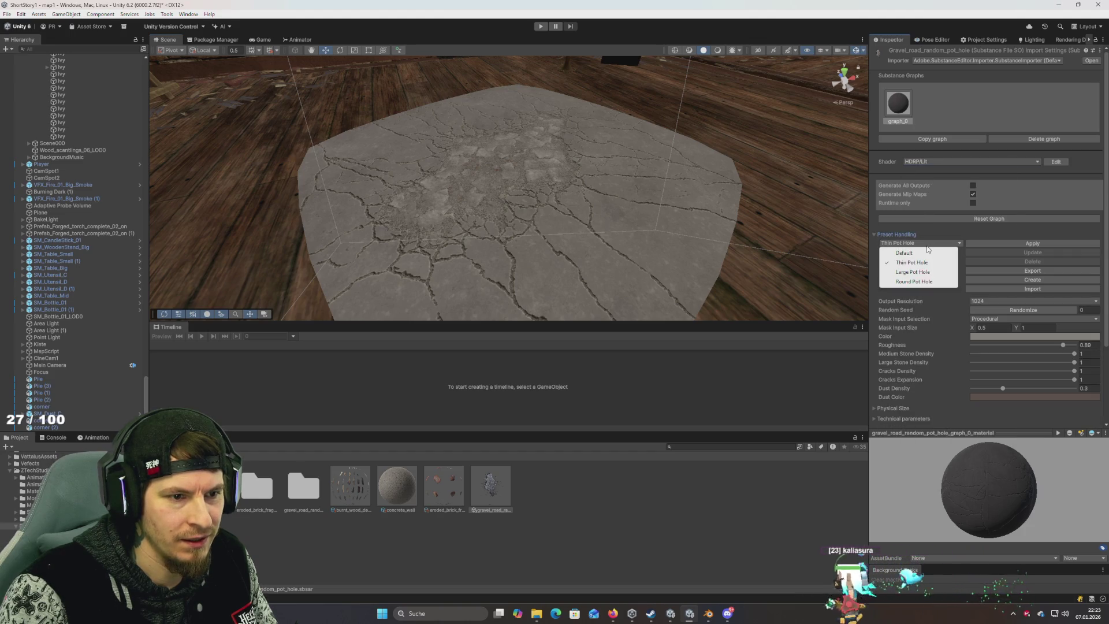
left_click(921, 283)
left_click(1046, 242)
mouse_move(723, 217)
left_mouse_down()
mouse_move(711, 208)
mouse_move(712, 234)
mouse_move(717, 222)
left_mouse_up()
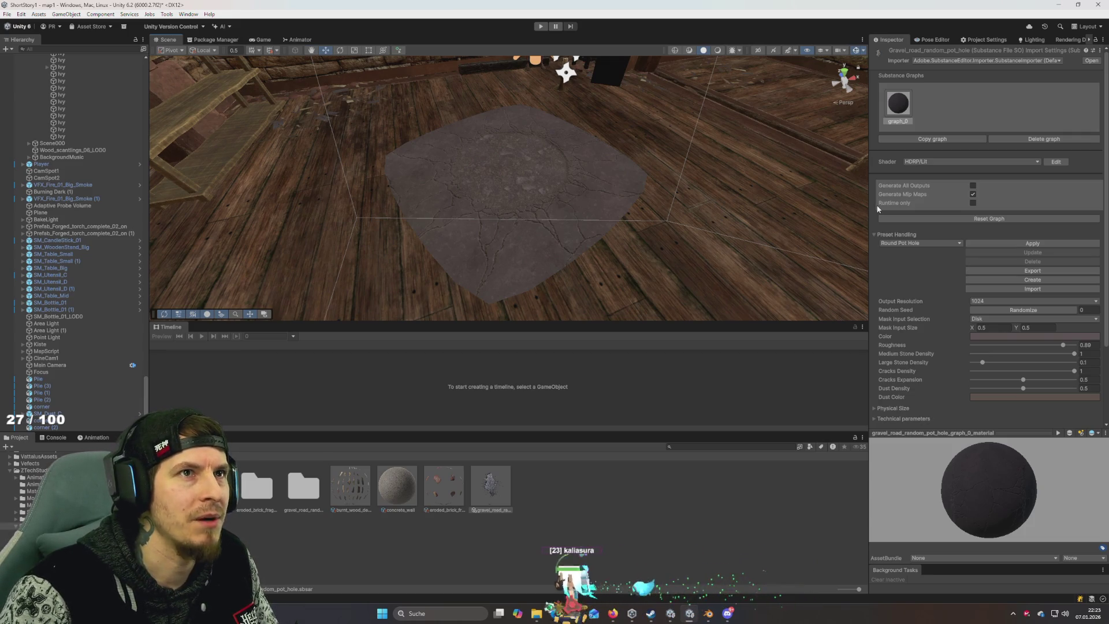
left_click(1018, 310)
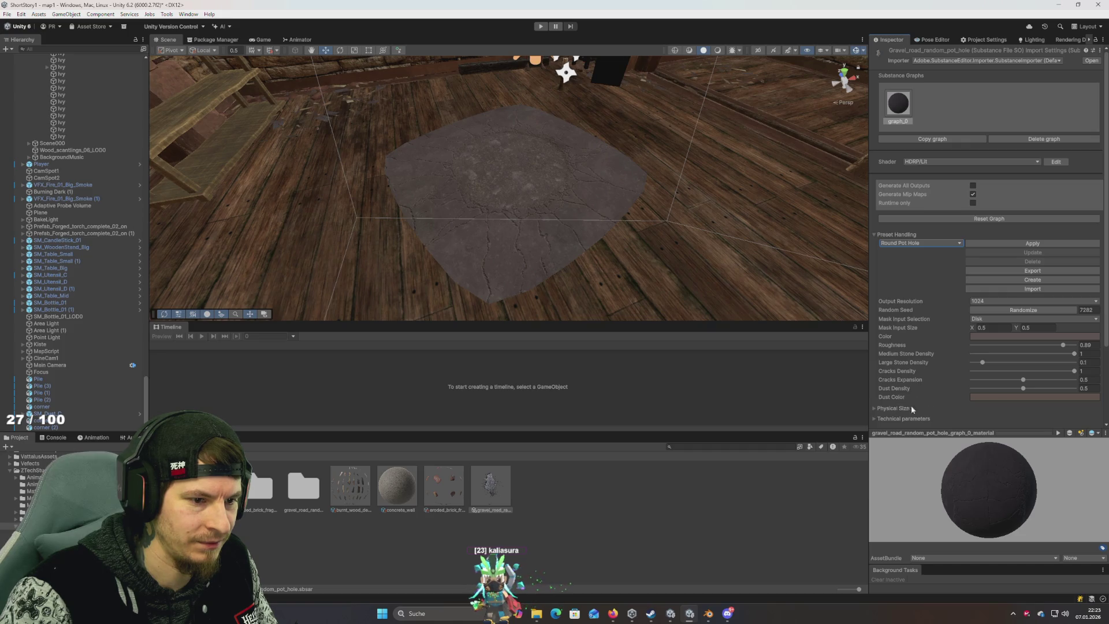
Step: Select Large Pot Hole in Preset Handling and apply it to the substance
left_click(921, 242)
scroll(988, 289, "down", 1)
left_click(993, 304)
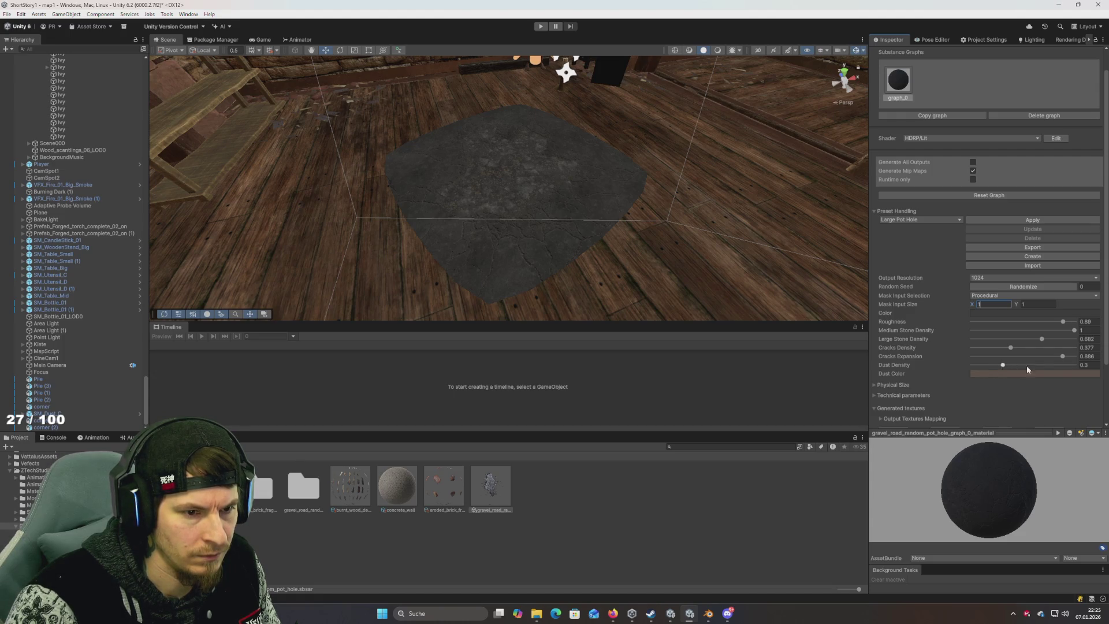
Step: Set Dust Density to 1 and Cracks Expansion to 1, then inspect the cracked floor patch
left_click_drag(1027, 367, 1089, 373)
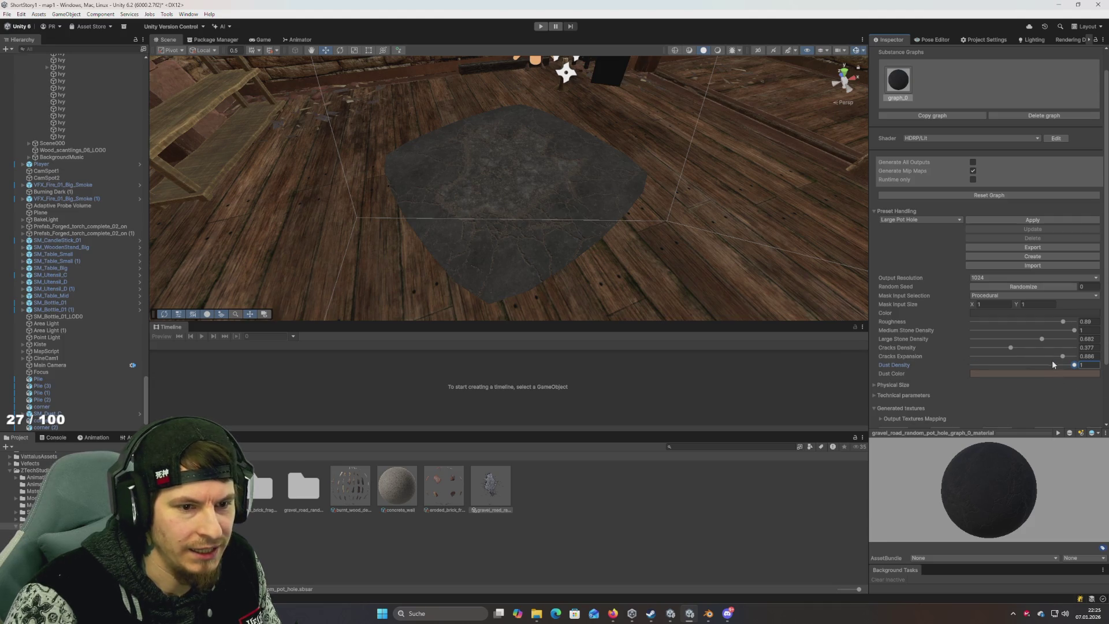
left_click_drag(1063, 356, 973, 356)
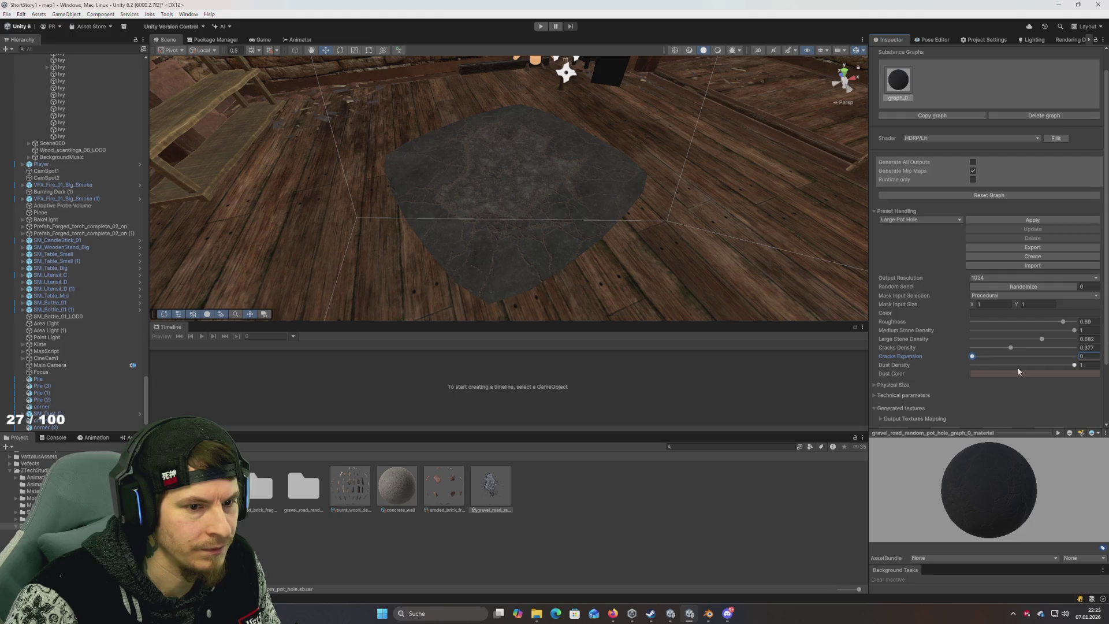
type("1")
key("Return")
mouse_move(636, 251)
left_mouse_down()
mouse_move(612, 262)
mouse_move(633, 250)
left_mouse_up()
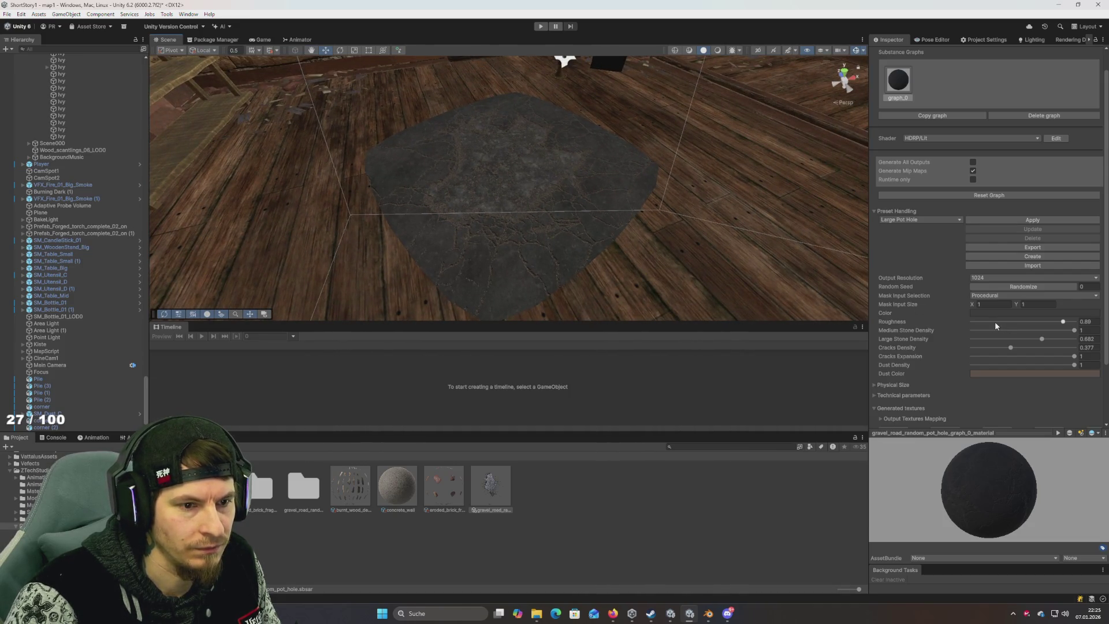
mouse_move(780, 265)
left_mouse_down()
mouse_move(718, 237)
mouse_move(665, 278)
mouse_move(532, 265)
mouse_move(706, 248)
left_mouse_up()
key("alt+Tab")
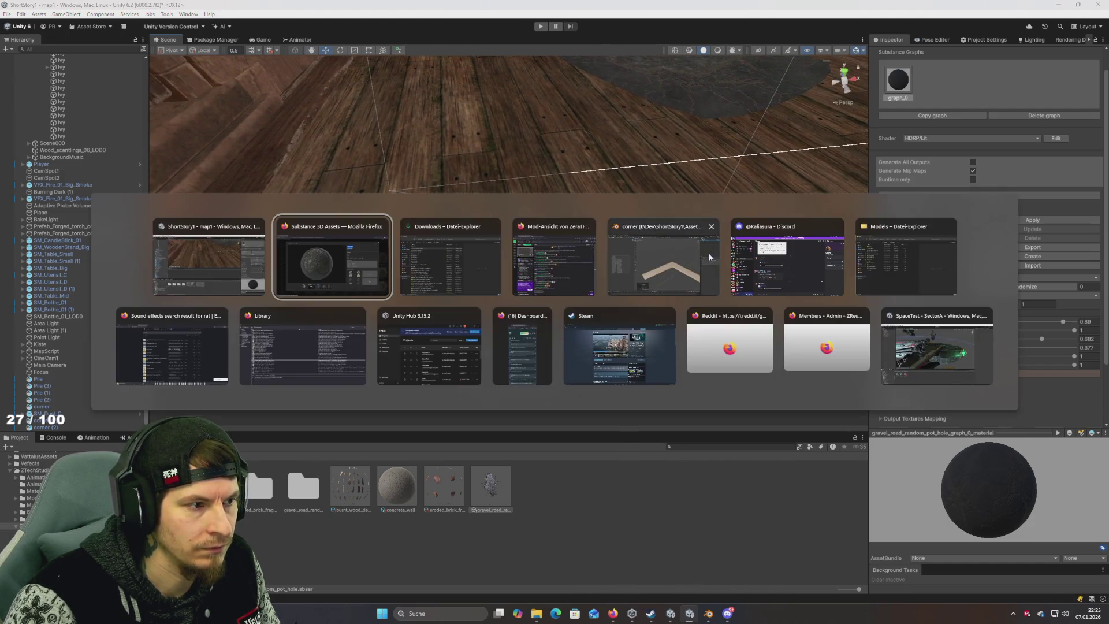
Step: Scroll through the debris gravel results, then remove the 'debris gravel' search tag
key("Escape")
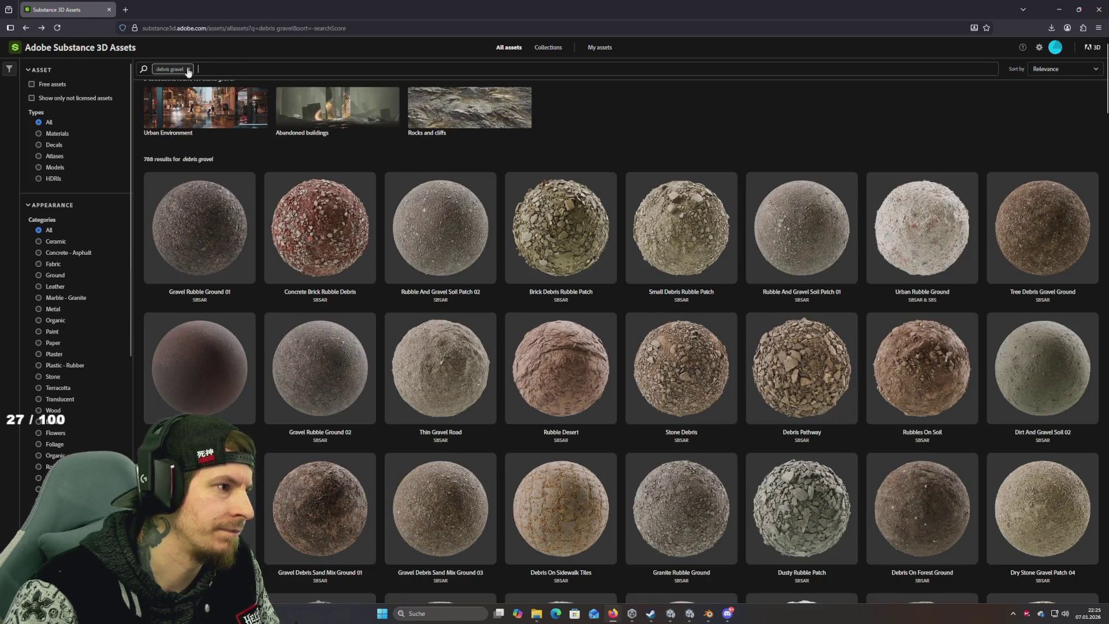
scroll(469, 288, "down", 10)
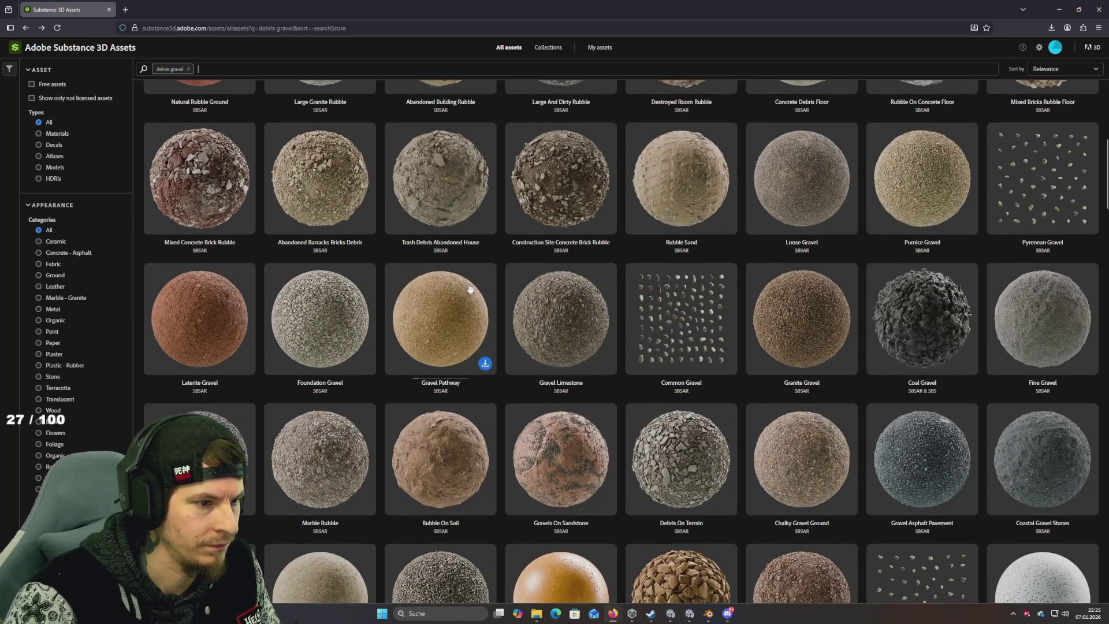
scroll(469, 287, "down", 5)
scroll(469, 288, "down", 6)
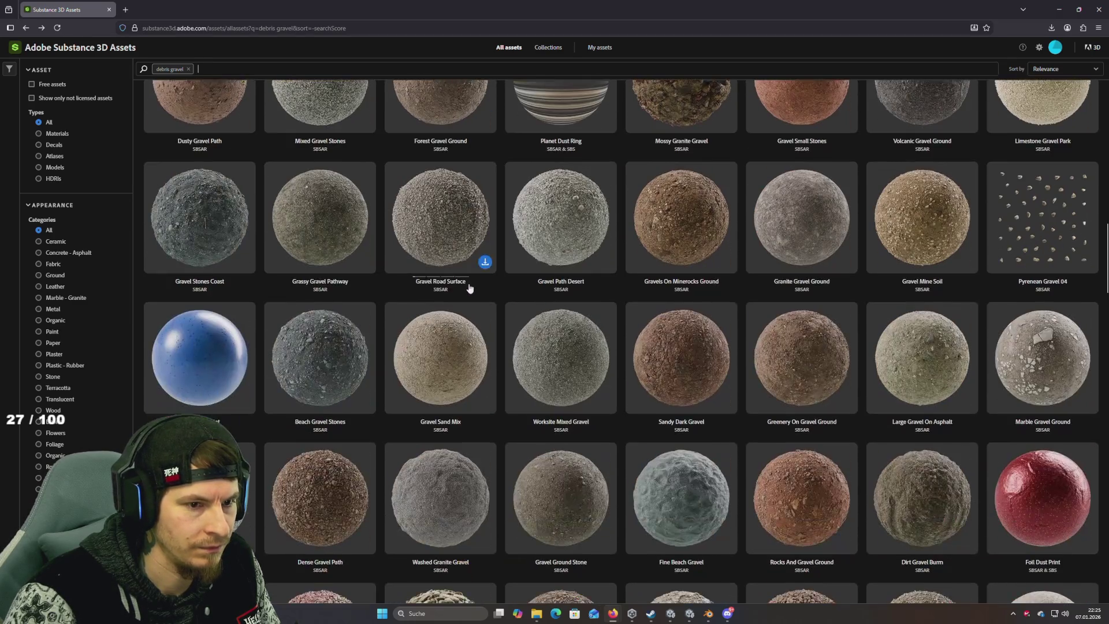
scroll(469, 287, "down", 15)
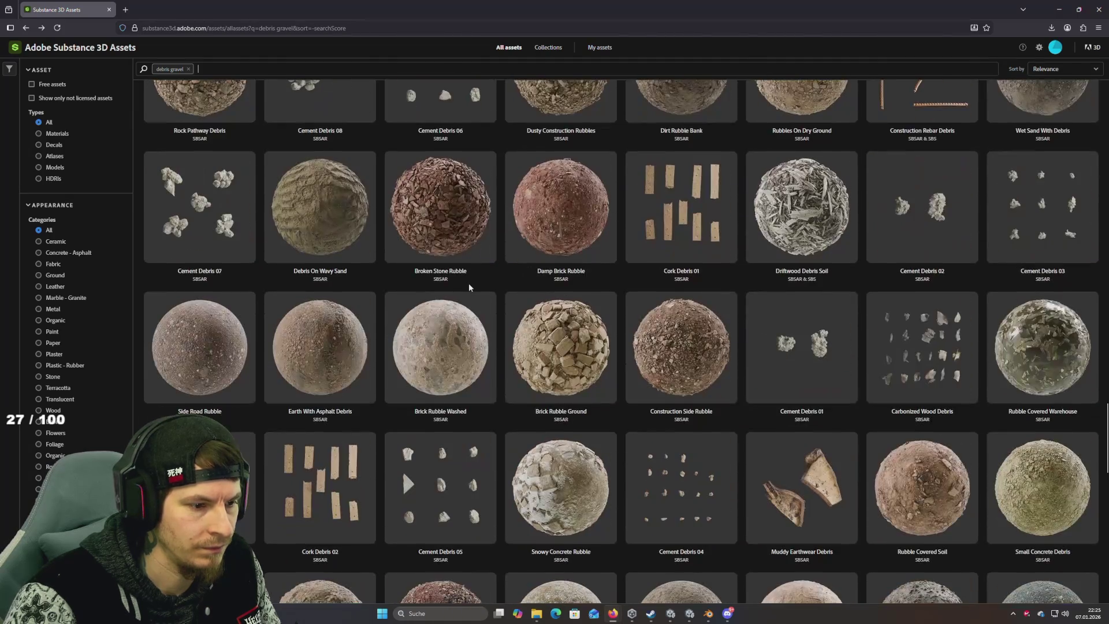
scroll(469, 287, "down", 15)
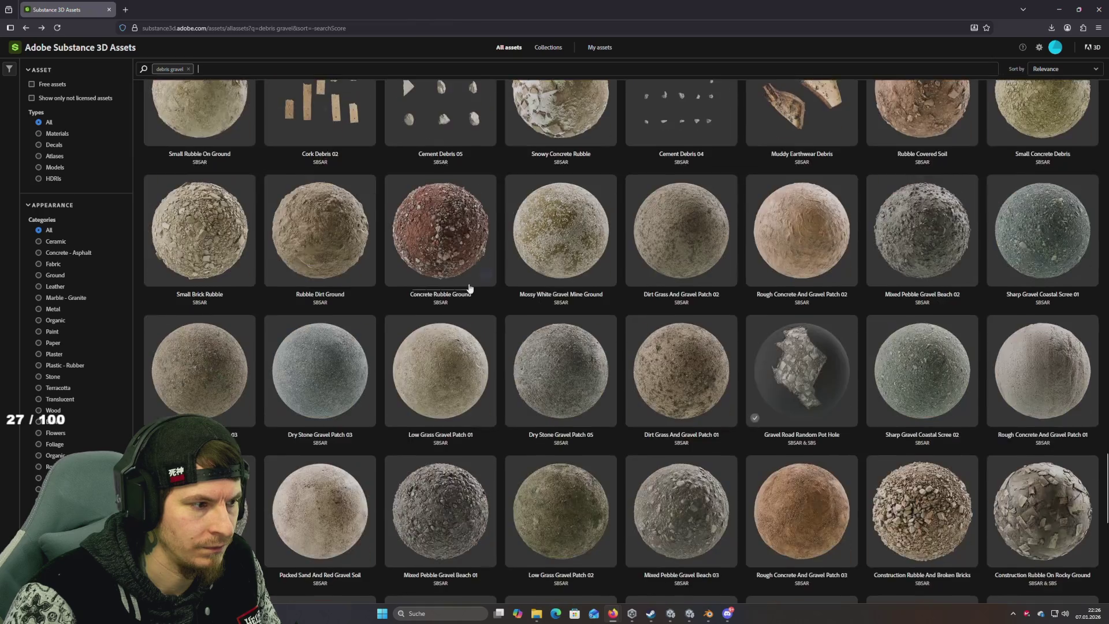
scroll(459, 275, "up", 5)
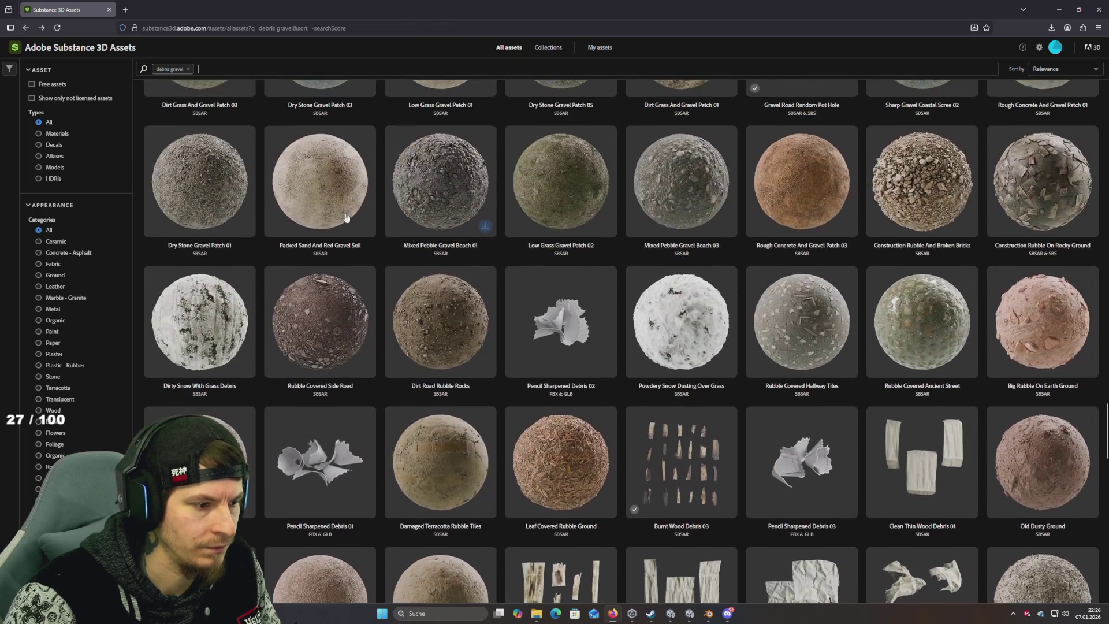
left_click(190, 69)
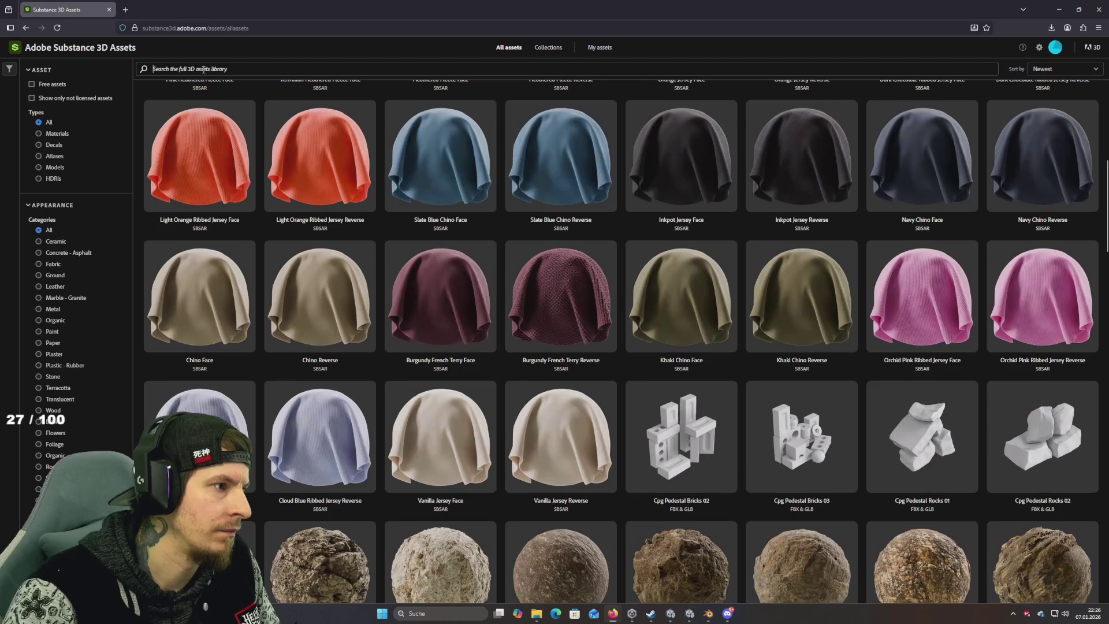
Step: Search the asset library for 'wood plank debris'
type("wood plank")
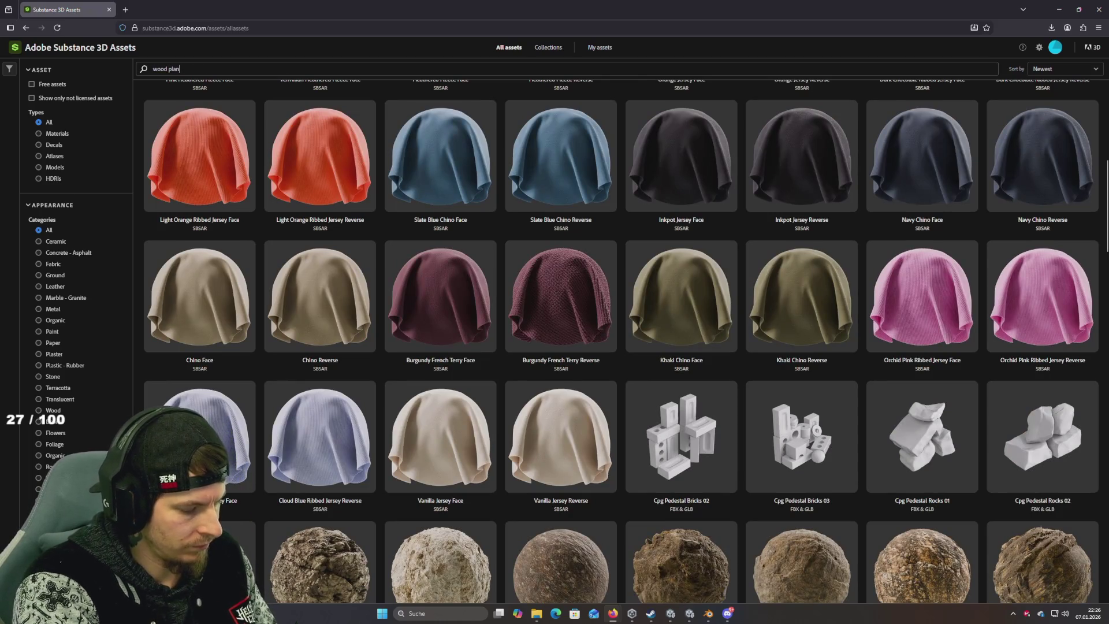
key("Return")
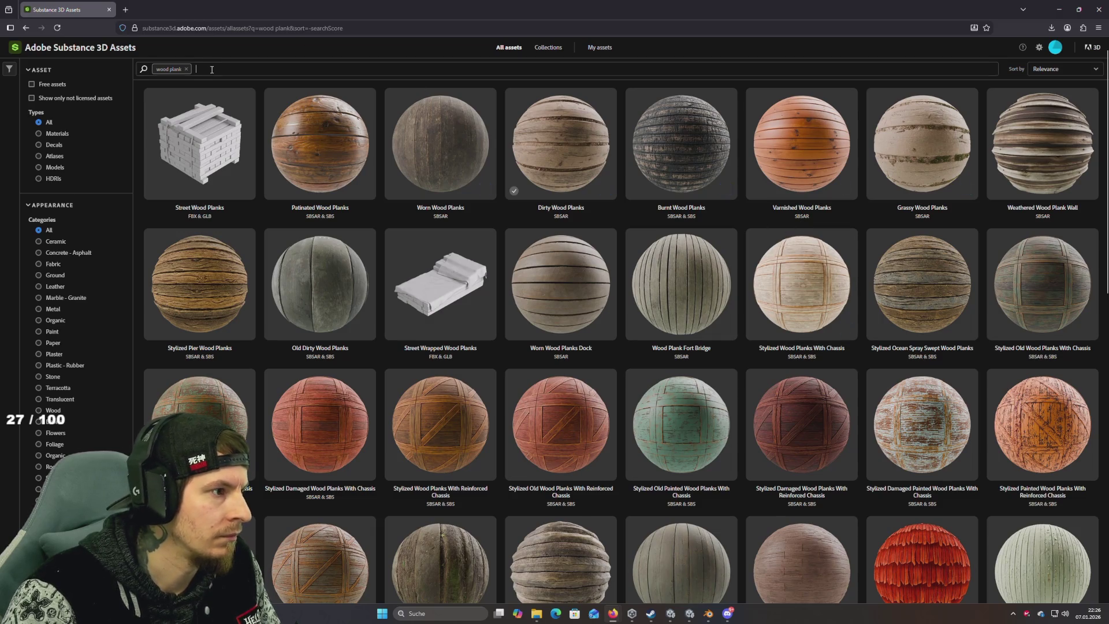
type("dirt")
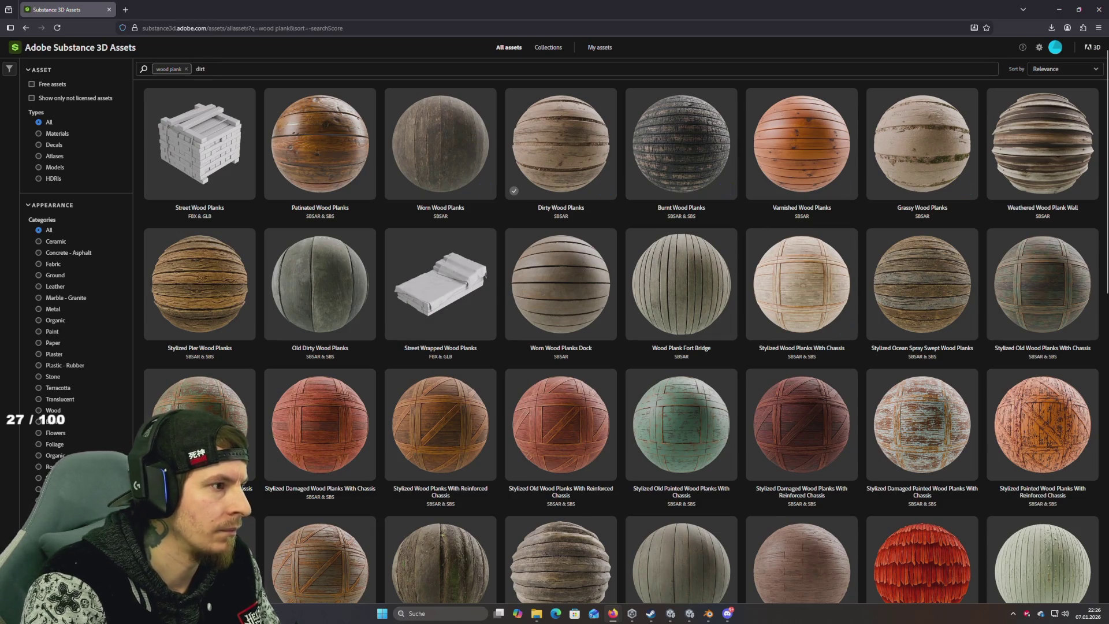
key("BackSpace")
key("BackSpace")
key("BackSpace")
type("ebris")
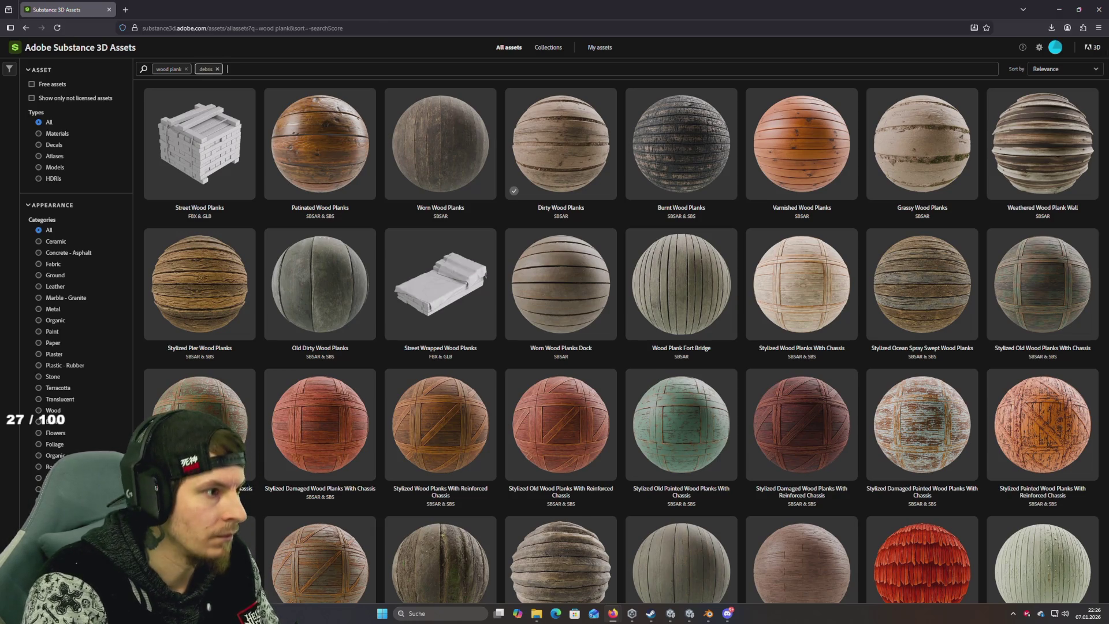
key("Return")
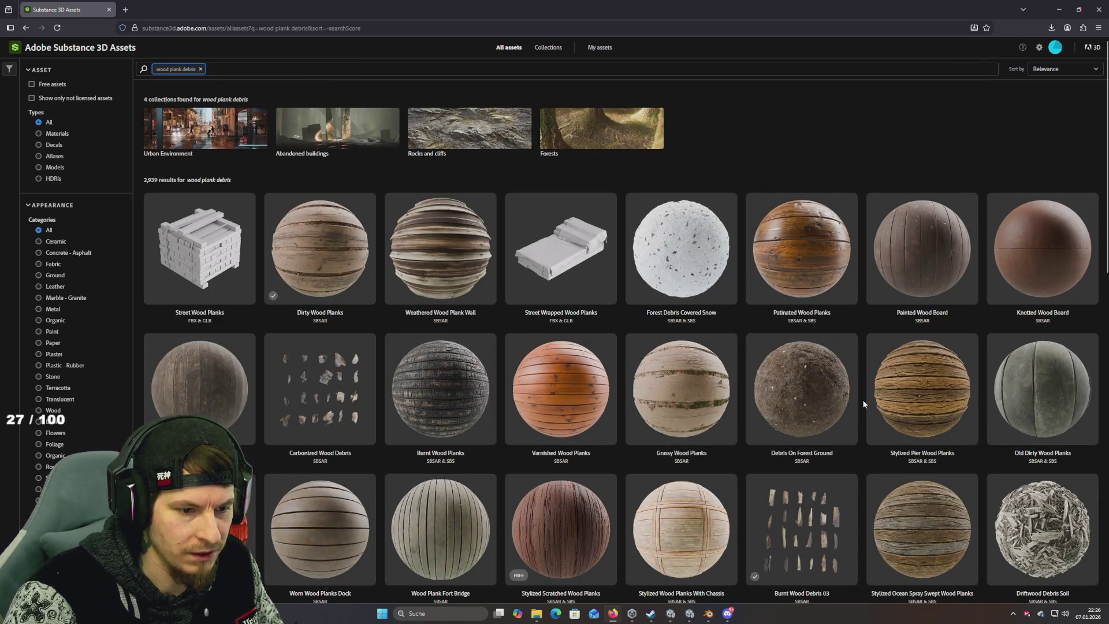
Step: Find Broken Floor Boards in the results, check its detailed image and download it as SBSAR
scroll(858, 400, "down", 10)
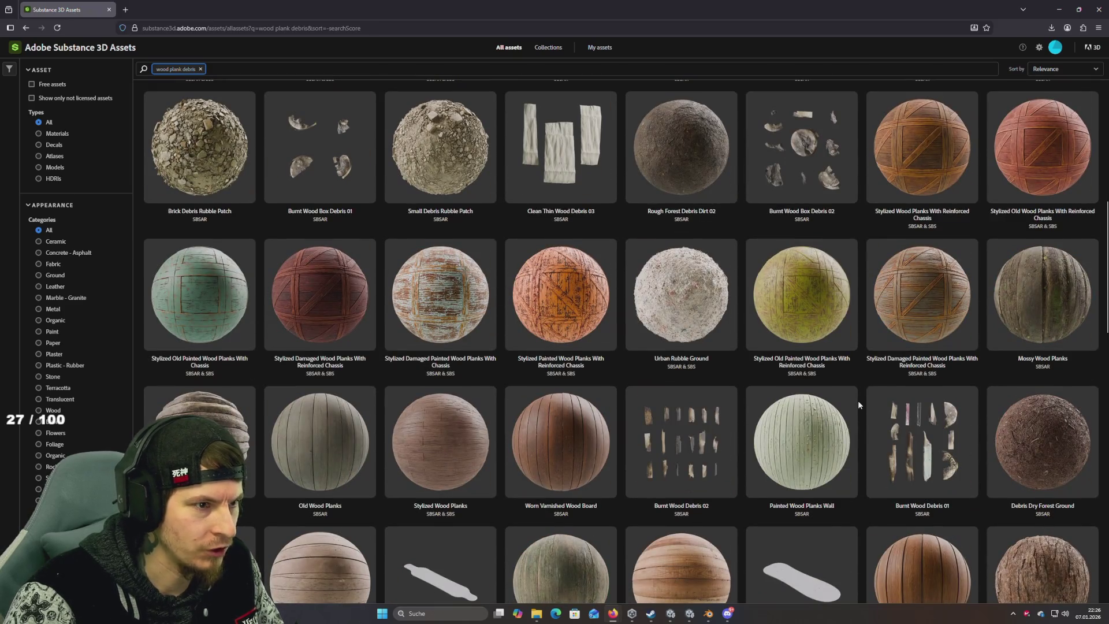
scroll(858, 404, "down", 5)
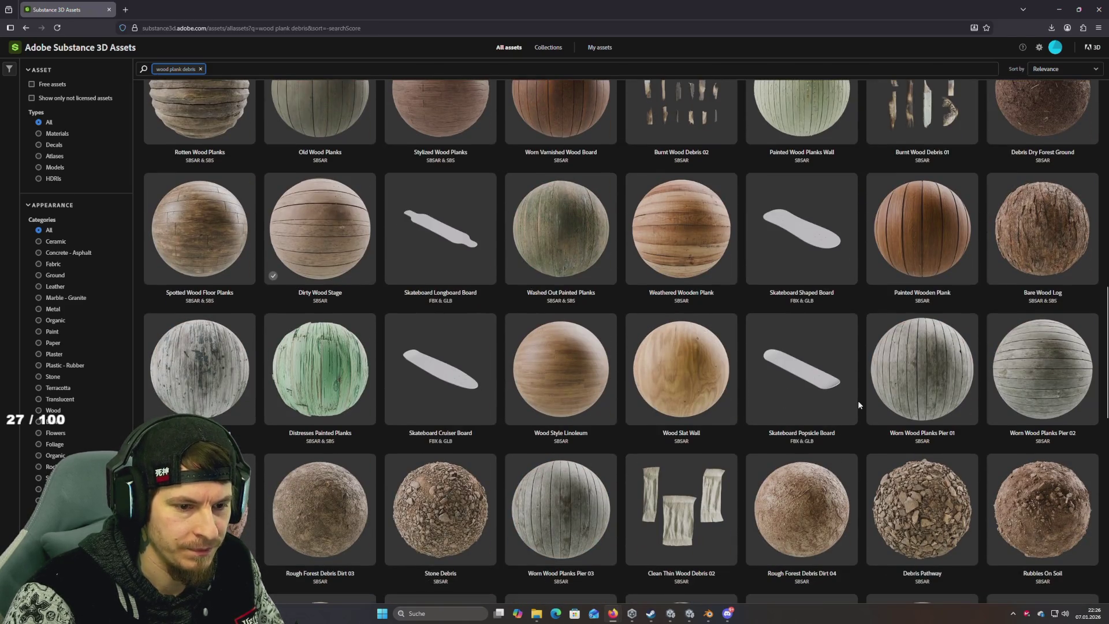
scroll(858, 400, "down", 5)
scroll(857, 400, "down", 4)
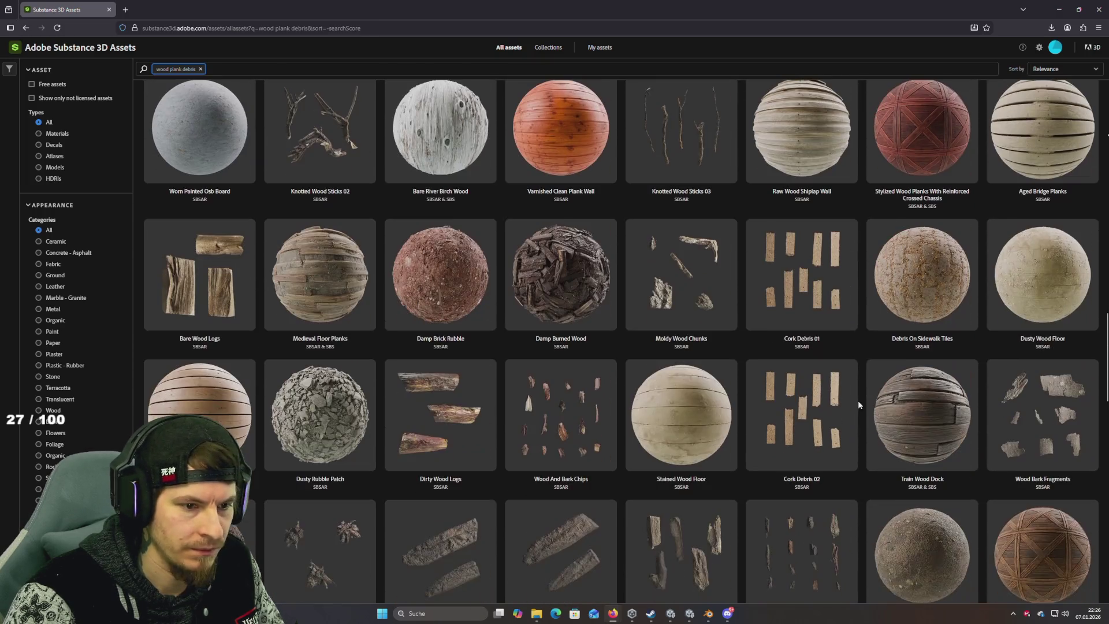
scroll(858, 401, "down", 4)
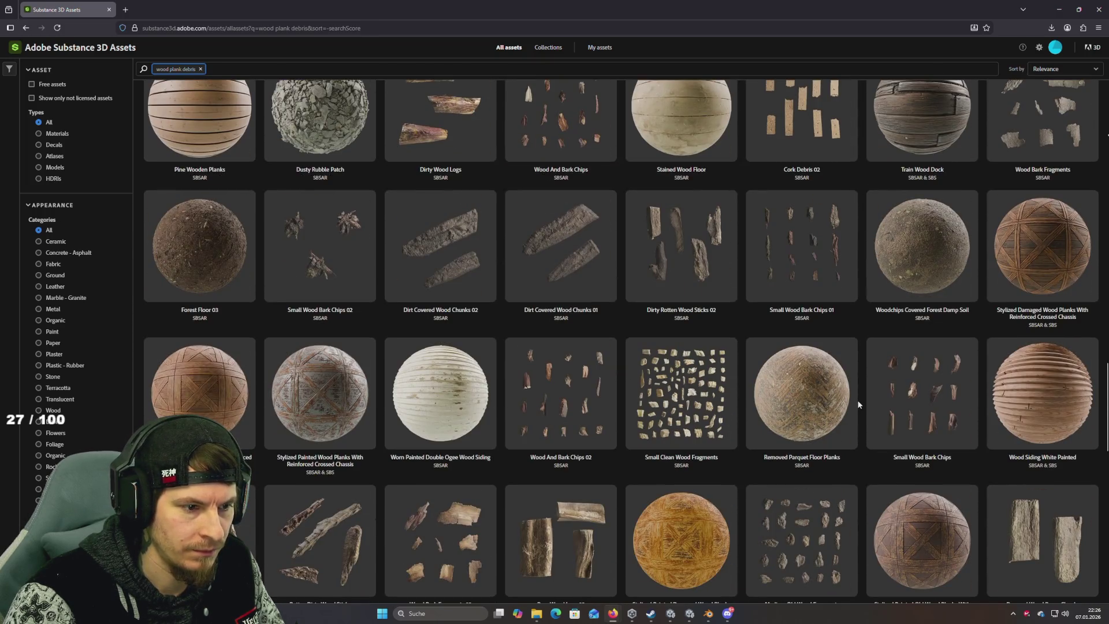
scroll(814, 398, "down", 4)
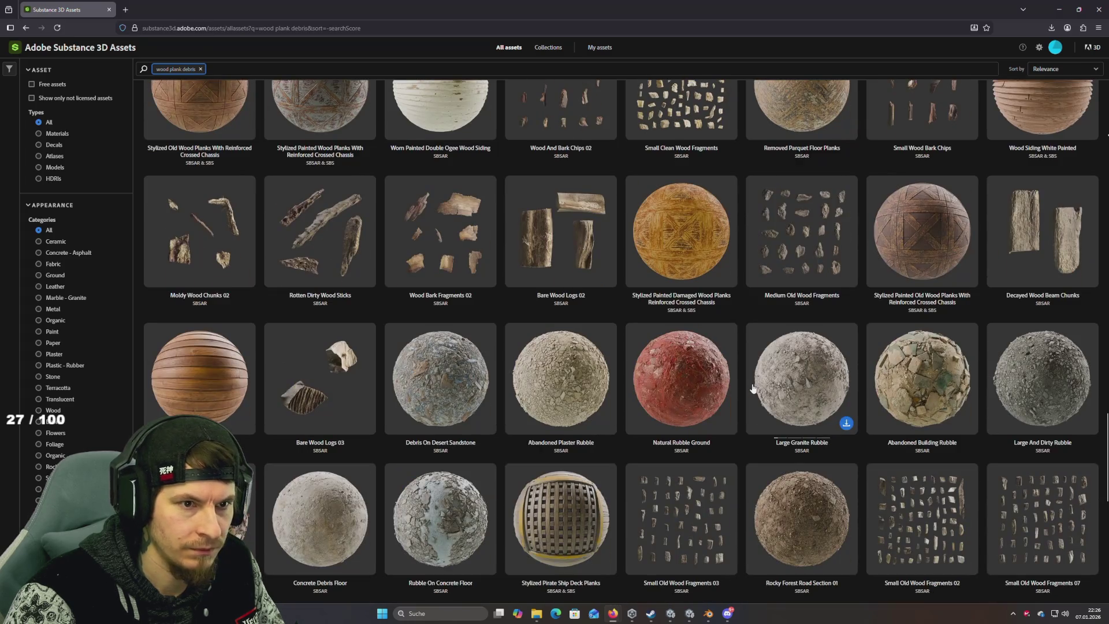
scroll(754, 388, "down", 5)
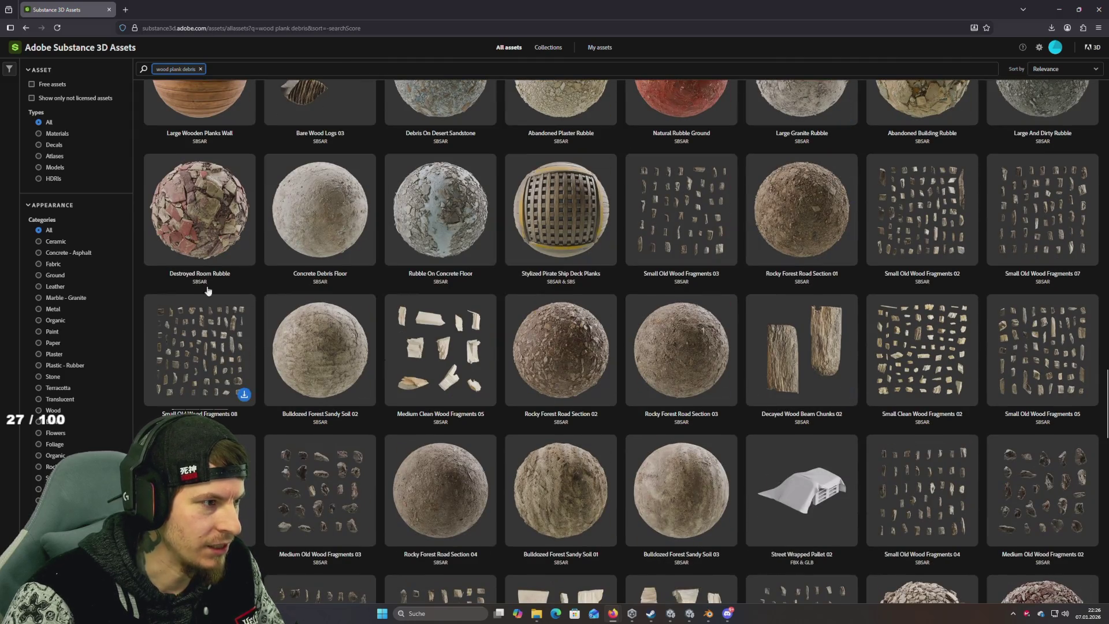
scroll(613, 266, "down", 10)
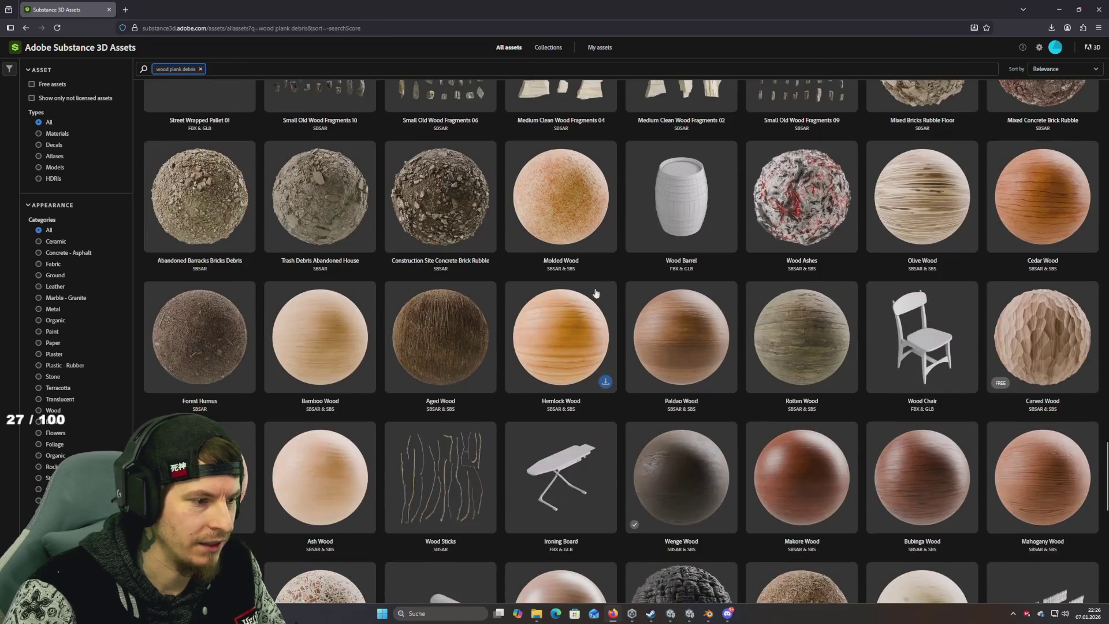
scroll(618, 273, "down", 5)
scroll(618, 273, "up", 7)
scroll(619, 272, "down", 6)
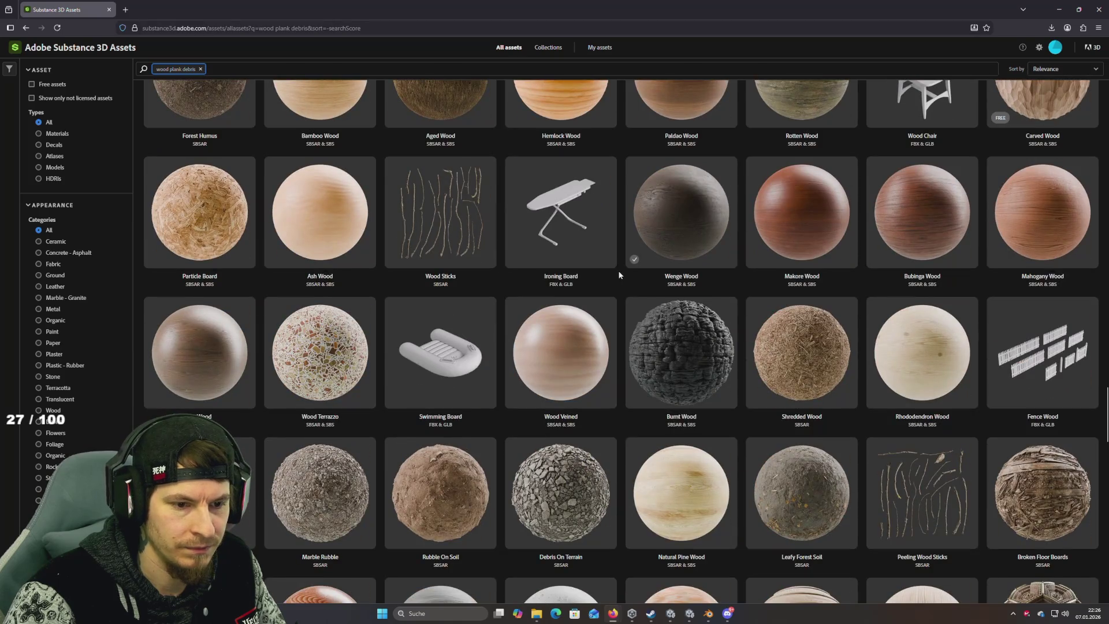
scroll(620, 275, "down", 2)
left_click(1058, 406)
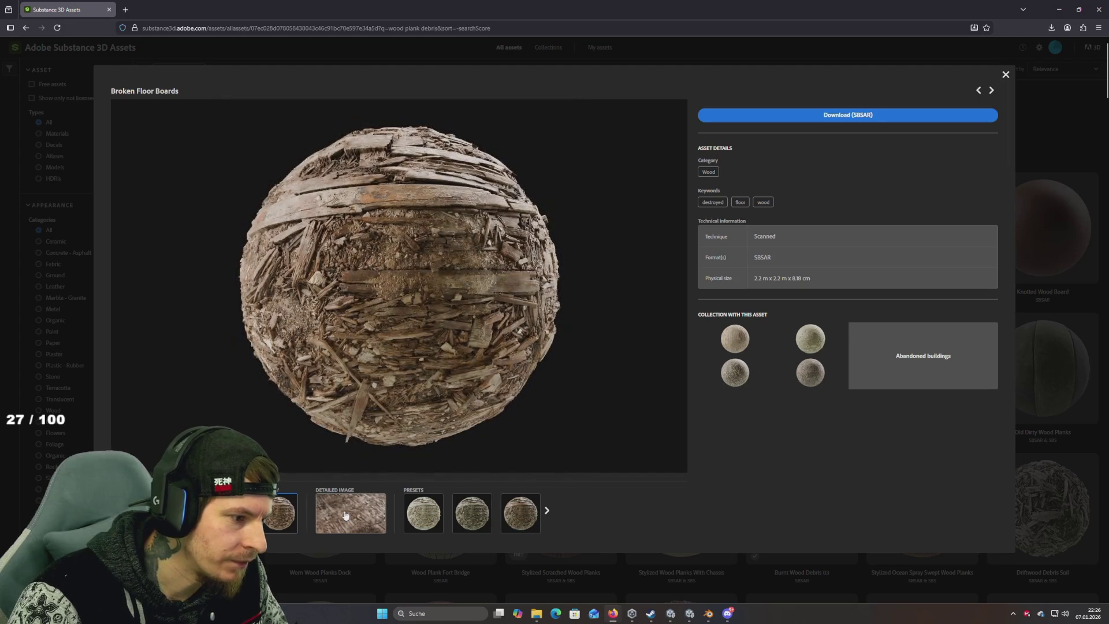
left_click(345, 515)
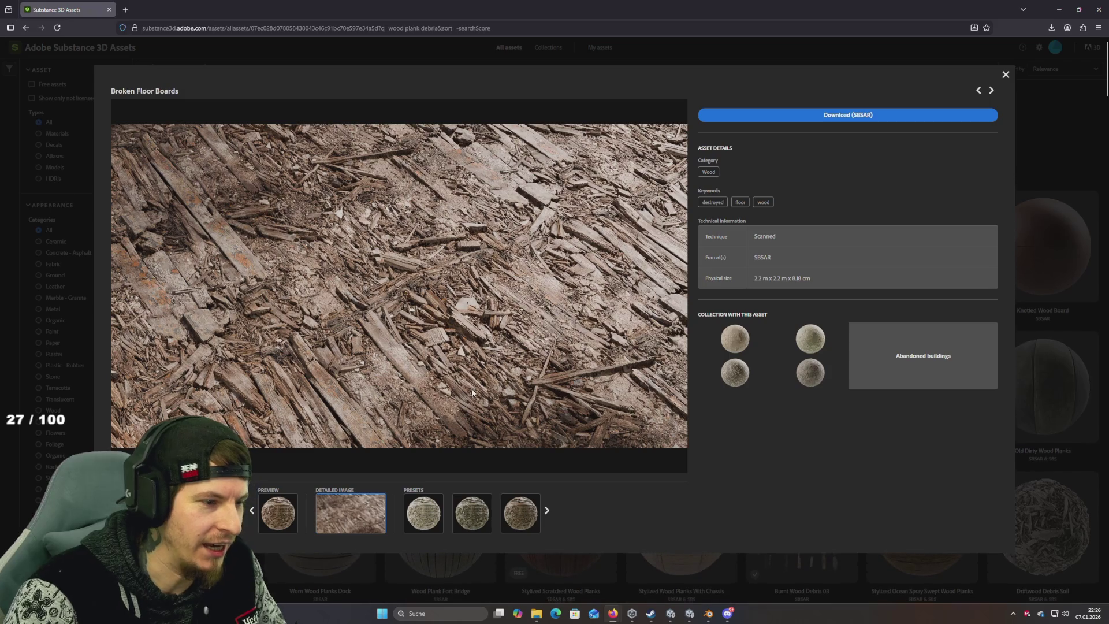
left_click(859, 117)
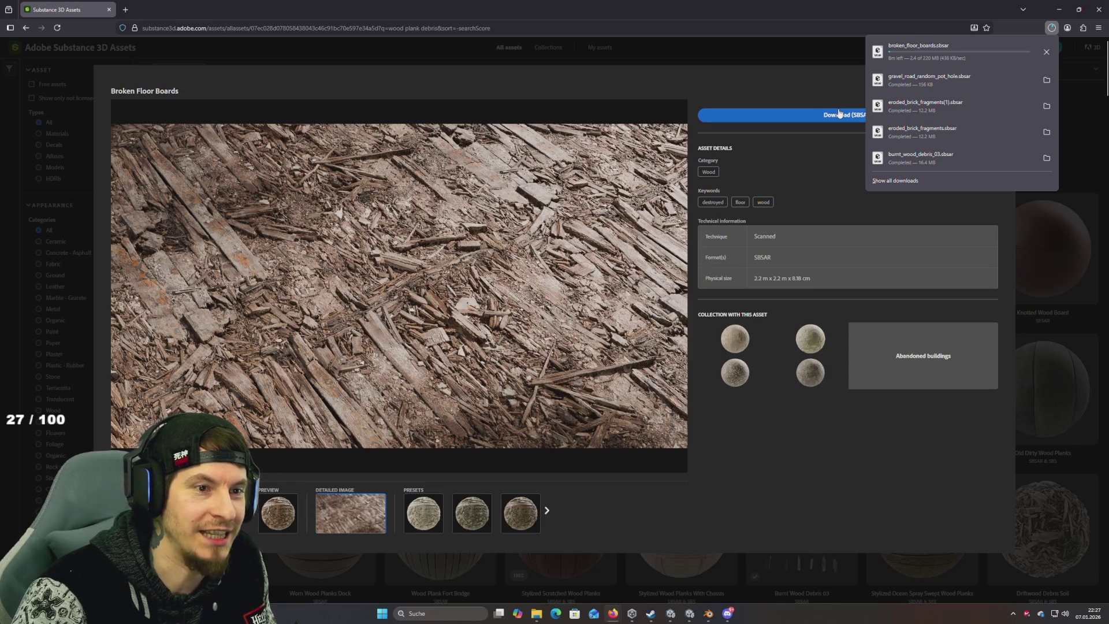
left_click(1031, 450)
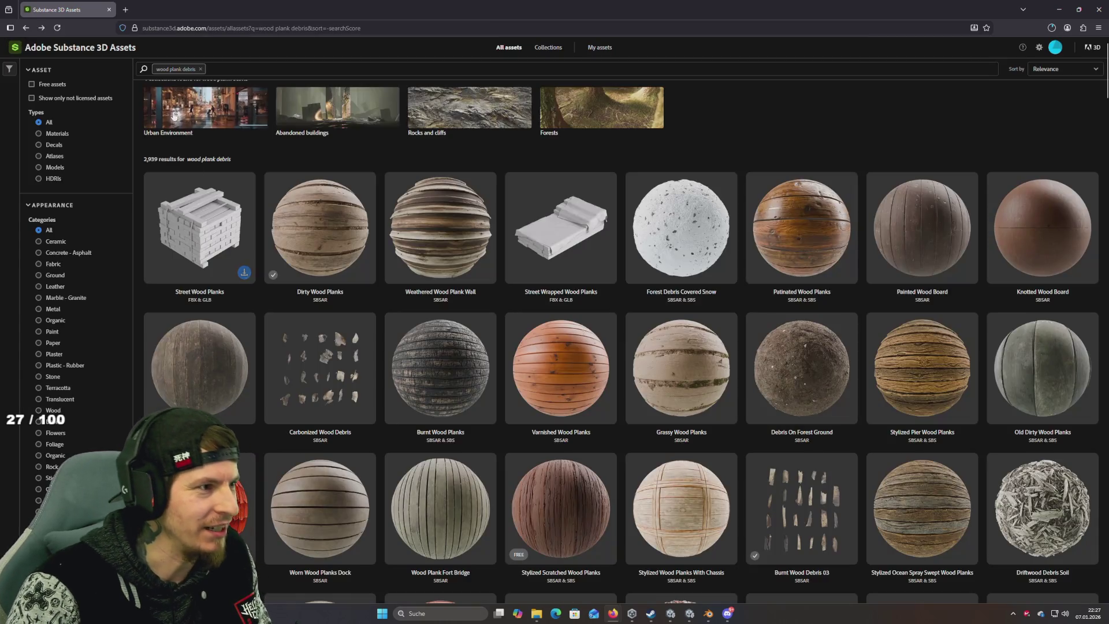
Step: Preview the Mossy Wood Planks and Worn Wood Planks materials and close them
scroll(452, 338, "down", 8)
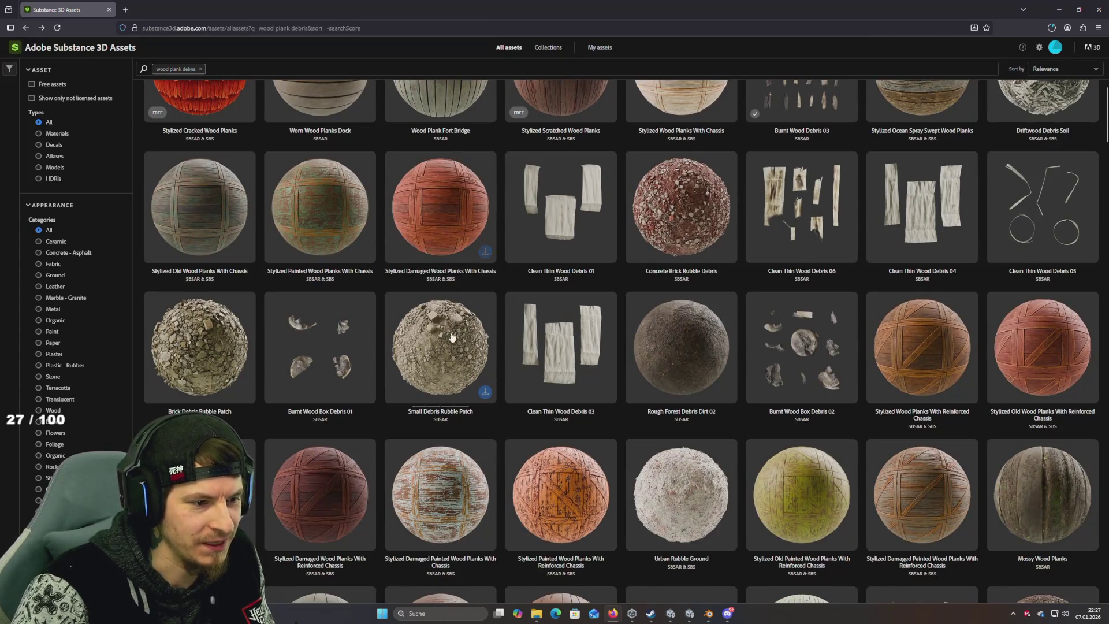
scroll(452, 338, "down", 10)
left_click(762, 240)
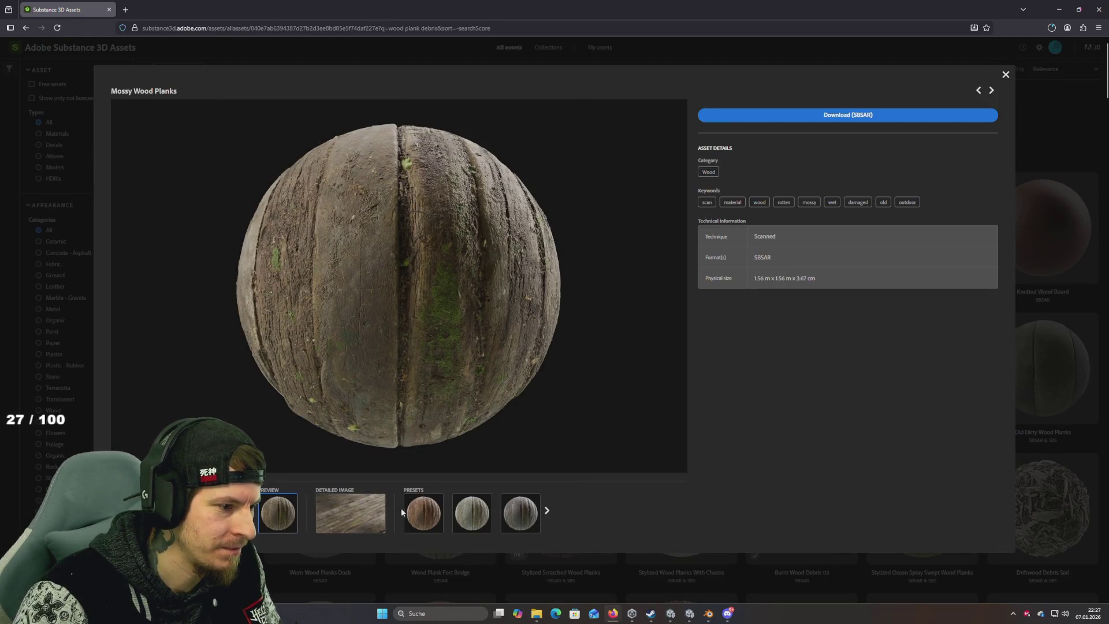
left_click(356, 514)
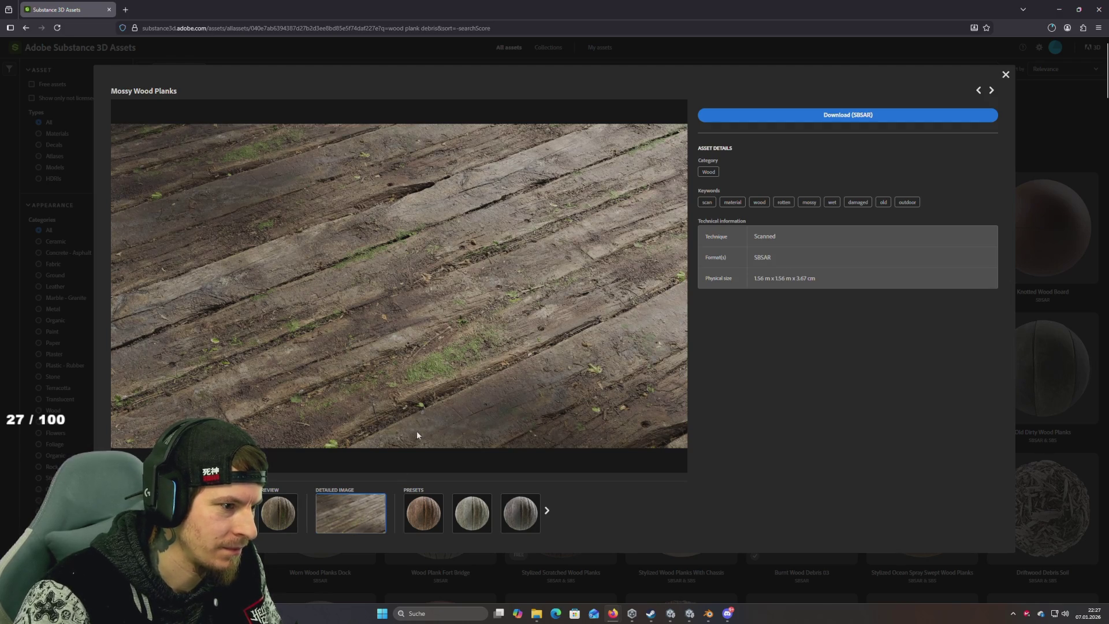
left_click(1062, 384)
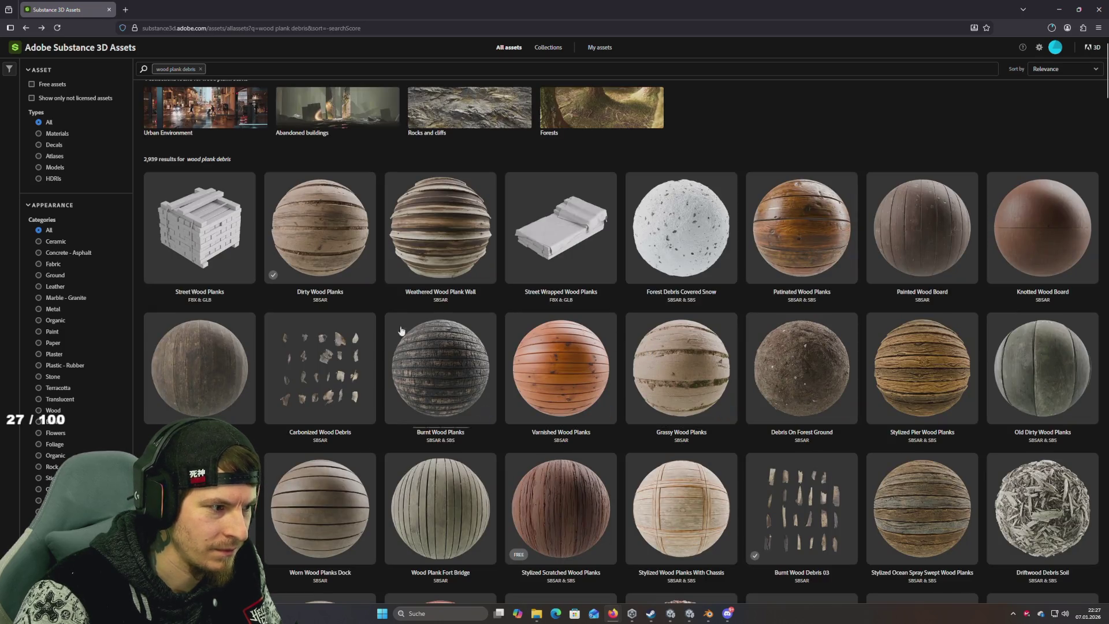
left_click(208, 387)
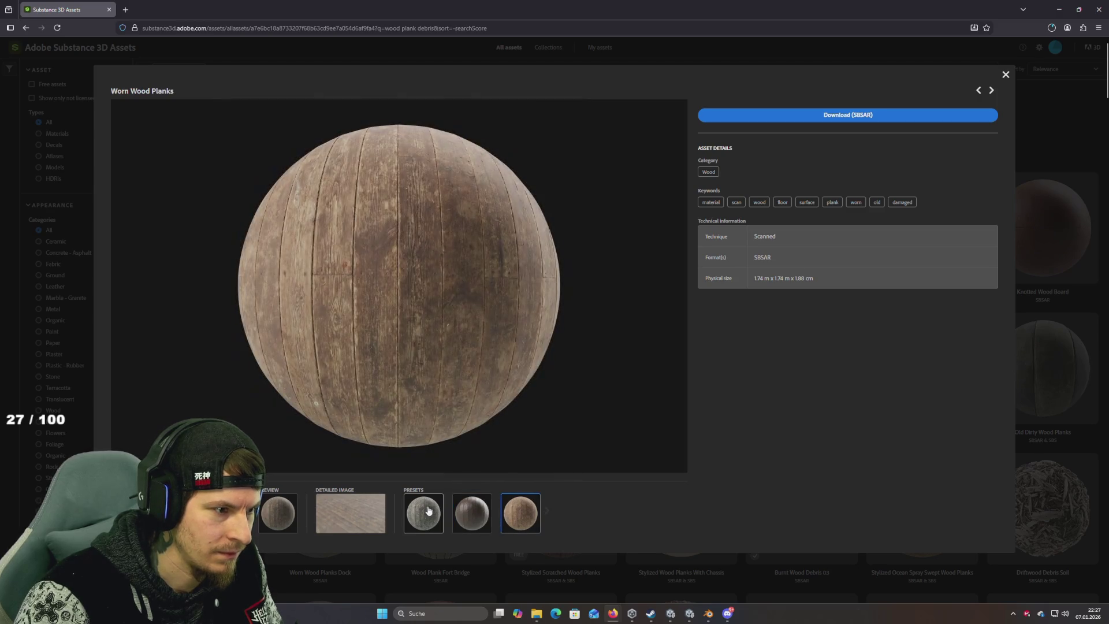
left_click(1010, 408)
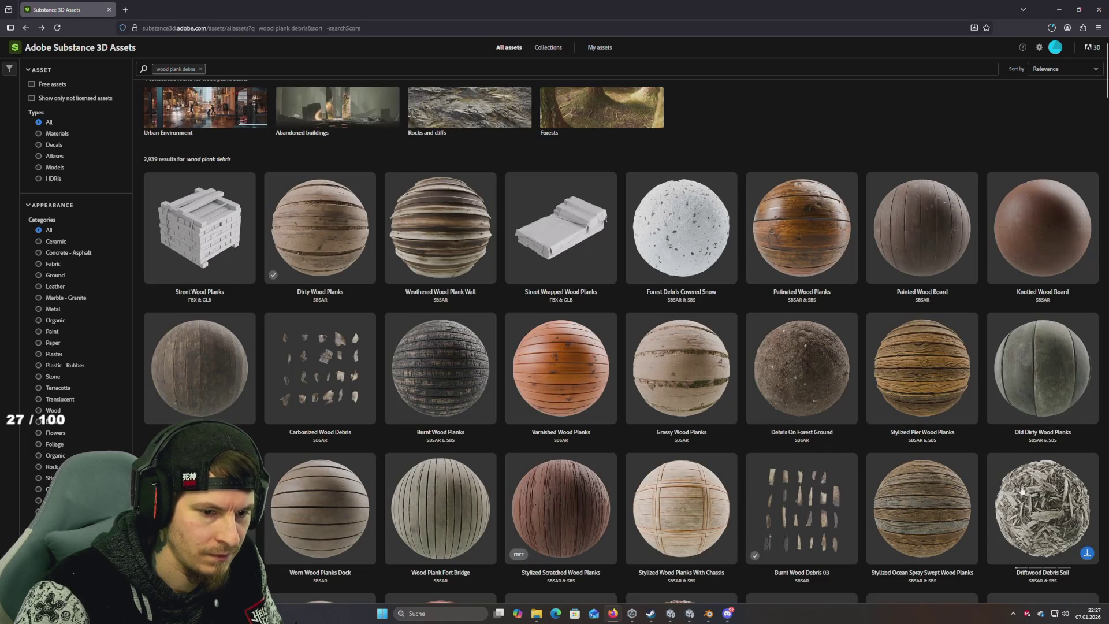
Step: Open Medieval Floor Planks and preview its detailed image and sphere render
scroll(1035, 487, "down", 1)
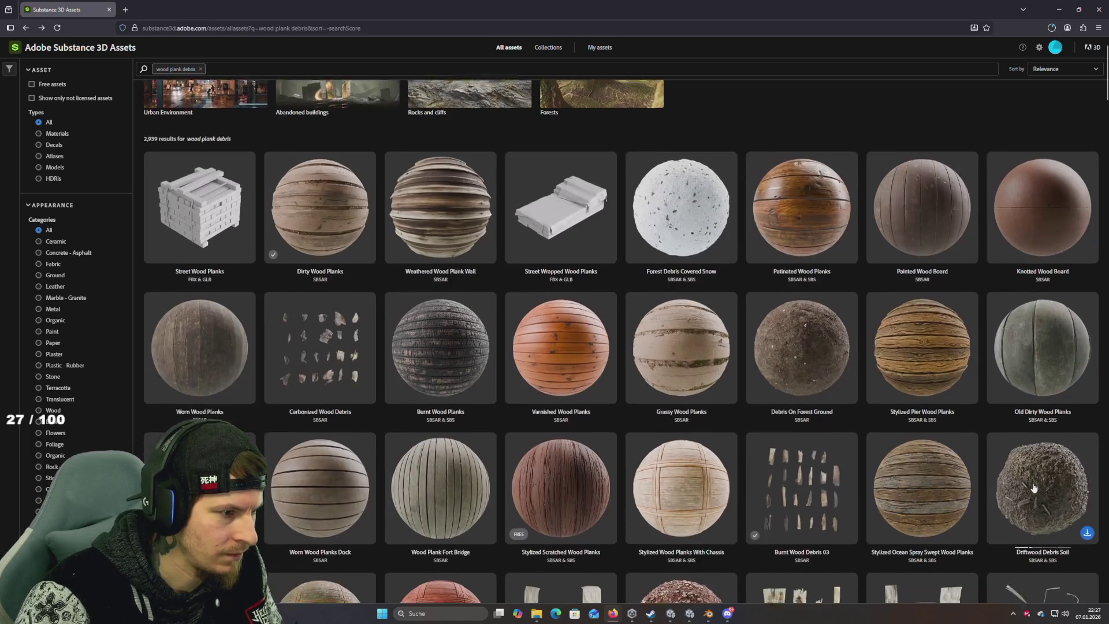
scroll(1034, 487, "down", 3)
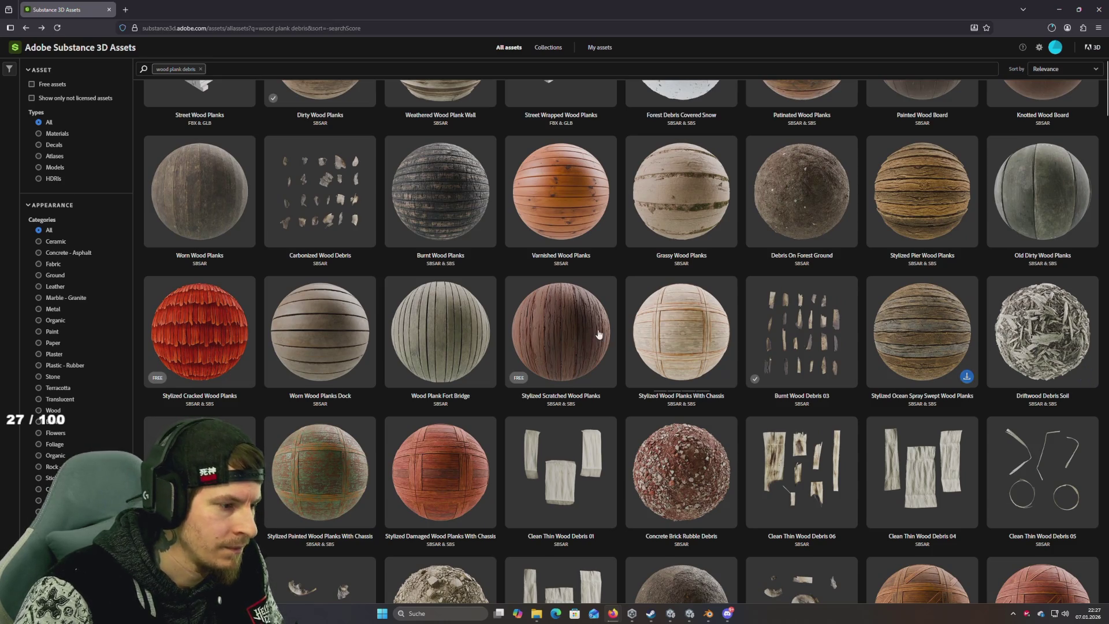
scroll(598, 330, "down", 4)
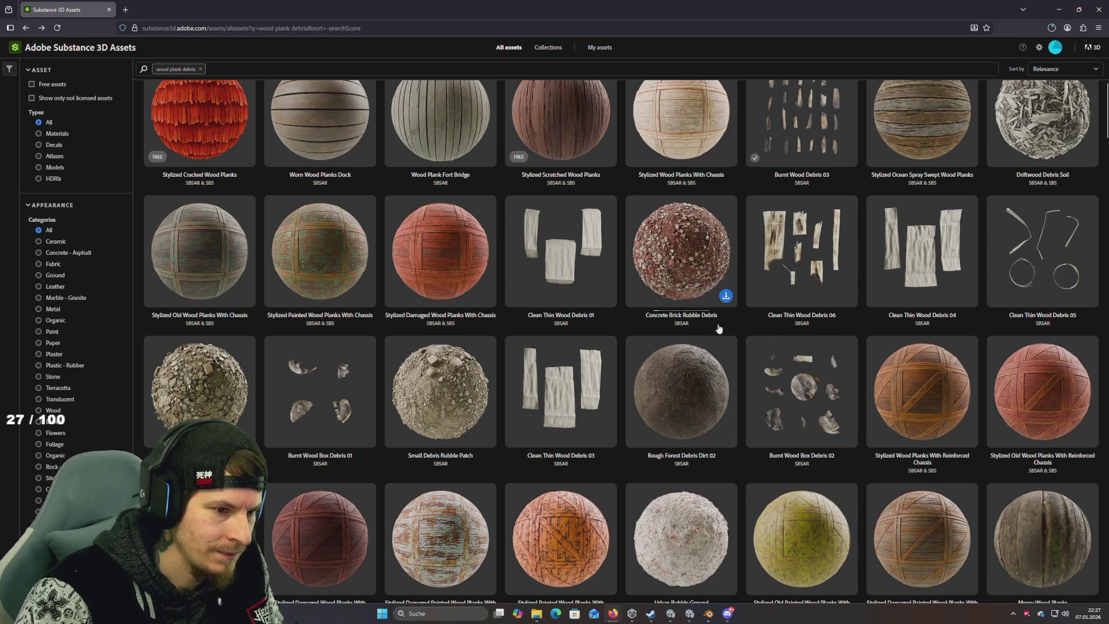
scroll(760, 333, "down", 5)
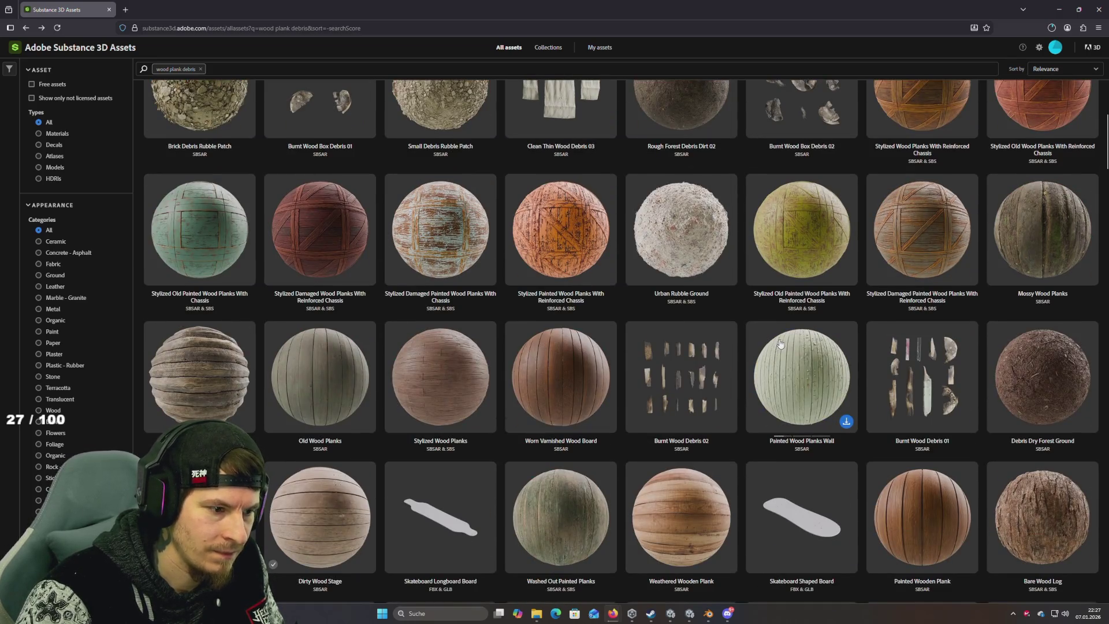
scroll(777, 344, "down", 5)
scroll(783, 342, "down", 4)
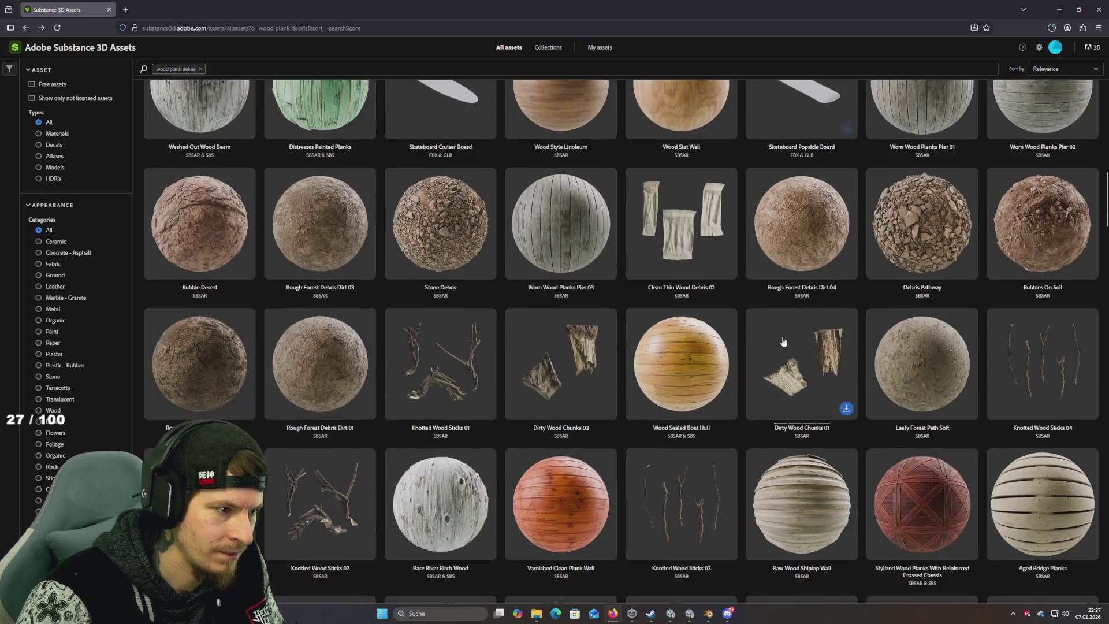
scroll(783, 341, "down", 4)
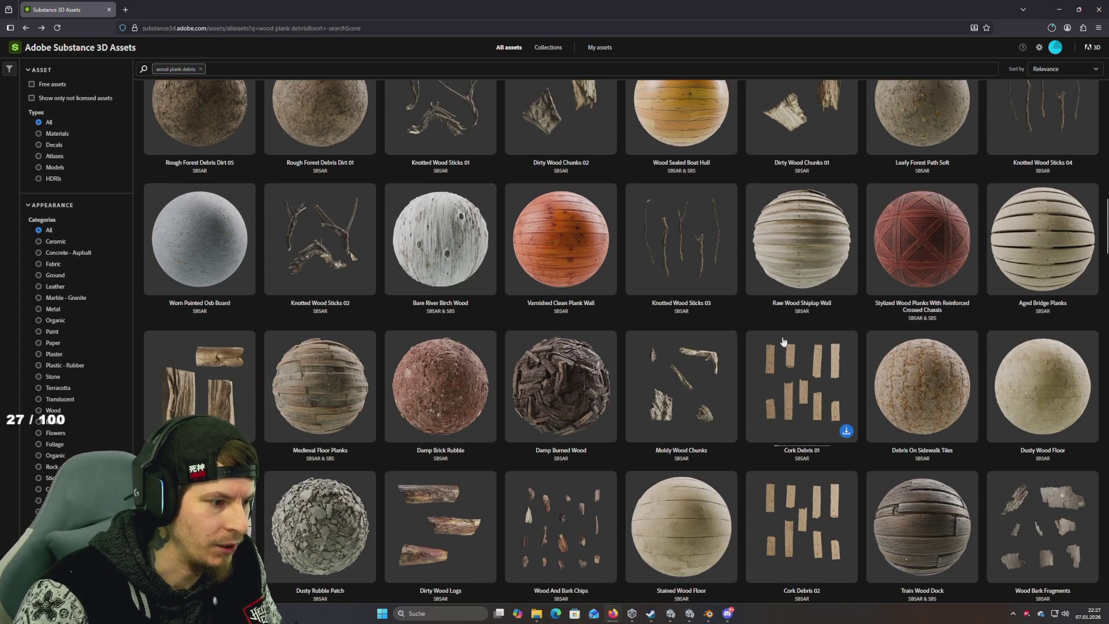
left_click(320, 386)
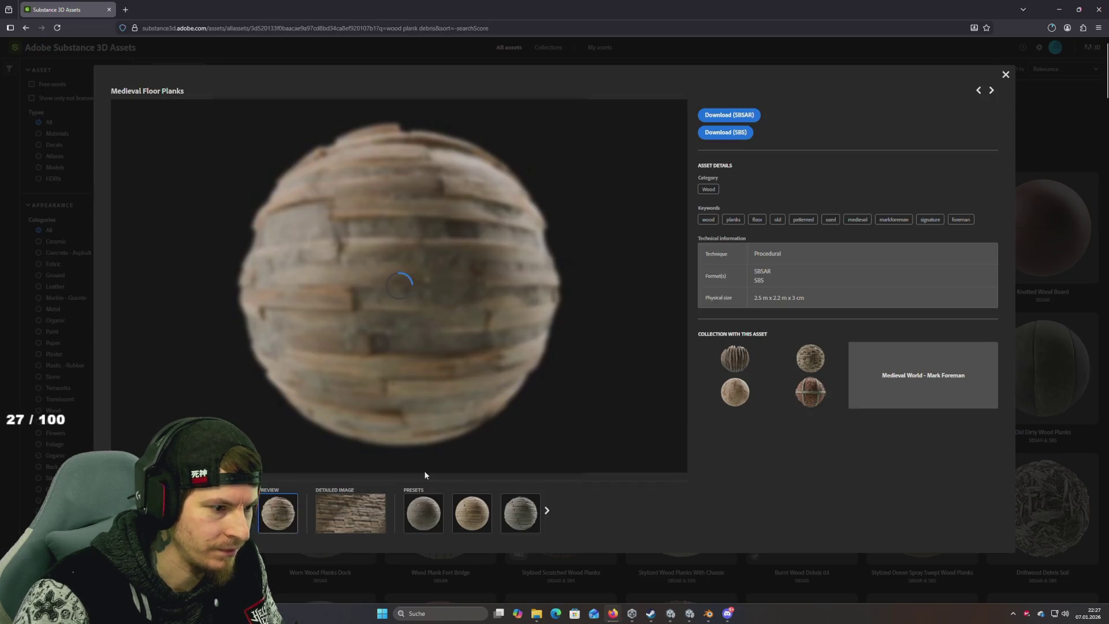
left_click(372, 507)
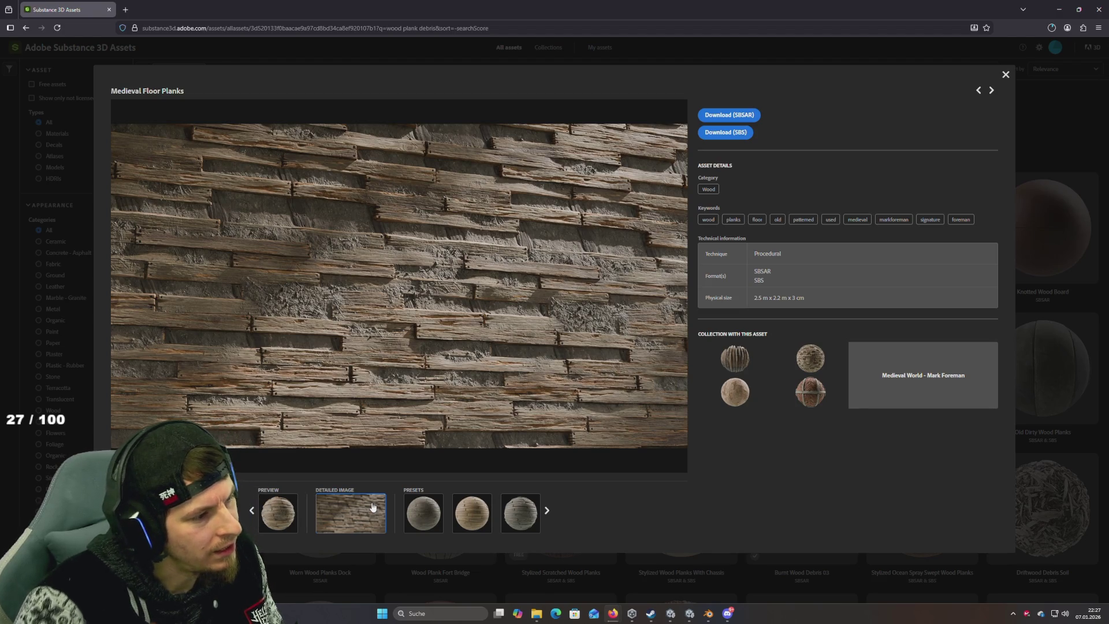
left_click(417, 523)
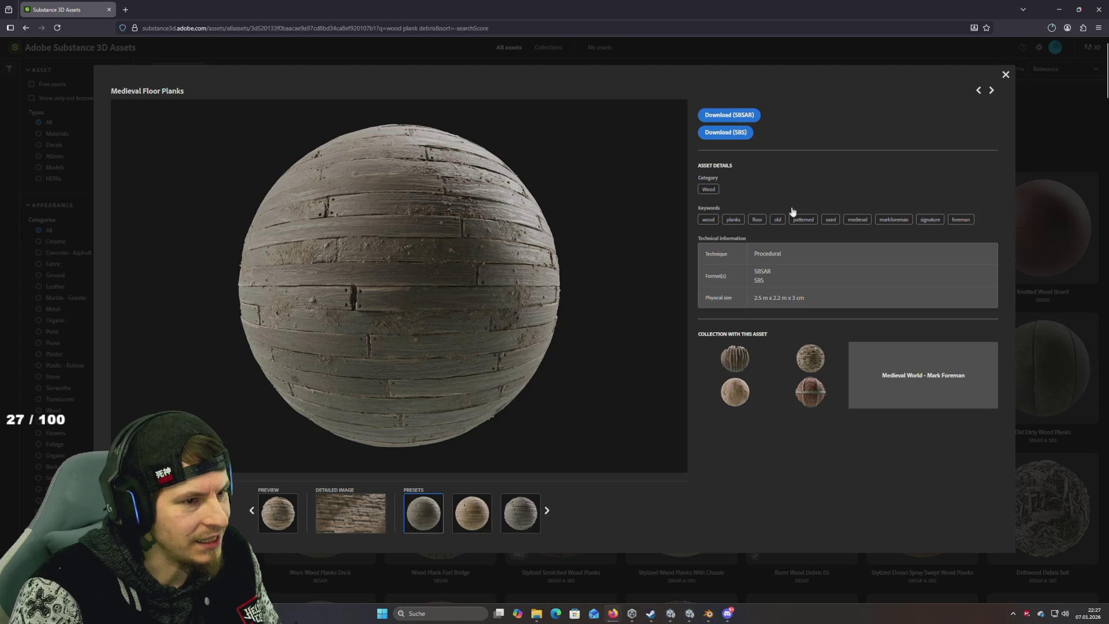
Step: Download Medieval Floor Planks as SBSAR and show it in the Downloads folder
left_click(739, 123)
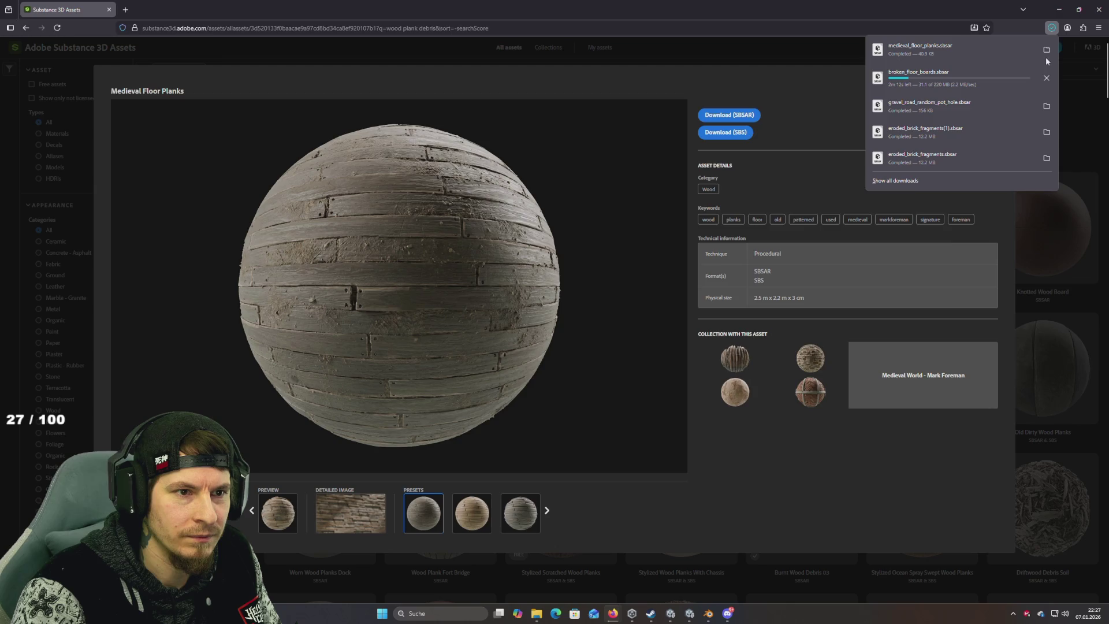
left_click(1047, 53)
key("alt+Tab")
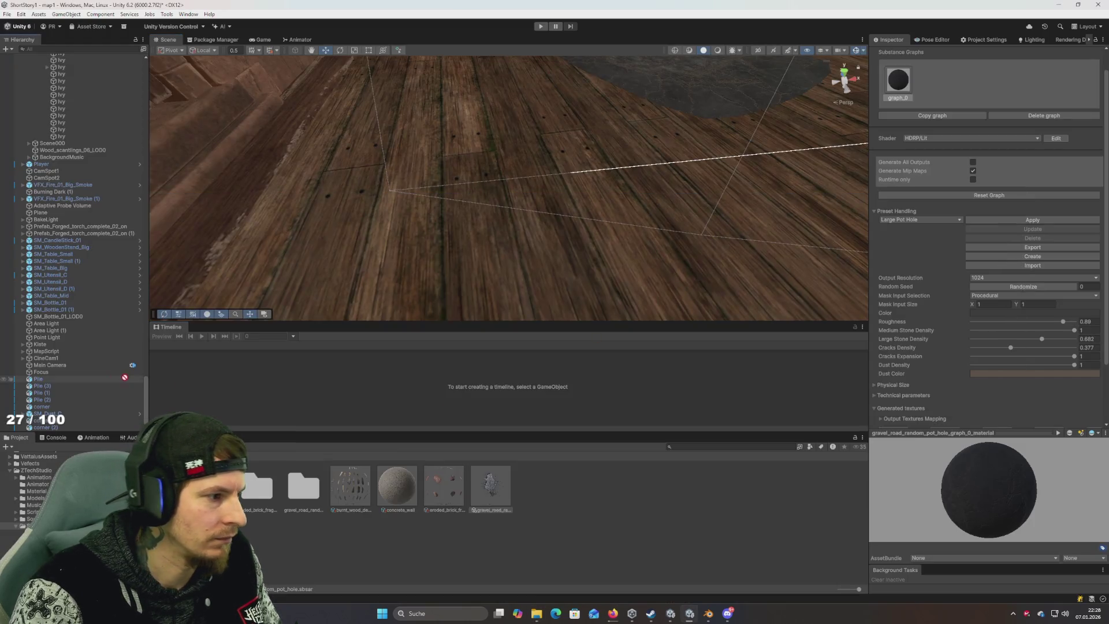
Step: Import the Medieval Floor Planks .sbsar into the Project panel and open its medieval_floor_planks_graph_0 folder
left_click_drag(125, 377, 404, 520)
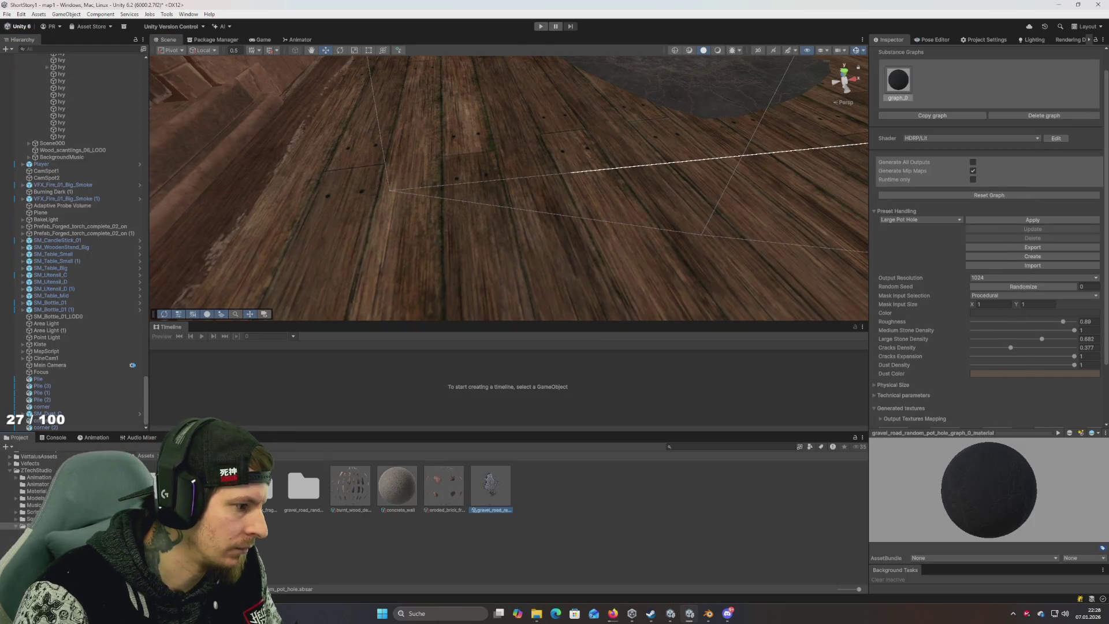
mouse_move(376, 257)
left_mouse_down()
mouse_move(370, 270)
mouse_move(371, 249)
mouse_move(382, 255)
left_mouse_up()
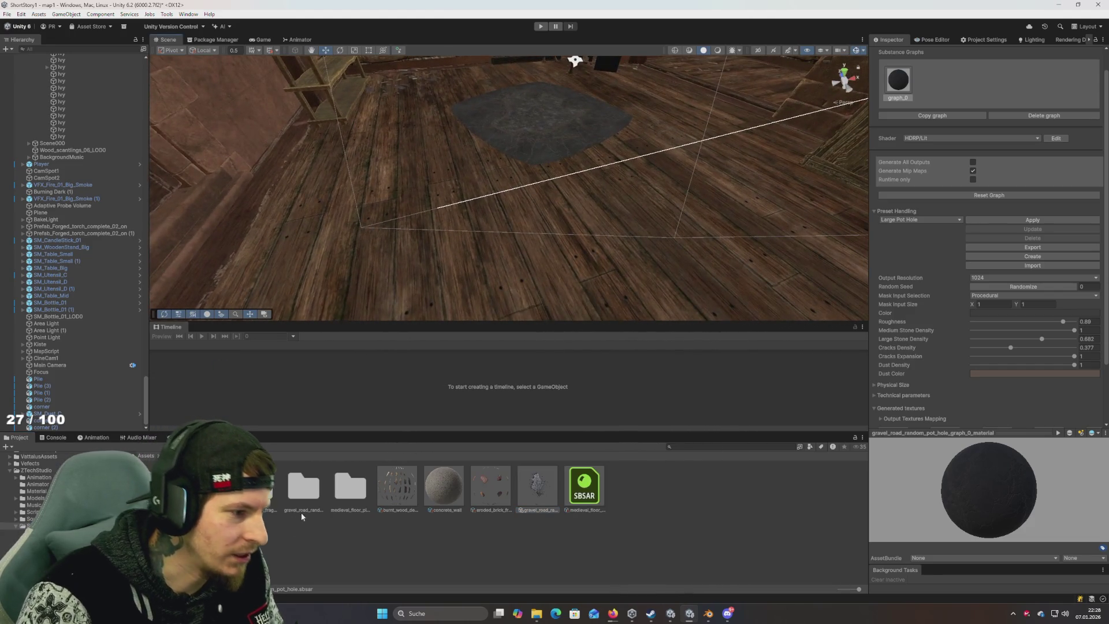
double_click(350, 488)
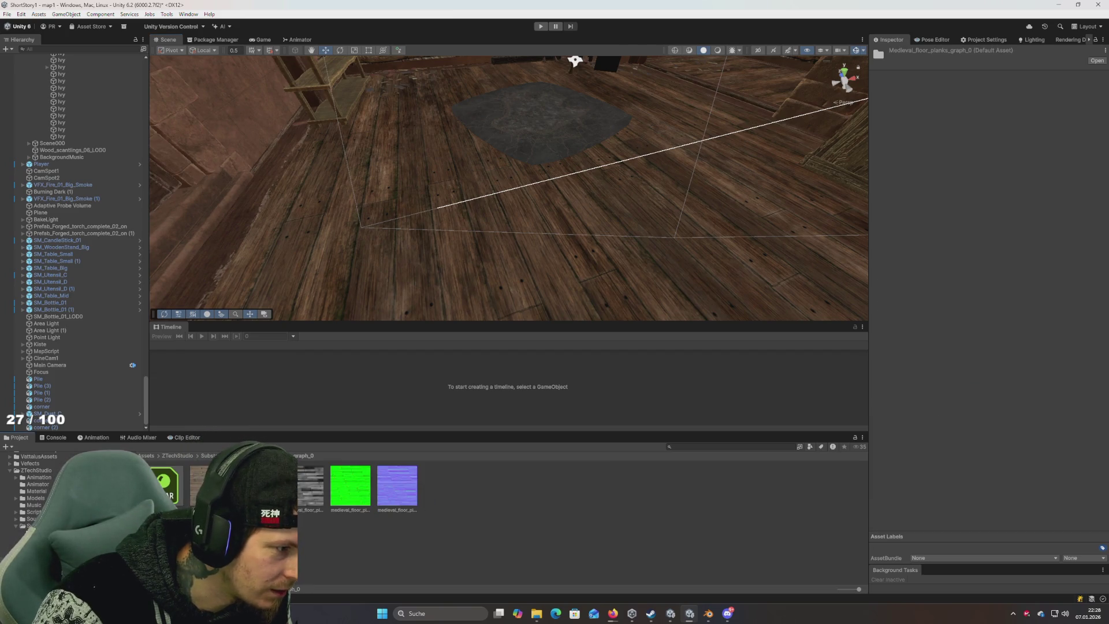
mouse_move(380, 297)
left_mouse_down()
mouse_move(367, 290)
mouse_move(420, 301)
mouse_move(400, 290)
mouse_move(371, 306)
mouse_move(347, 301)
left_mouse_up()
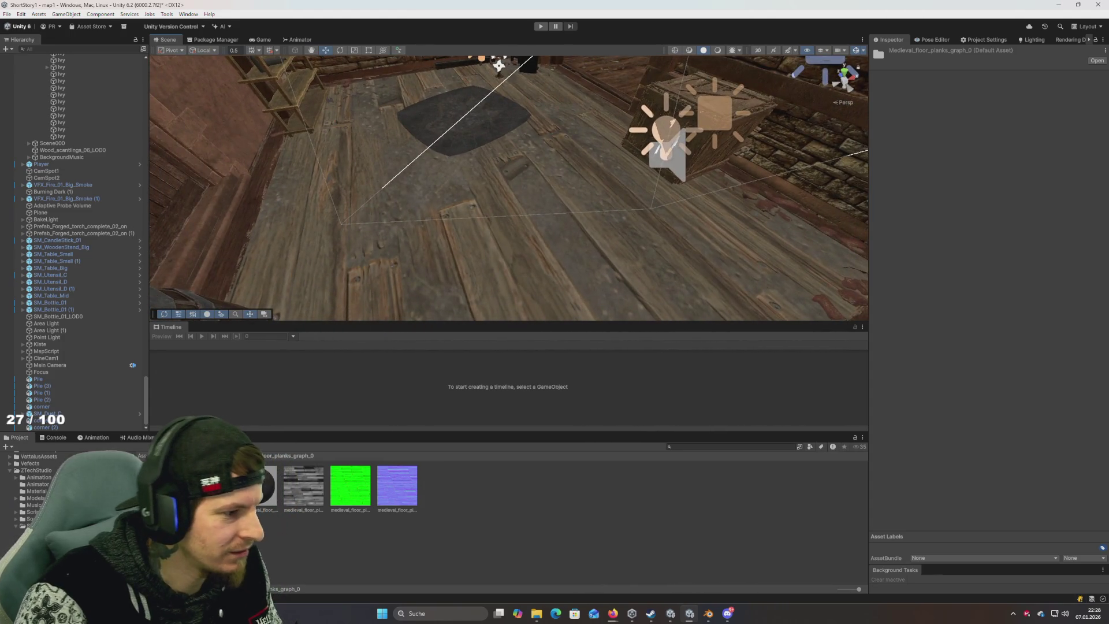
Step: Set the medieval floor SBSAR's Output Resolution to 2048
left_click(231, 456)
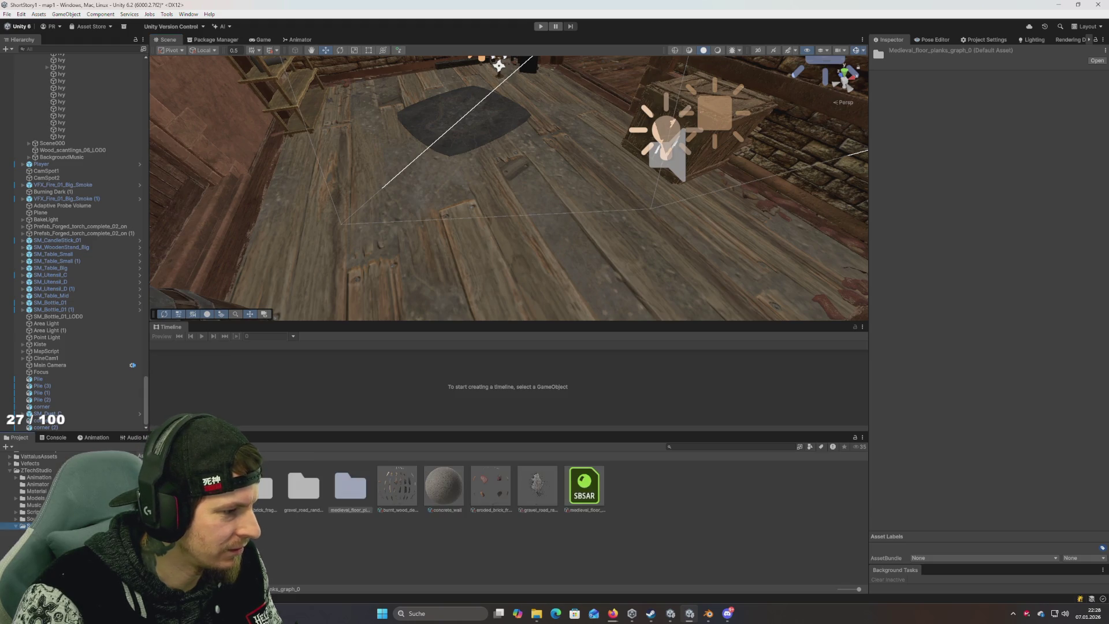
left_click(585, 485)
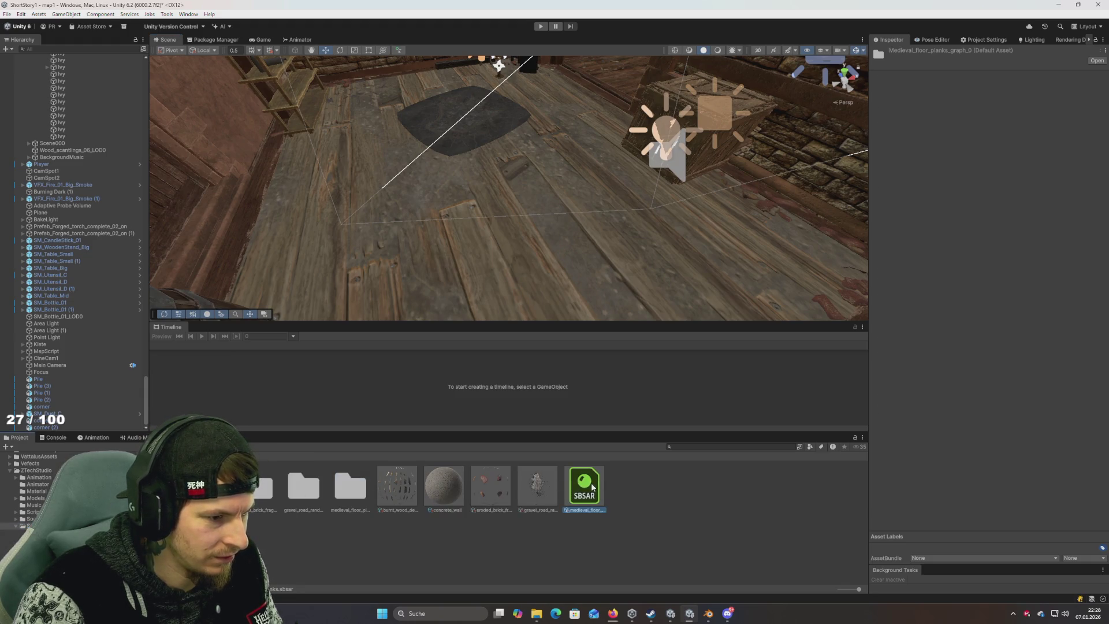
left_click(985, 246)
left_click(1001, 282)
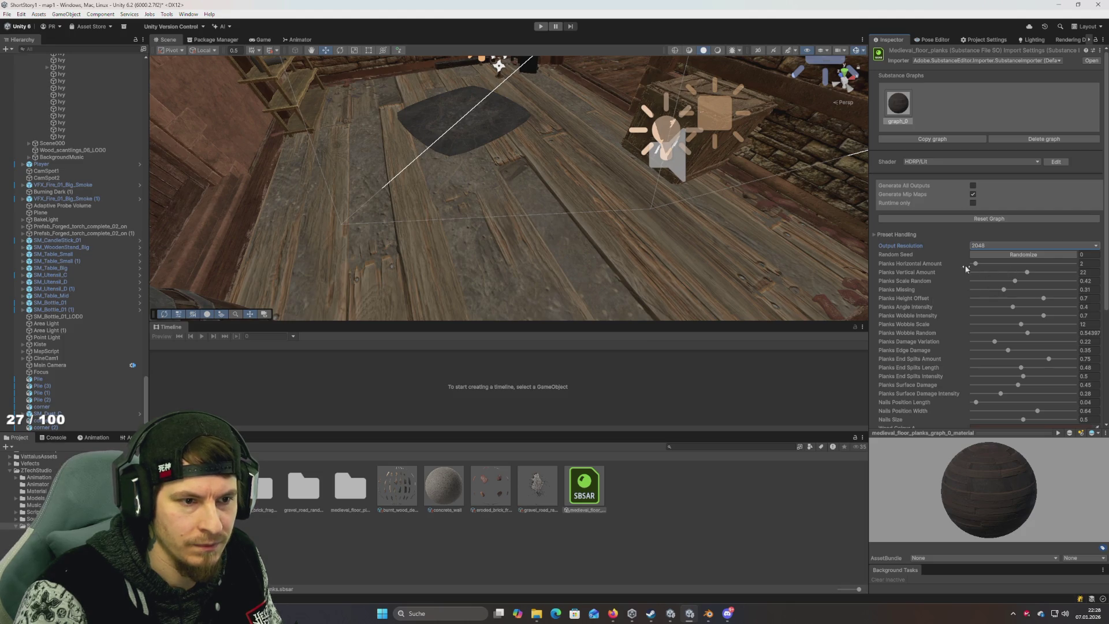
Step: Try several Planks Horizontal Amount values (13, 3, 40, 4, 5) and settle on 6
left_click(1015, 264)
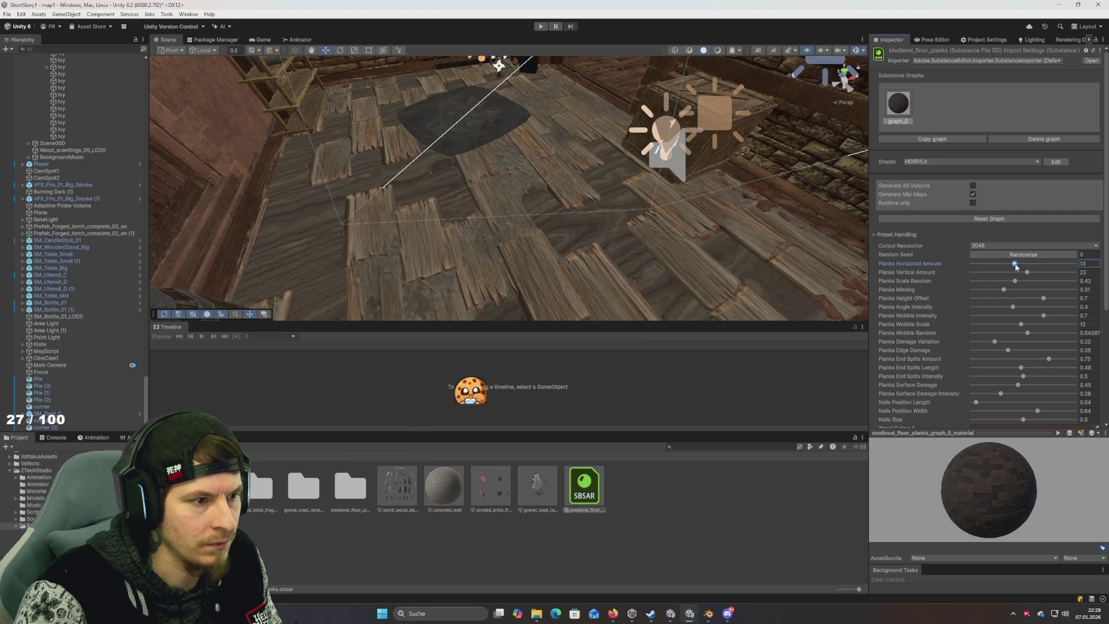
key("ctrl+z")
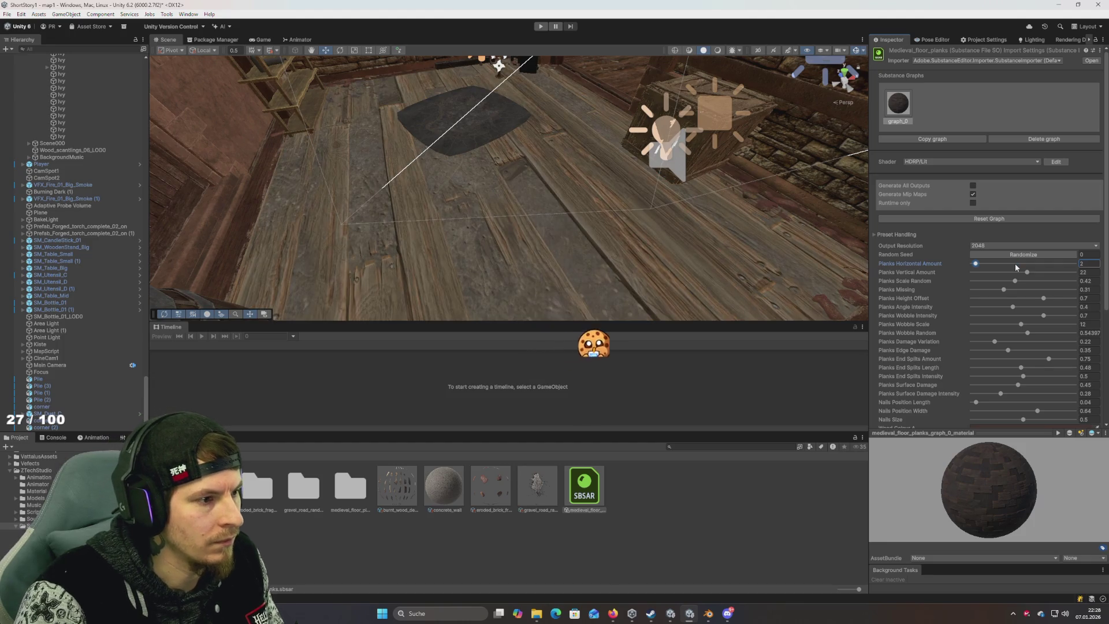
left_click(1093, 264)
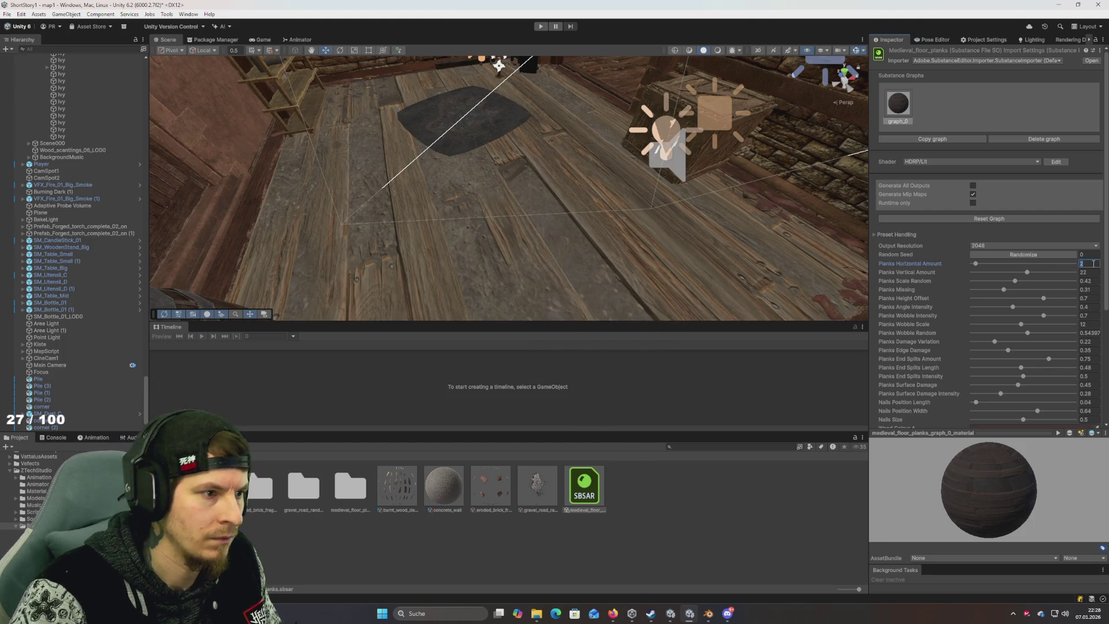
type("3")
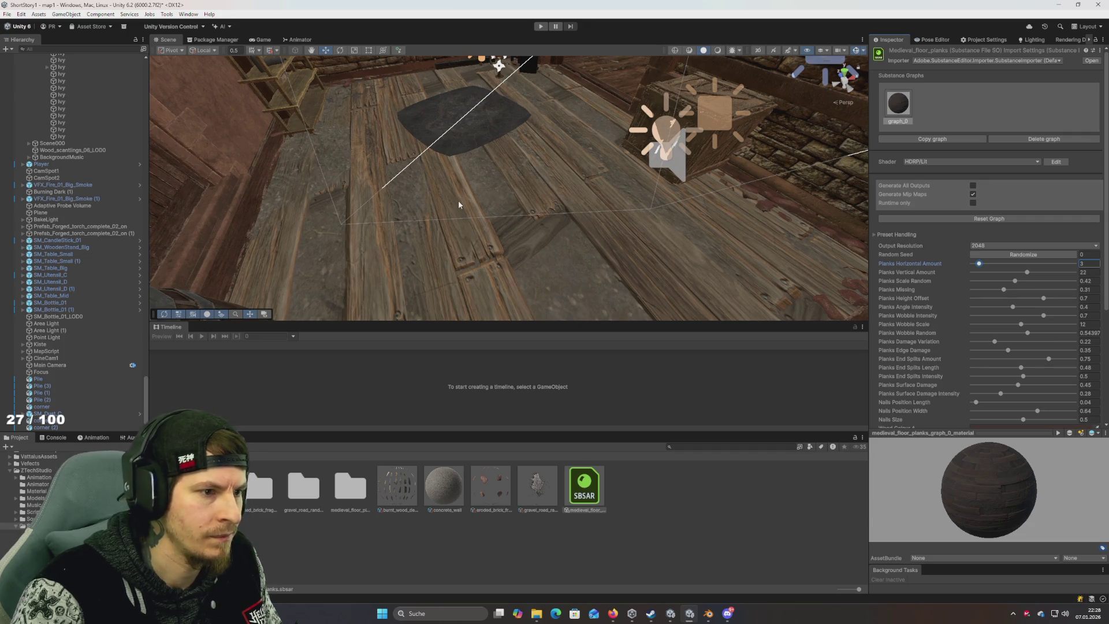
double_click(1095, 264)
type("40")
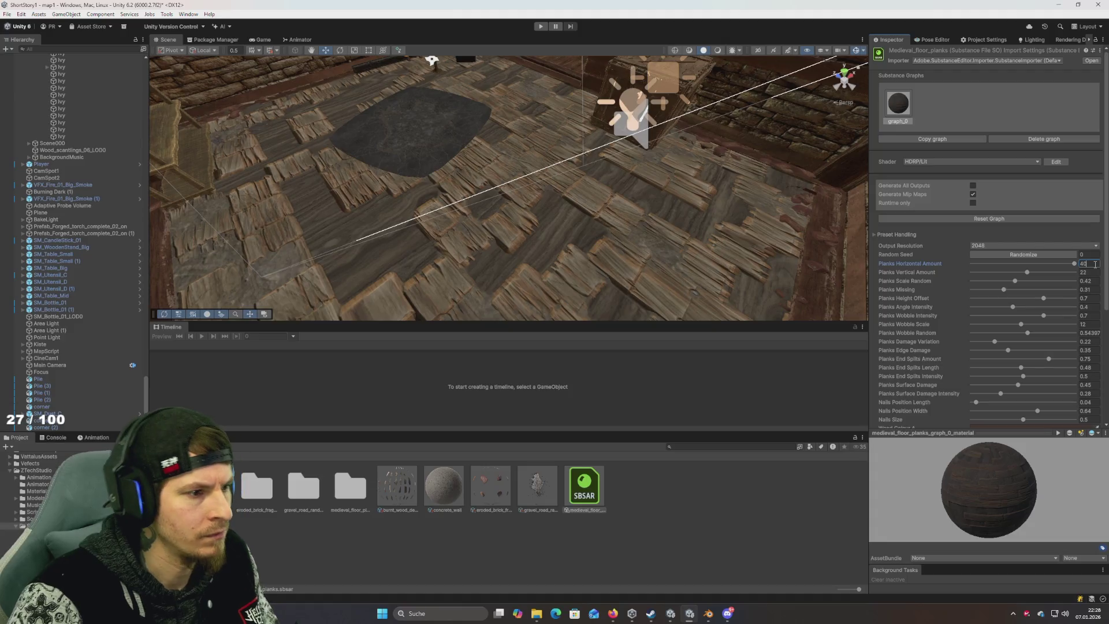
key("BackSpace")
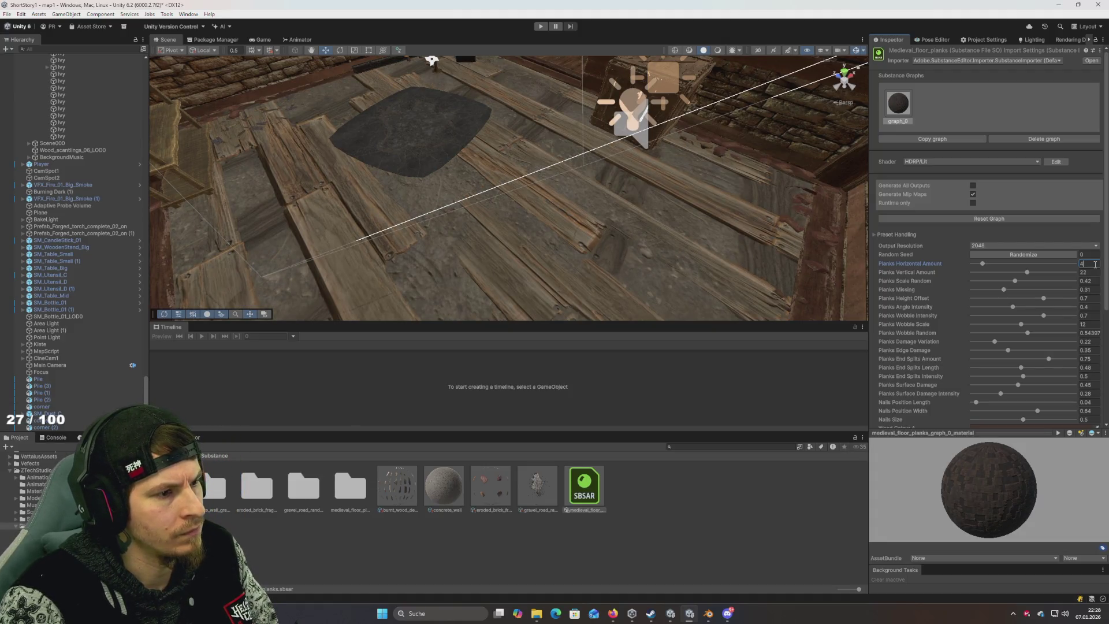
key("BackSpace")
type("5")
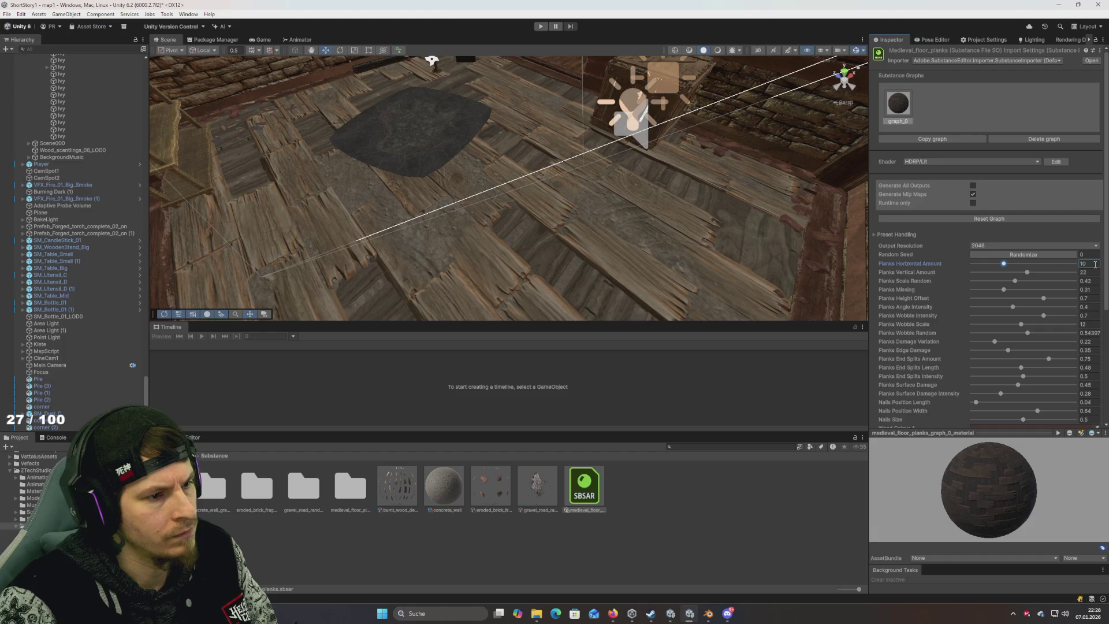
double_click(1095, 264)
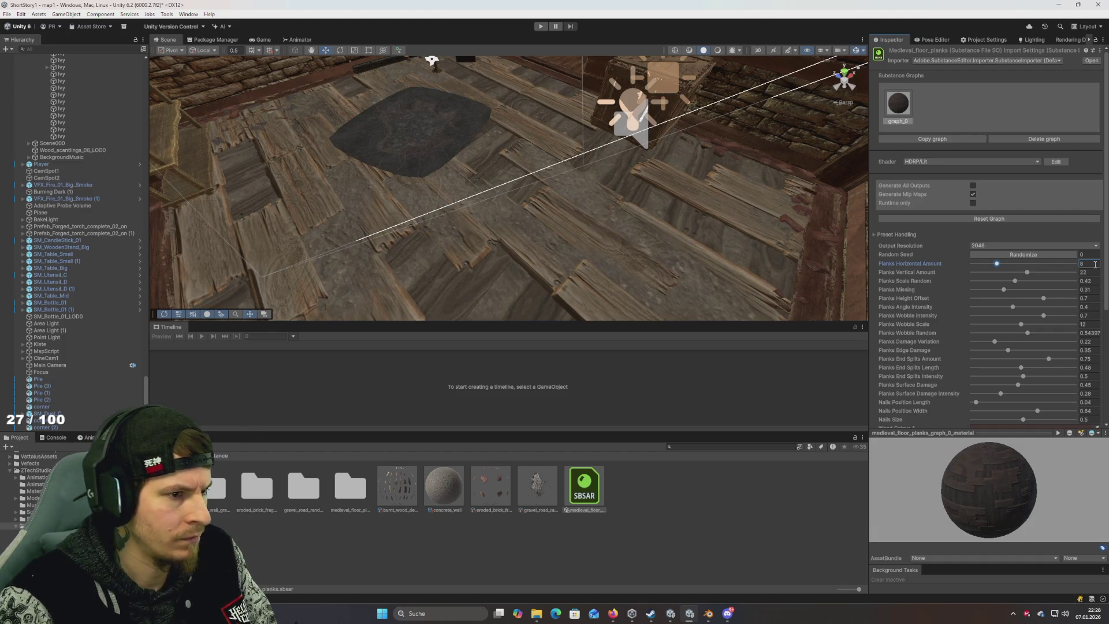
type("6")
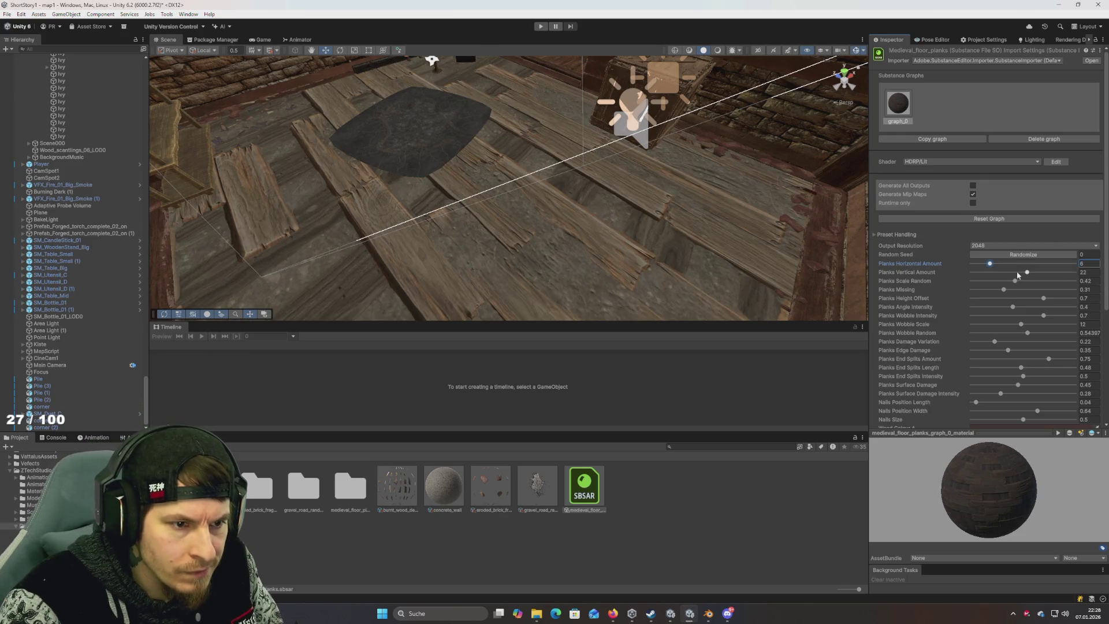
Step: Enter a new Planks Vertical Amount and reroll the random seed to 4818 while viewing the floor
left_click(1095, 273)
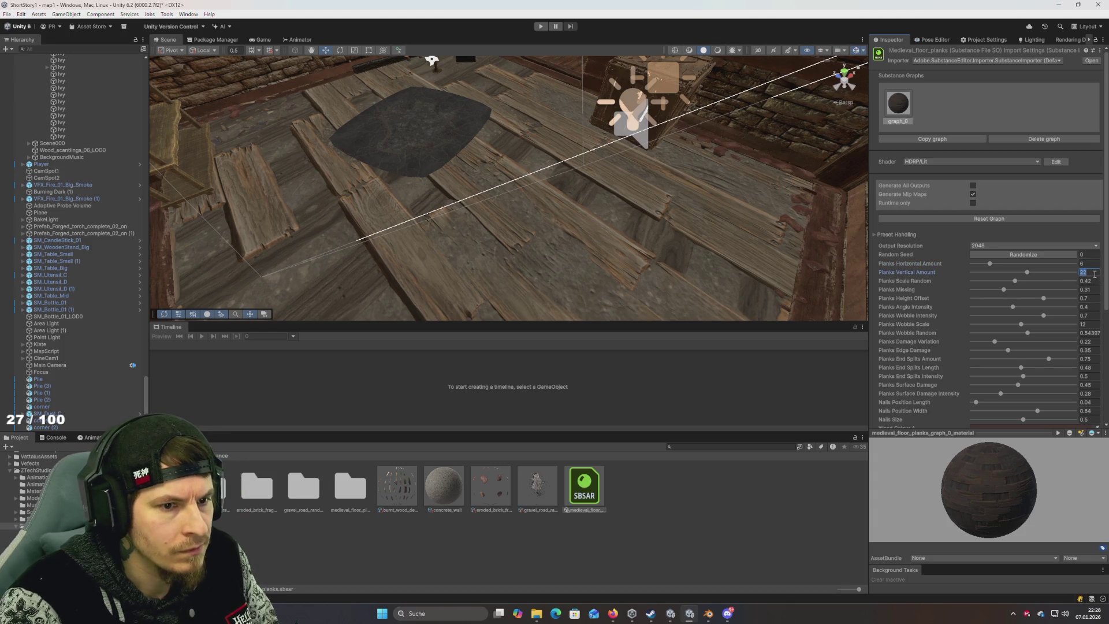
type("1")
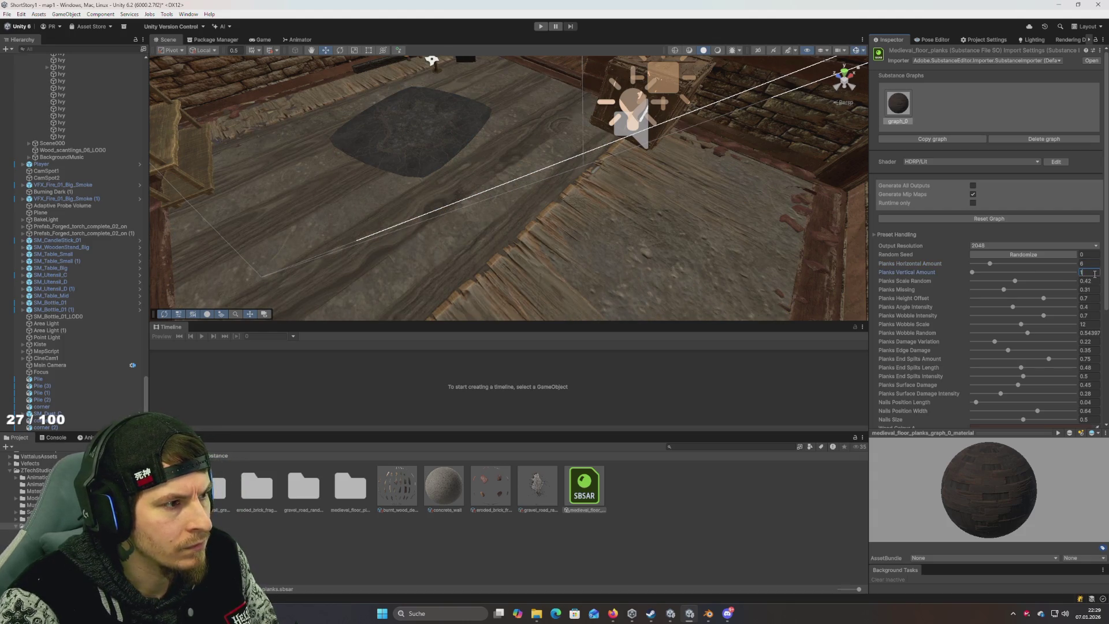
type("0")
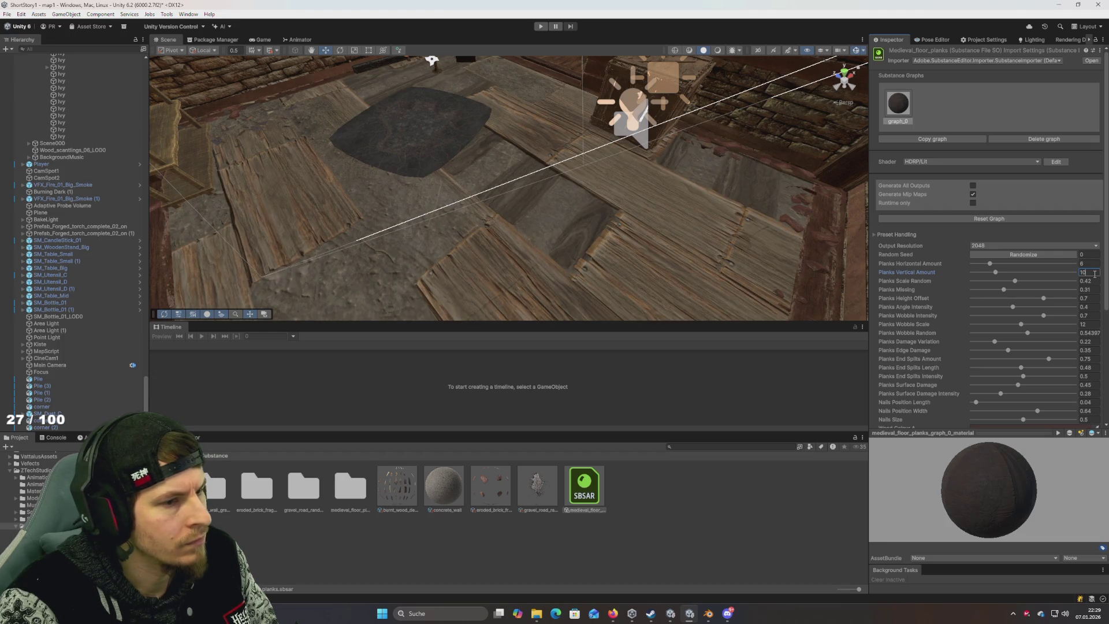
type("0")
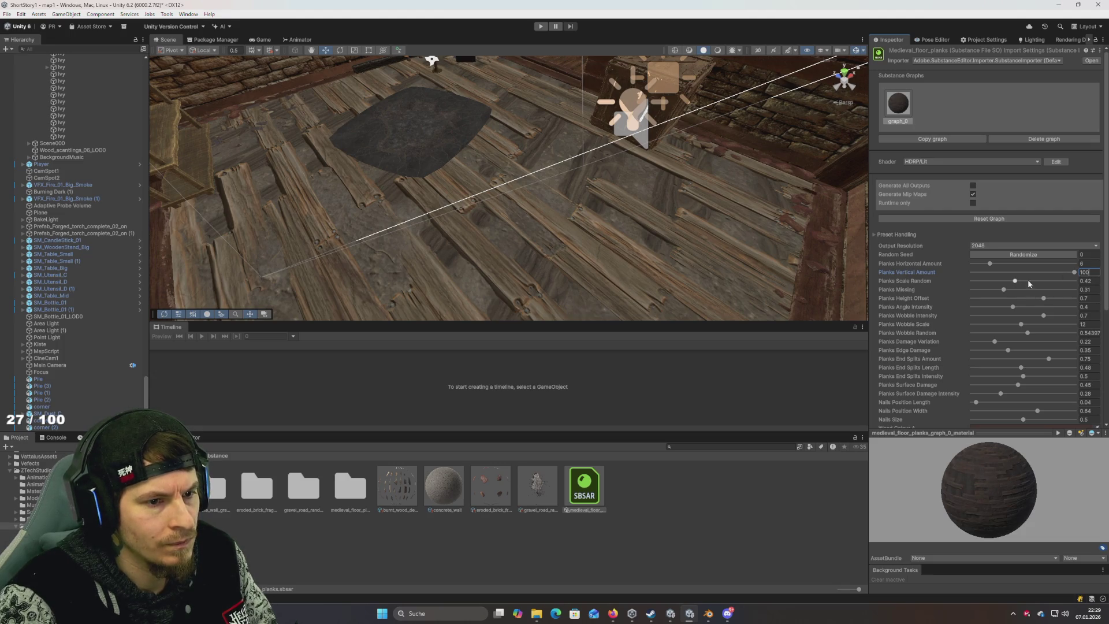
left_click(1034, 257)
left_click(1034, 258)
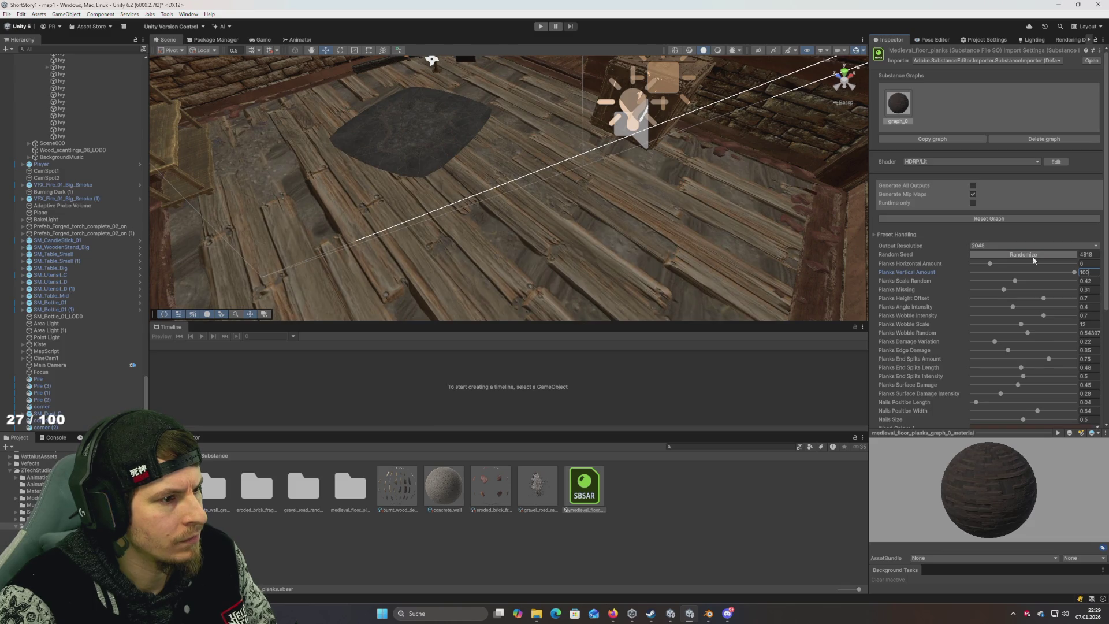
mouse_move(722, 243)
left_mouse_down()
mouse_move(788, 278)
mouse_move(677, 239)
mouse_move(650, 210)
mouse_move(666, 223)
mouse_move(648, 222)
left_mouse_up()
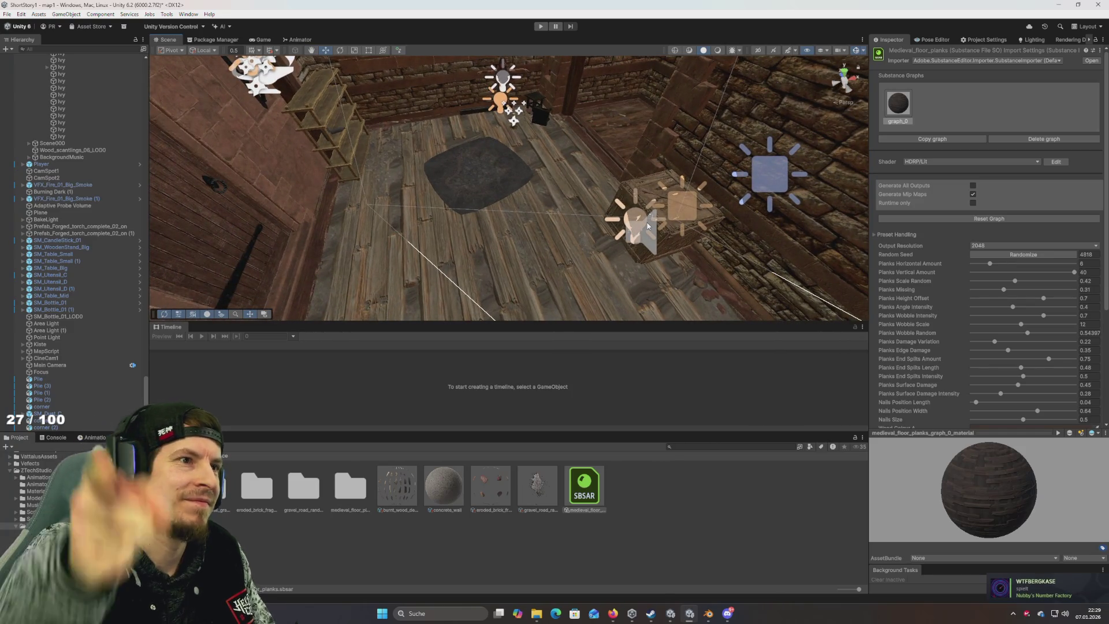
mouse_move(600, 216)
left_mouse_down()
mouse_move(607, 265)
mouse_move(599, 226)
mouse_move(550, 233)
mouse_move(597, 220)
mouse_move(560, 221)
left_mouse_up()
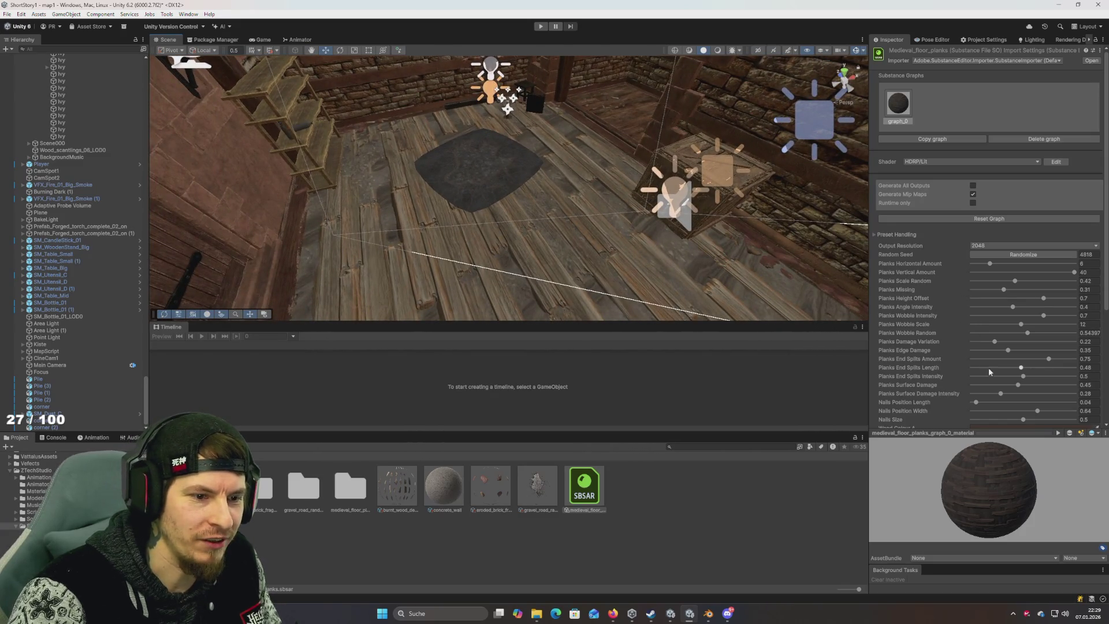
scroll(943, 358, "down", 1)
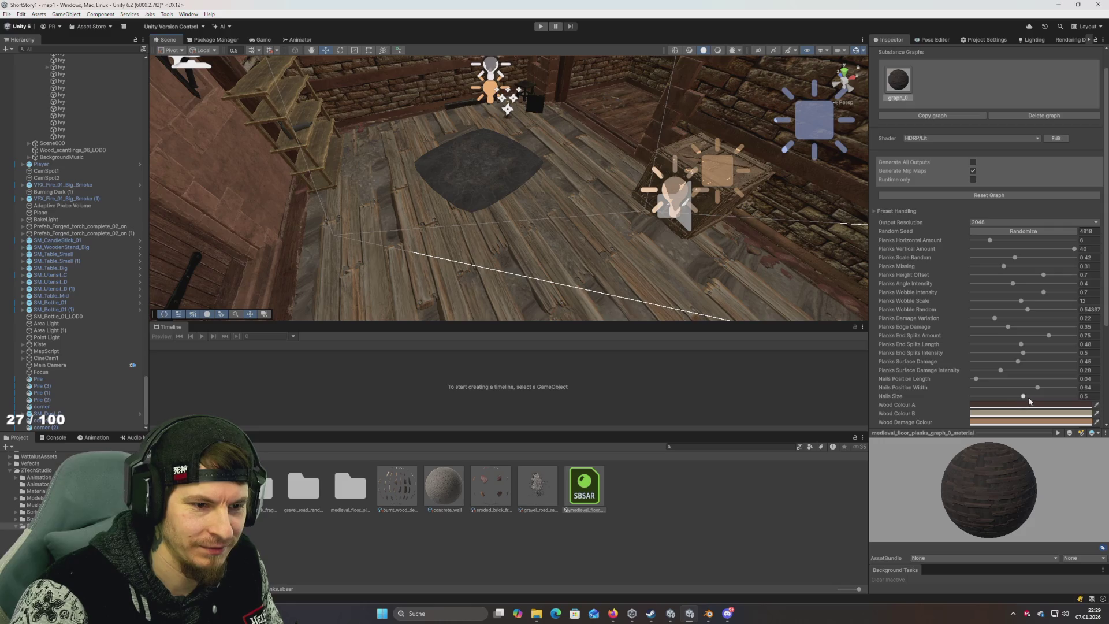
scroll(976, 381, "down", 5)
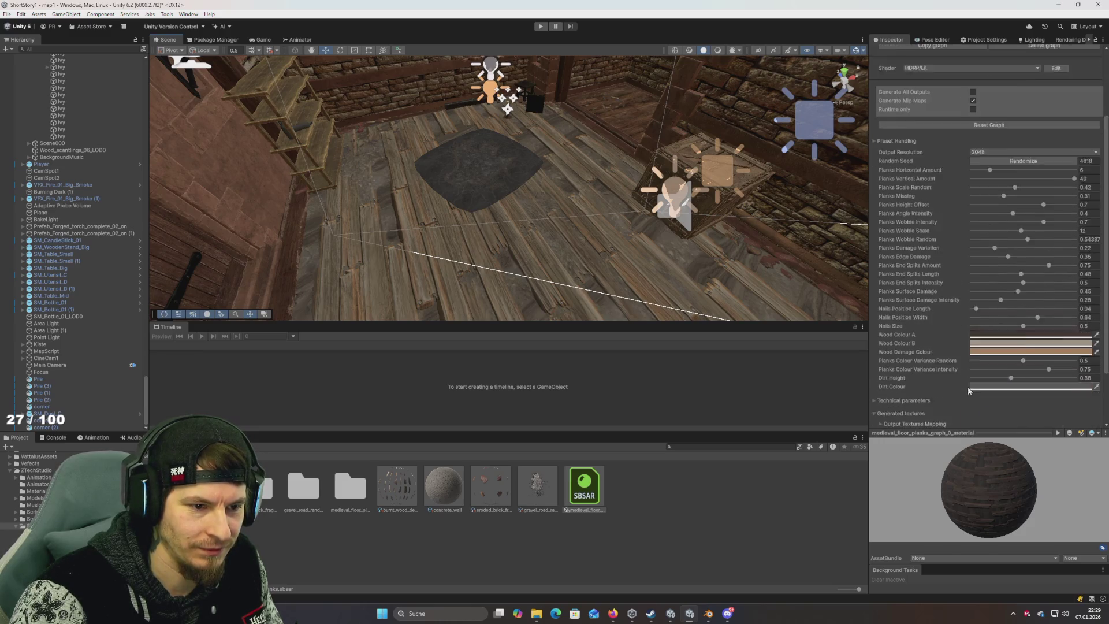
scroll(937, 359, "up", 4)
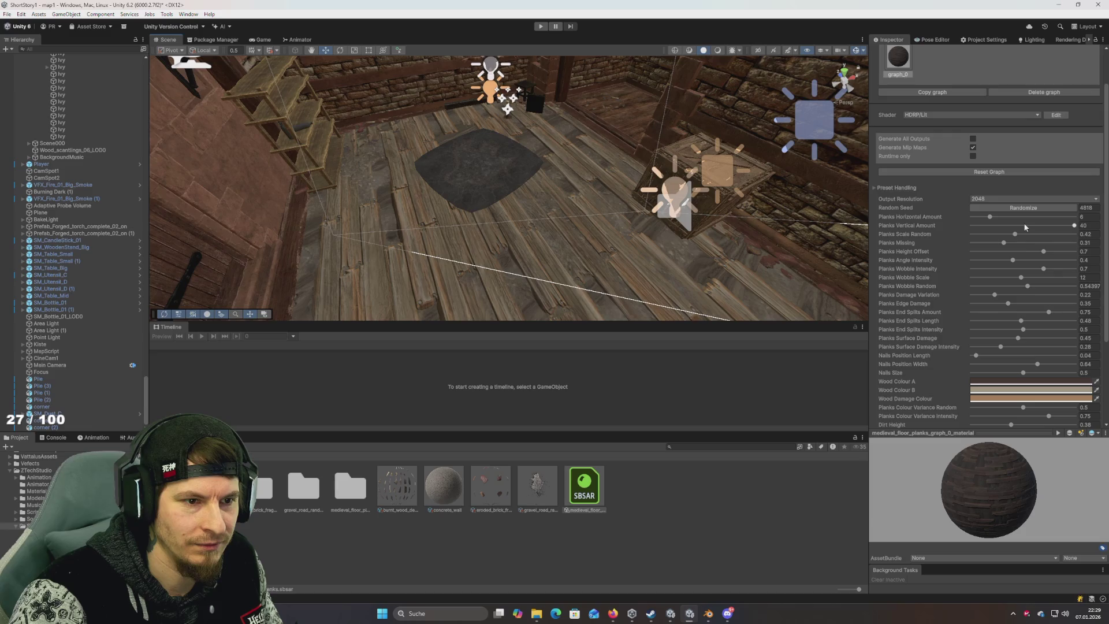
Step: Settle Planks Scale Random at 0.695 after testing maximum, near-zero and 0.94
left_click_drag(1061, 234, 1105, 236)
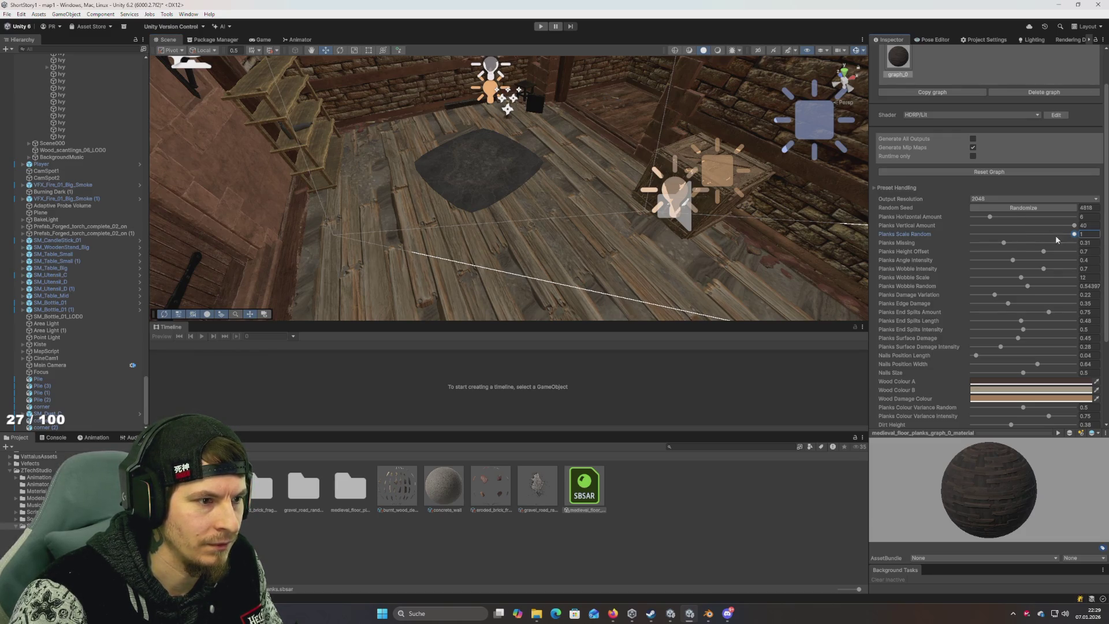
left_click(978, 234)
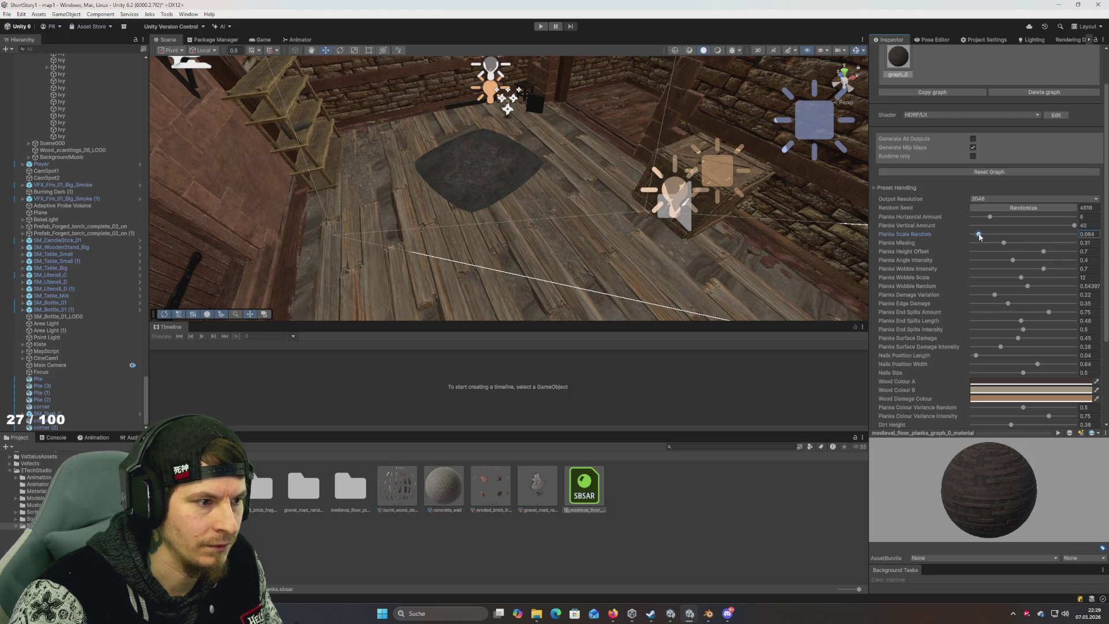
left_click(1069, 234)
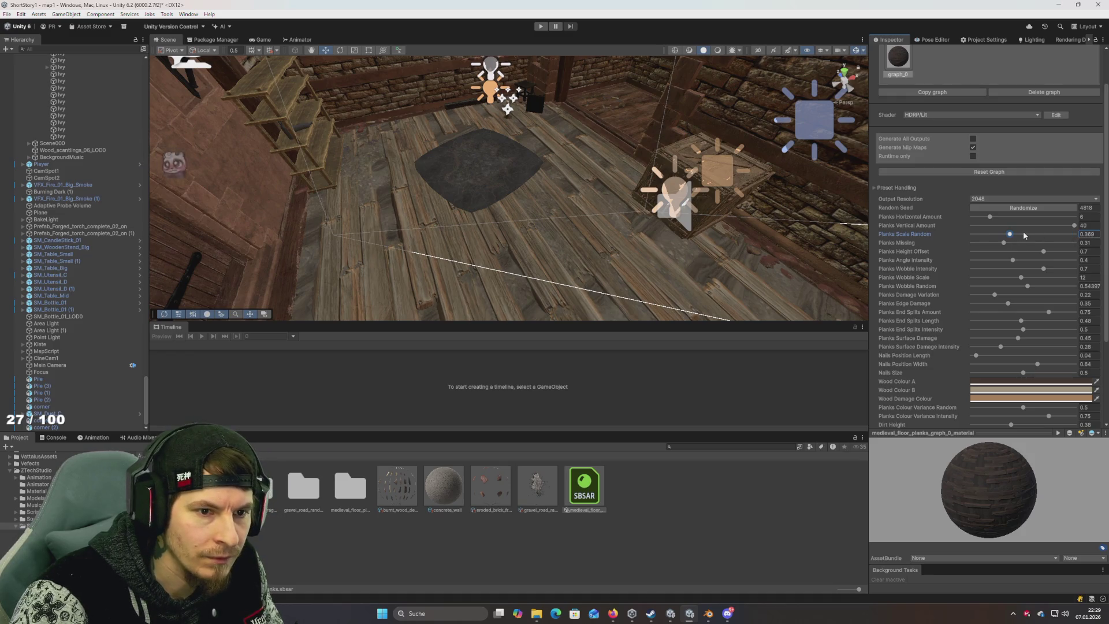
left_click(1044, 234)
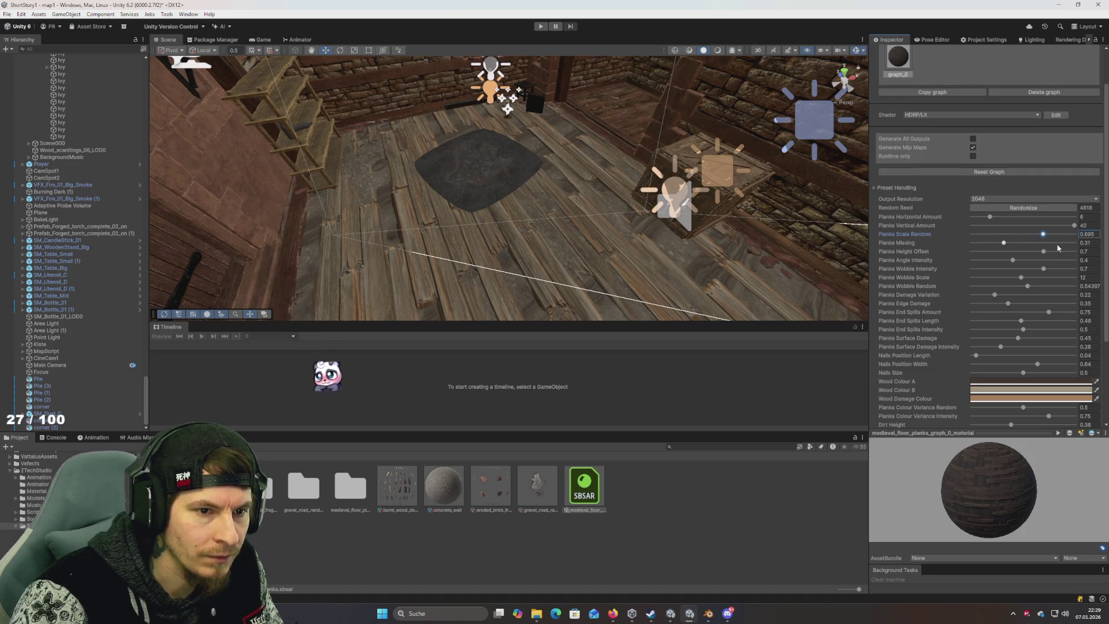
Step: Tune Planks Missing to 0.089, toggling scene lighting to judge the floor
left_click(984, 243)
left_click_drag(985, 243, 981, 248)
mouse_move(740, 224)
left_mouse_down()
mouse_move(648, 247)
mouse_move(643, 218)
mouse_move(547, 240)
mouse_move(573, 249)
mouse_move(607, 237)
mouse_move(689, 62)
left_mouse_up()
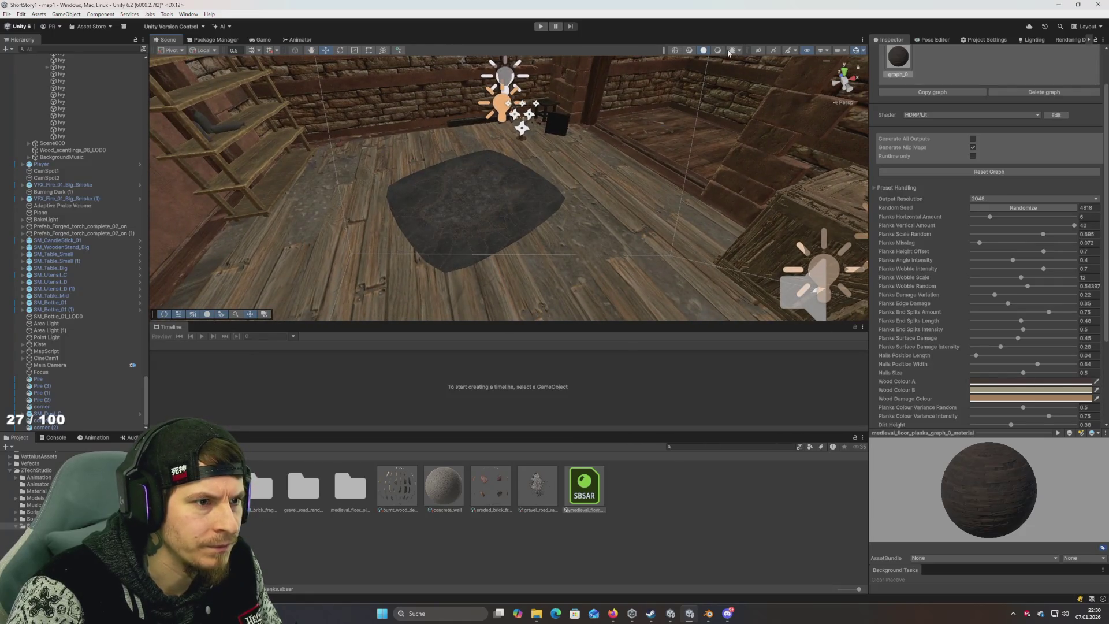
left_click(729, 54)
mouse_move(612, 190)
left_mouse_down()
mouse_move(614, 203)
mouse_move(558, 138)
mouse_move(567, 186)
mouse_move(597, 198)
mouse_move(610, 187)
mouse_move(574, 210)
mouse_move(591, 208)
left_mouse_up()
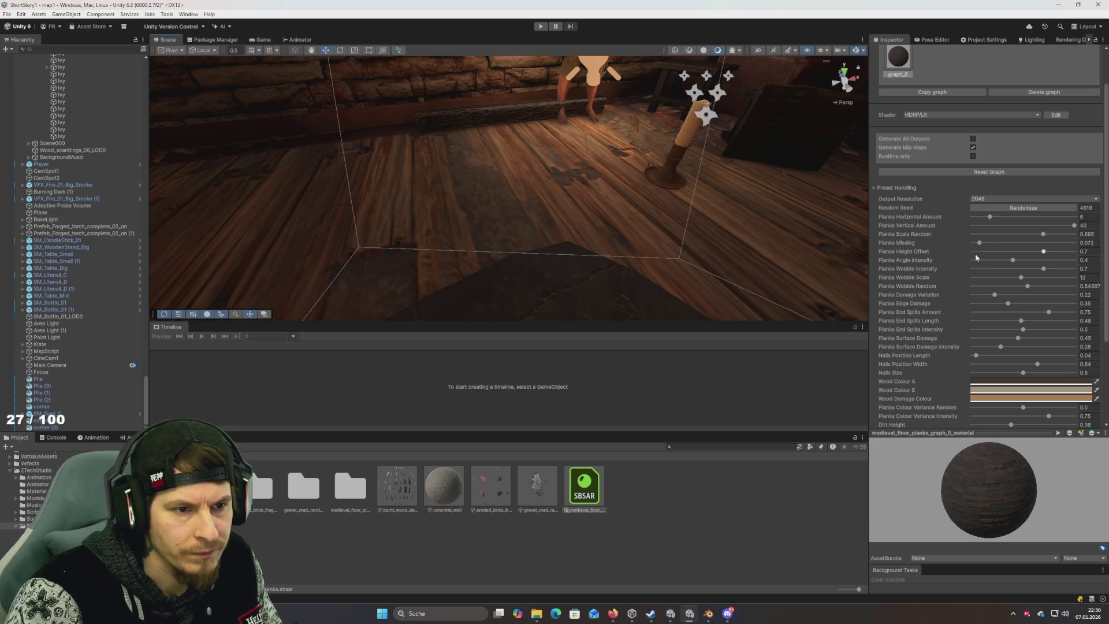
left_click_drag(979, 245, 945, 243)
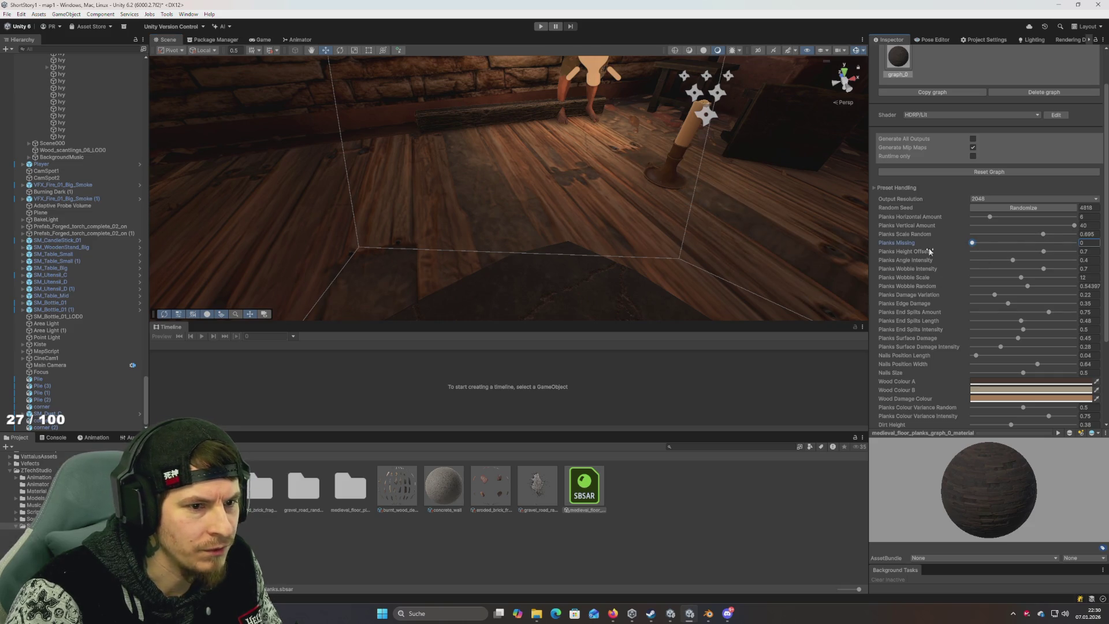
left_click_drag(974, 244, 980, 244)
Step: Cut Planks Vertical Amount from 40 to 18 and check the floor from above
left_click(1018, 230)
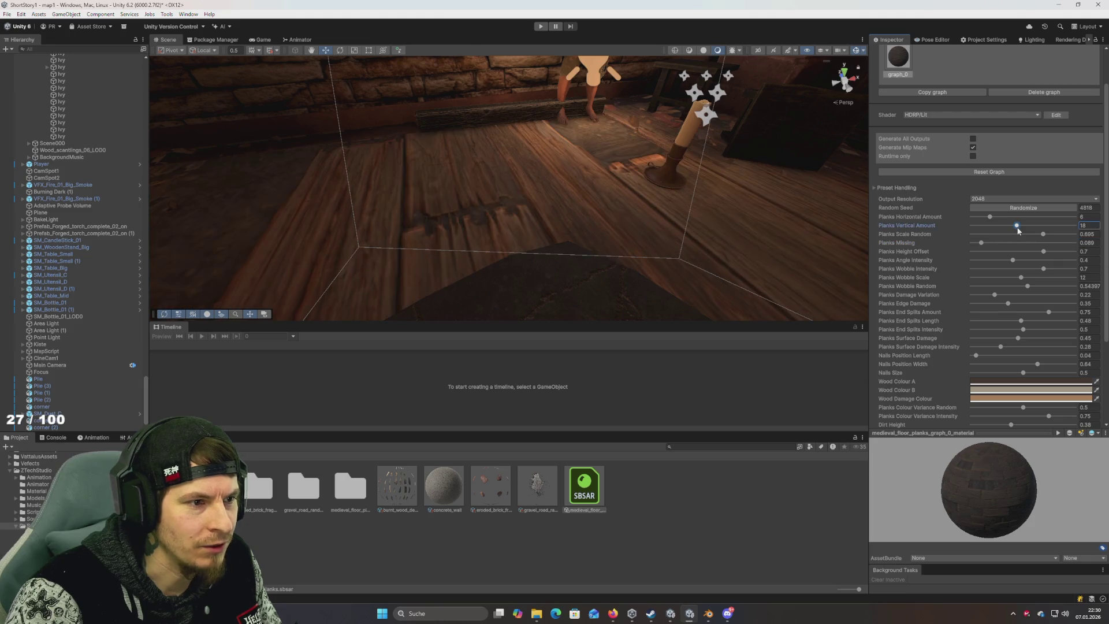
mouse_move(788, 233)
left_mouse_down()
mouse_move(584, 245)
mouse_move(700, 79)
left_mouse_up()
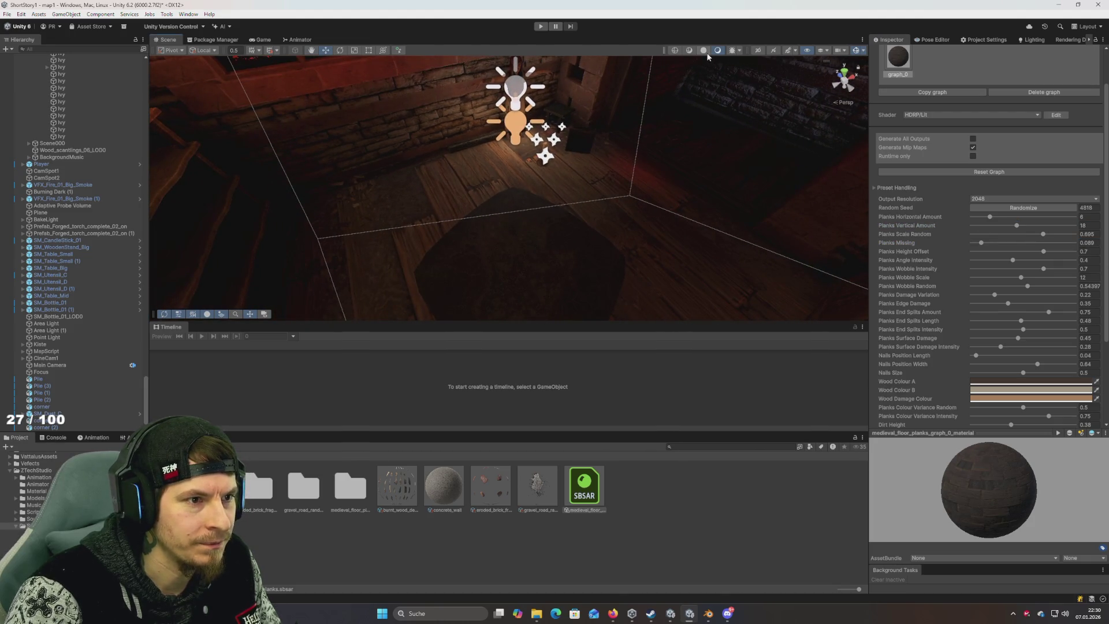
left_click(703, 51)
mouse_move(527, 225)
left_mouse_down()
mouse_move(488, 265)
mouse_move(537, 190)
mouse_move(578, 197)
left_mouse_up()
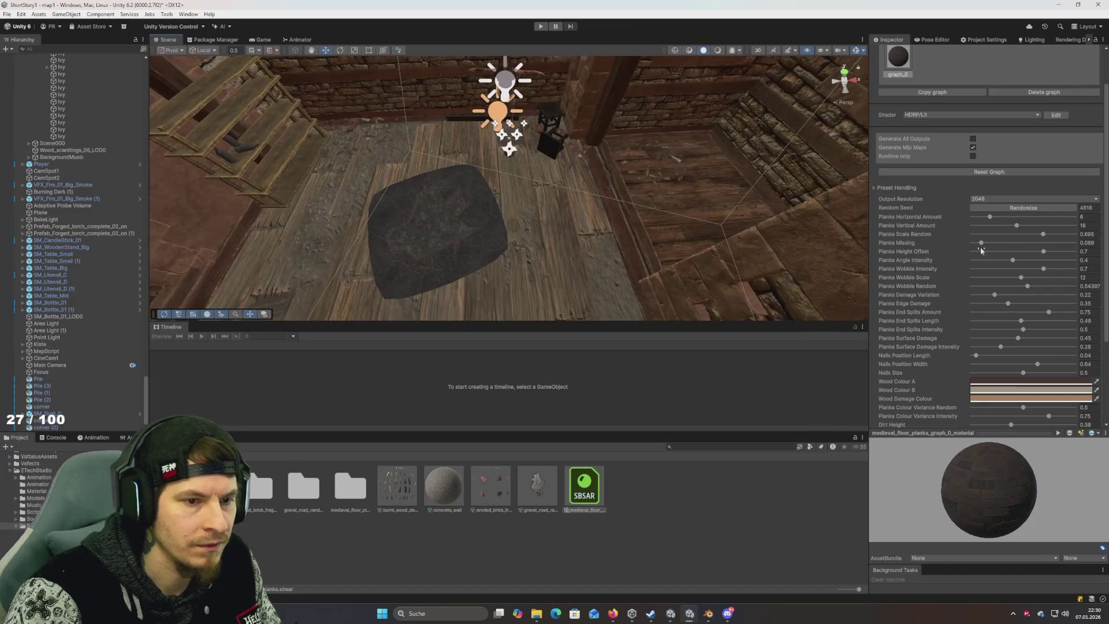
left_click(1091, 218)
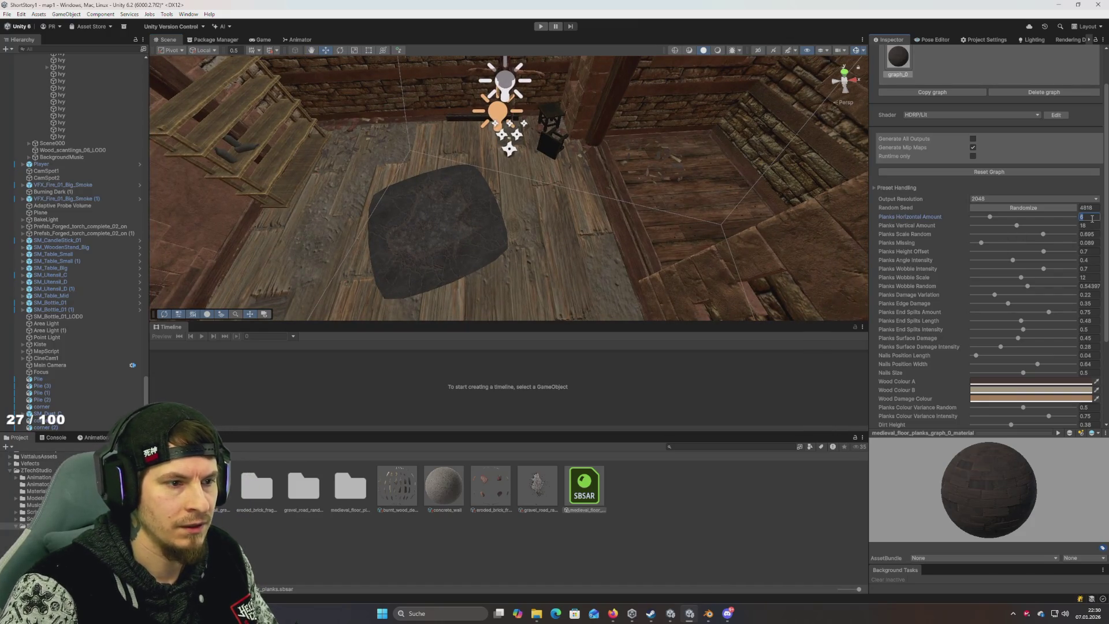
Step: Set Planks Horizontal Amount to 10 and try a large Planks Vertical Amount
type("10")
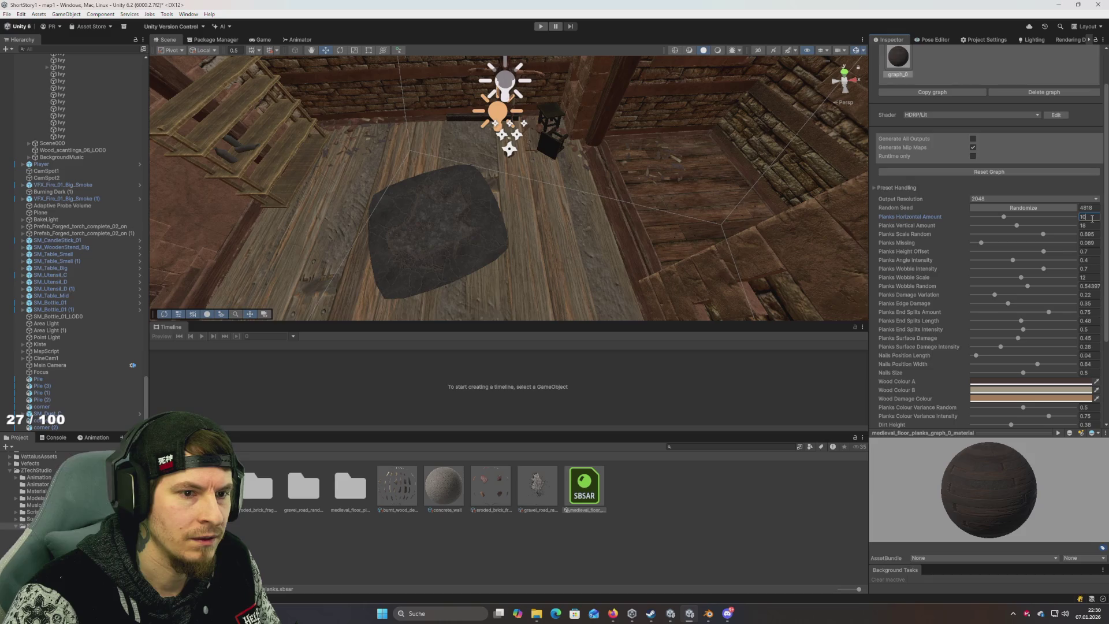
type("0")
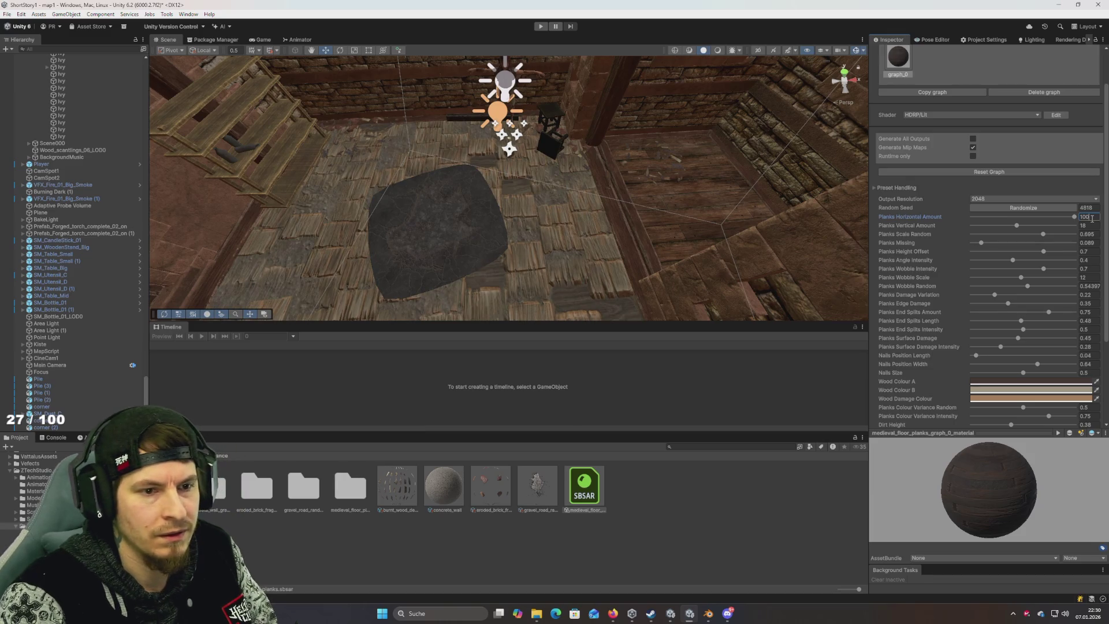
key("BackSpace")
key("Tab")
type("10")
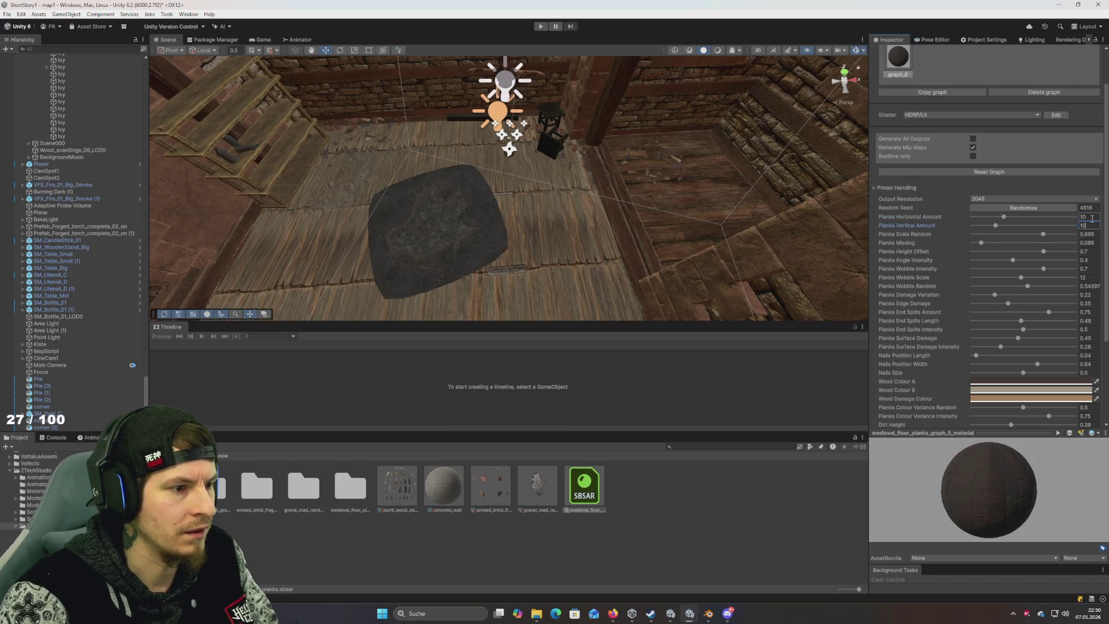
type("20")
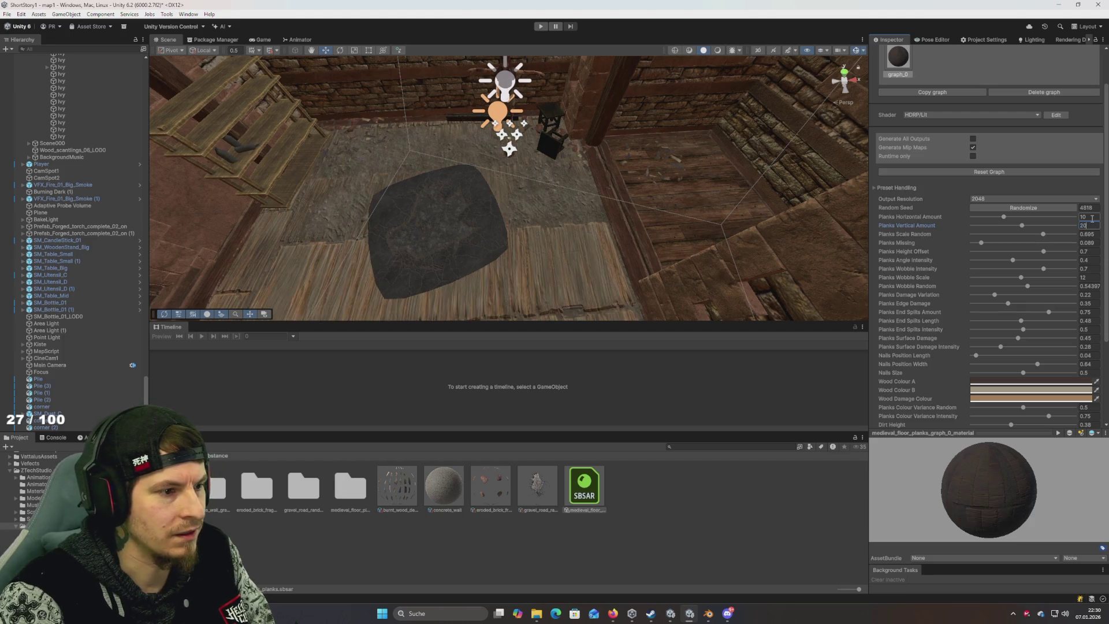
left_click(1092, 218)
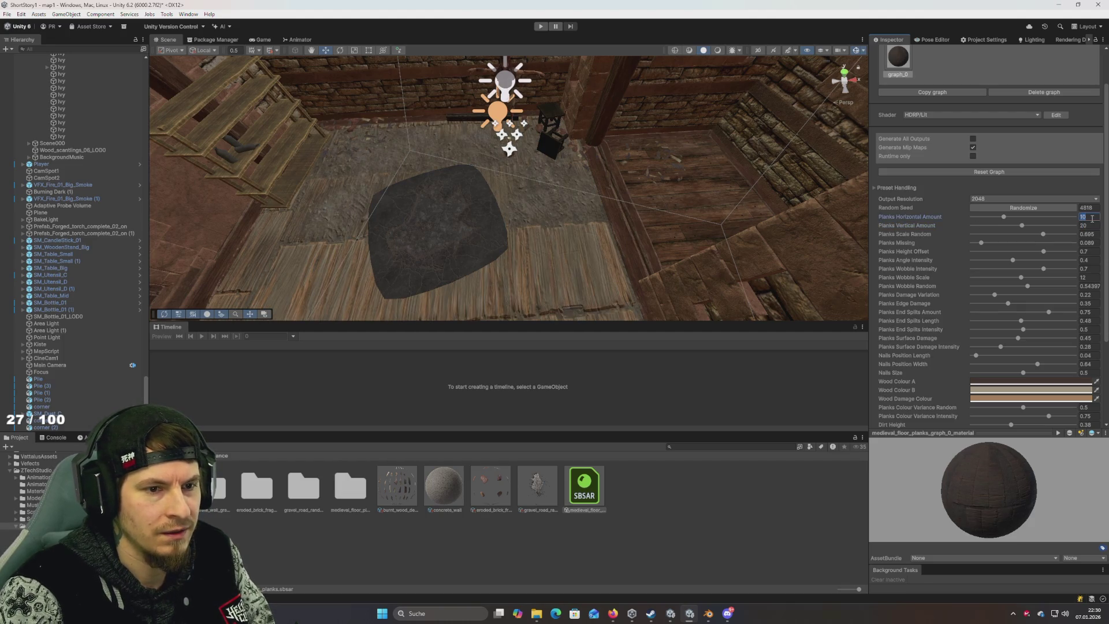
Step: Reroll the plank layout seed several times, orbiting to view the floor
left_click(1013, 209)
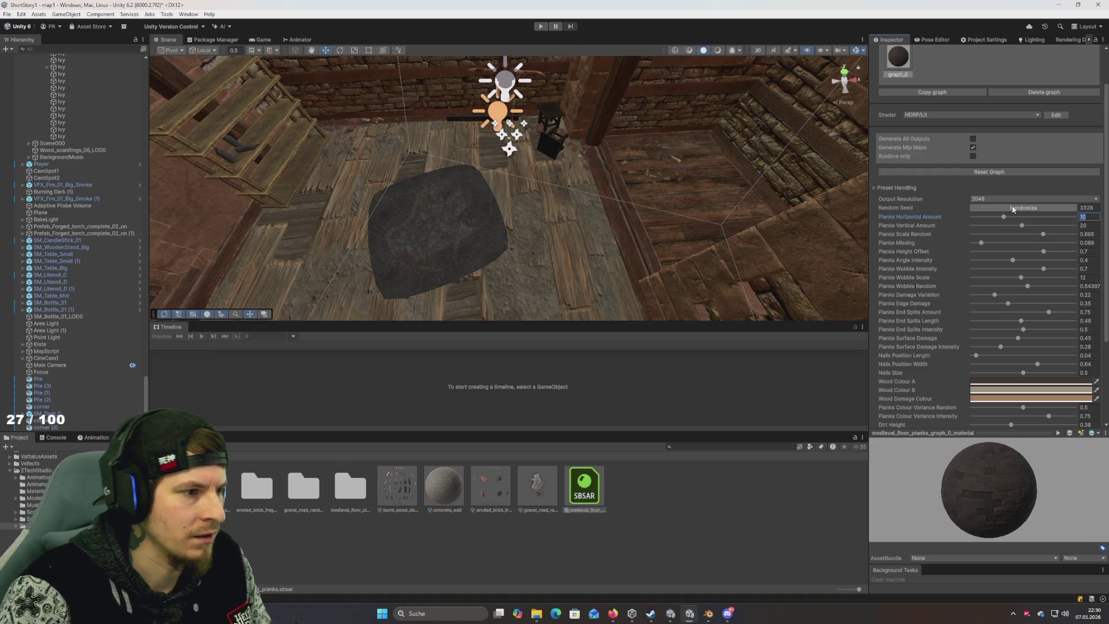
left_click(1012, 209)
mouse_move(497, 243)
left_mouse_down()
mouse_move(672, 256)
mouse_move(641, 204)
mouse_move(979, 150)
left_mouse_up()
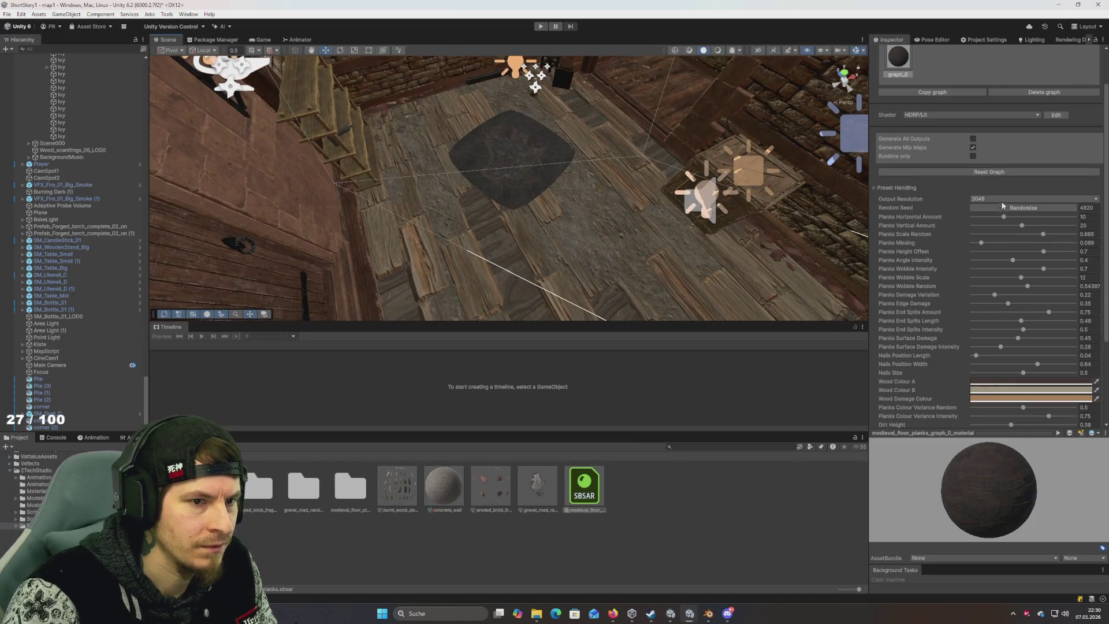
left_click(1023, 211)
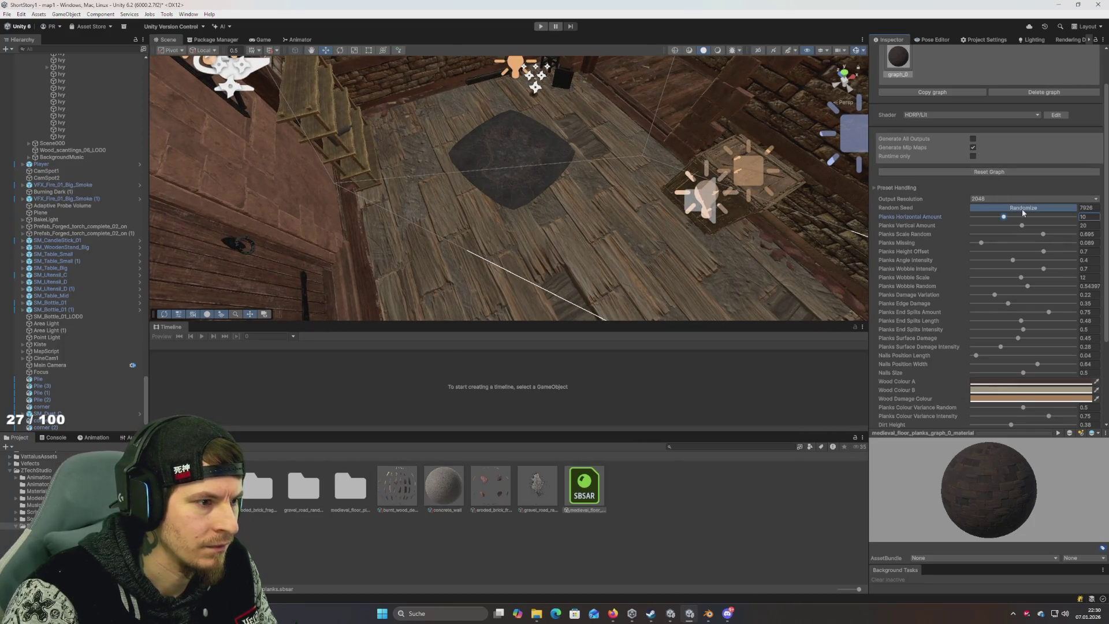
left_click(1023, 209)
Step: Set both plank amounts to 3, rerolling the seed between edits
left_click(1097, 226)
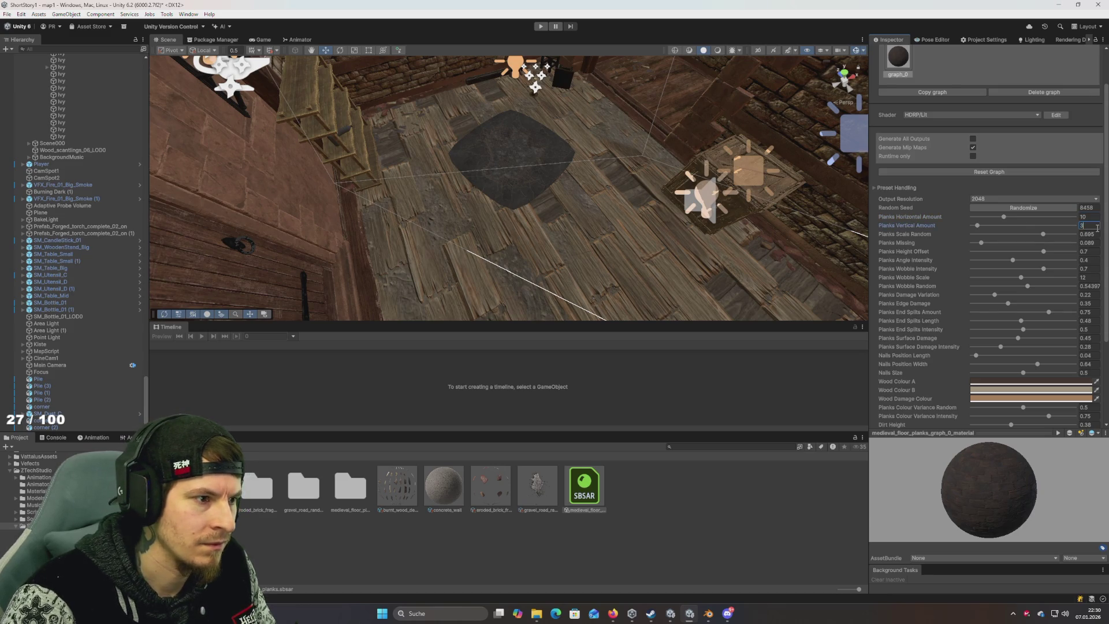
type("0")
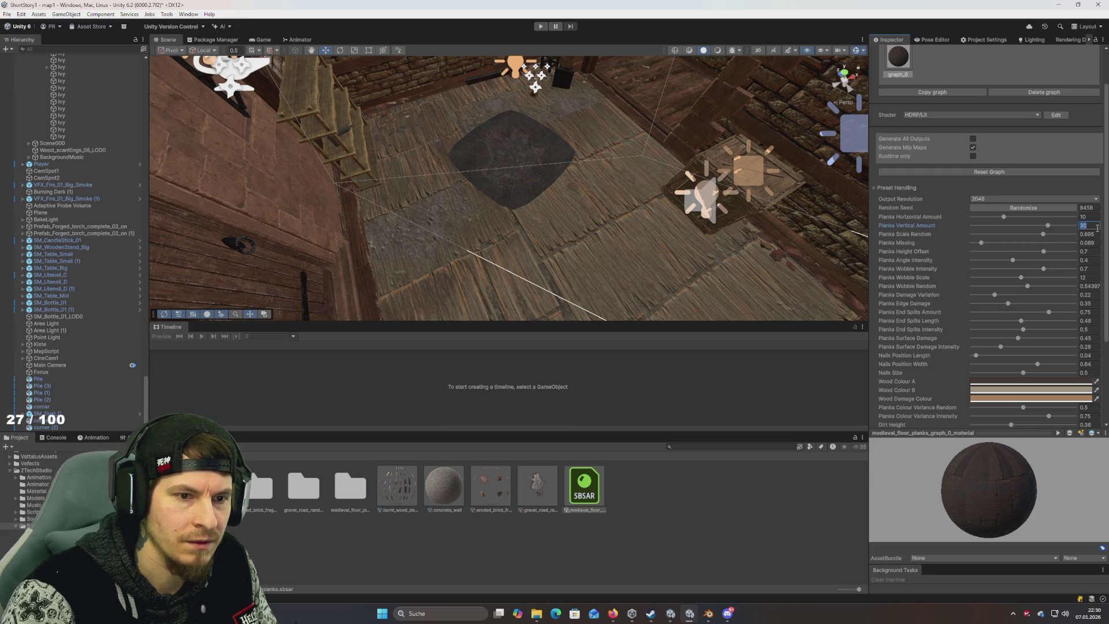
type("0")
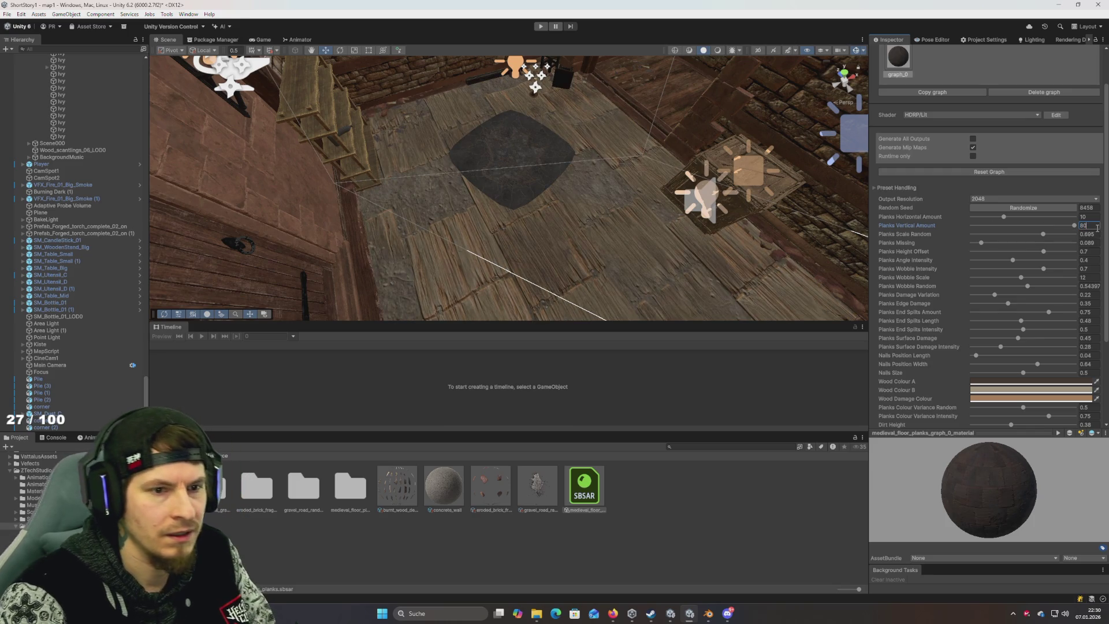
left_click(1090, 216)
type("1")
left_click(1034, 208)
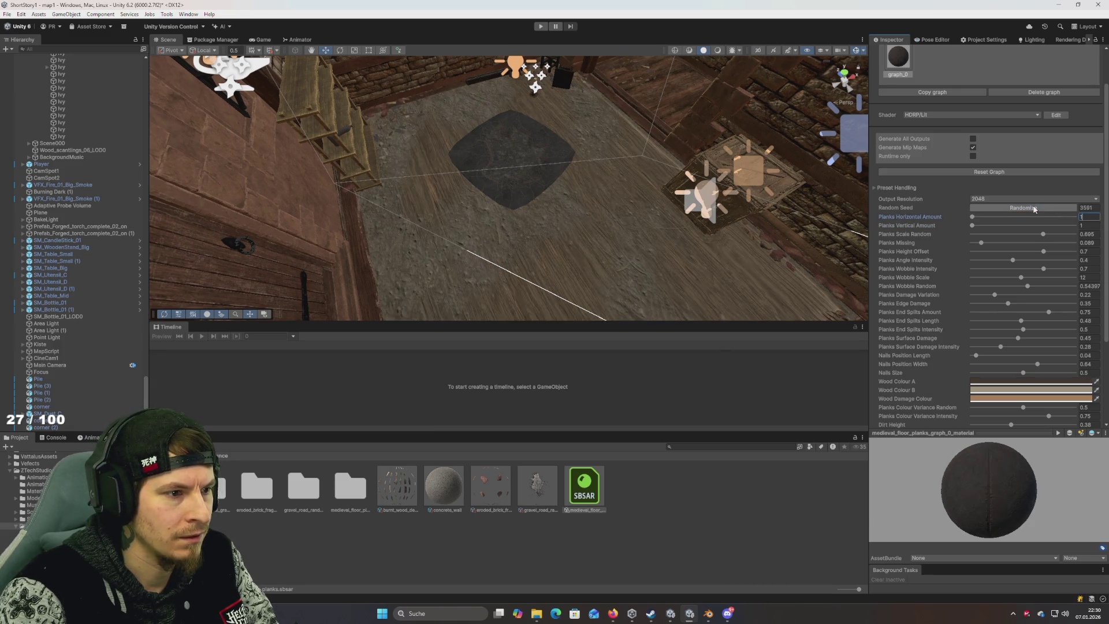
left_click(1043, 208)
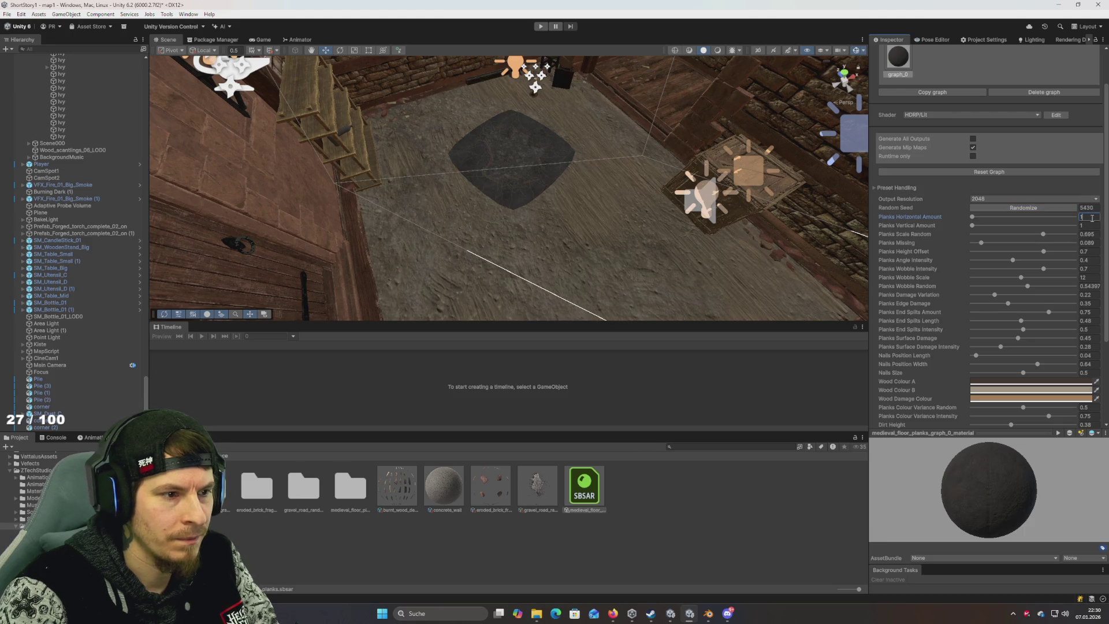
type("3")
key("Tab")
type("3")
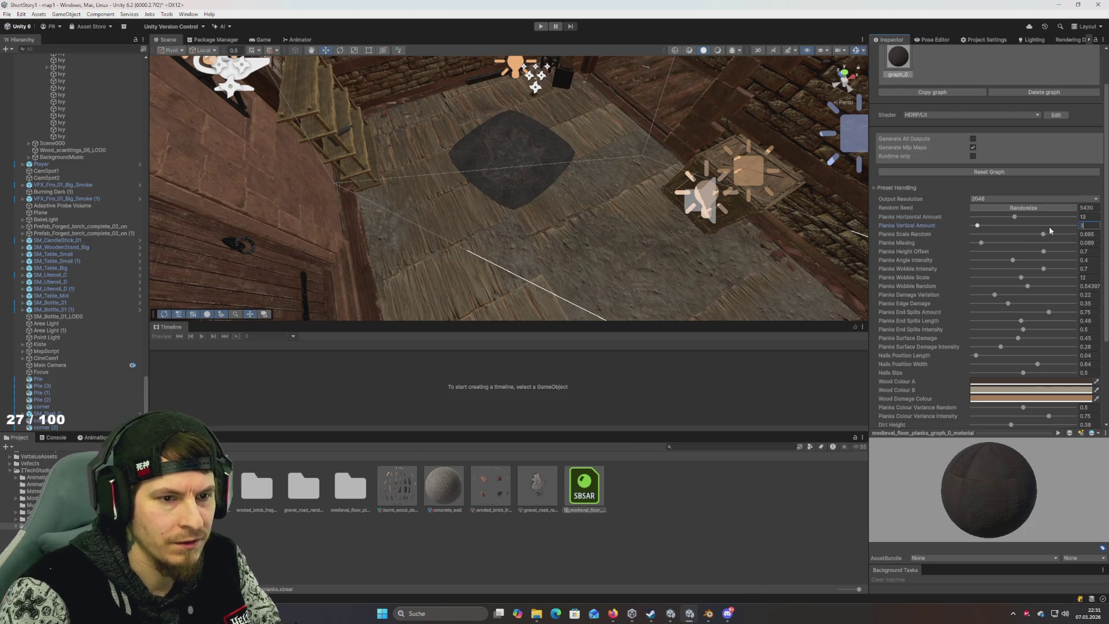
left_click(1090, 217)
type("3")
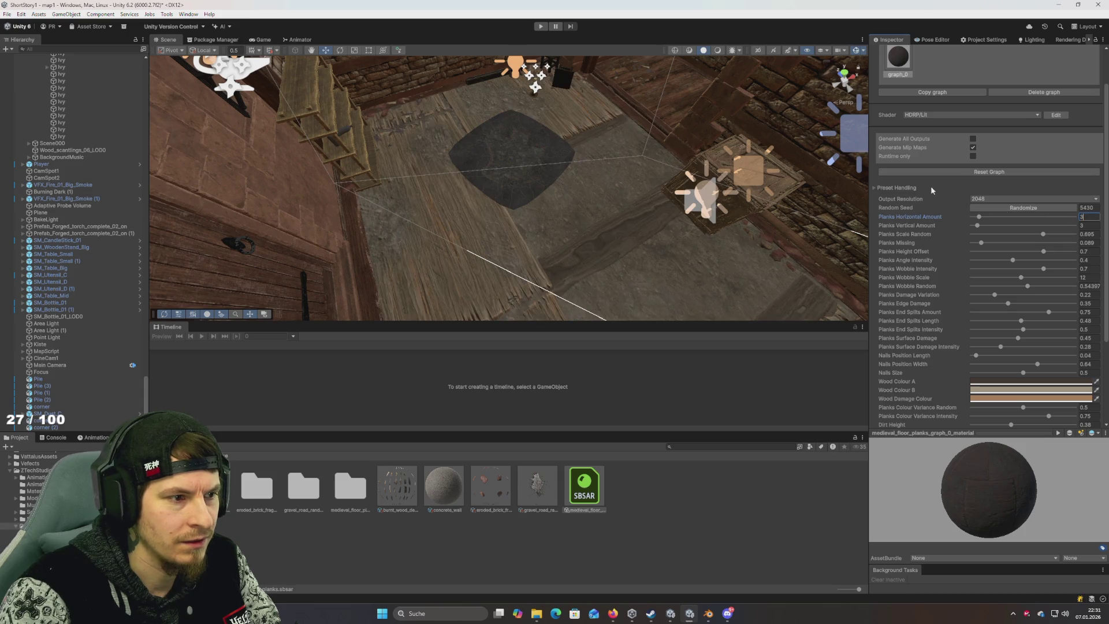
Step: Set Planks Horizontal and Vertical Amounts to 5 and reroll the seed to 539
left_click(1025, 208)
left_click(1025, 208)
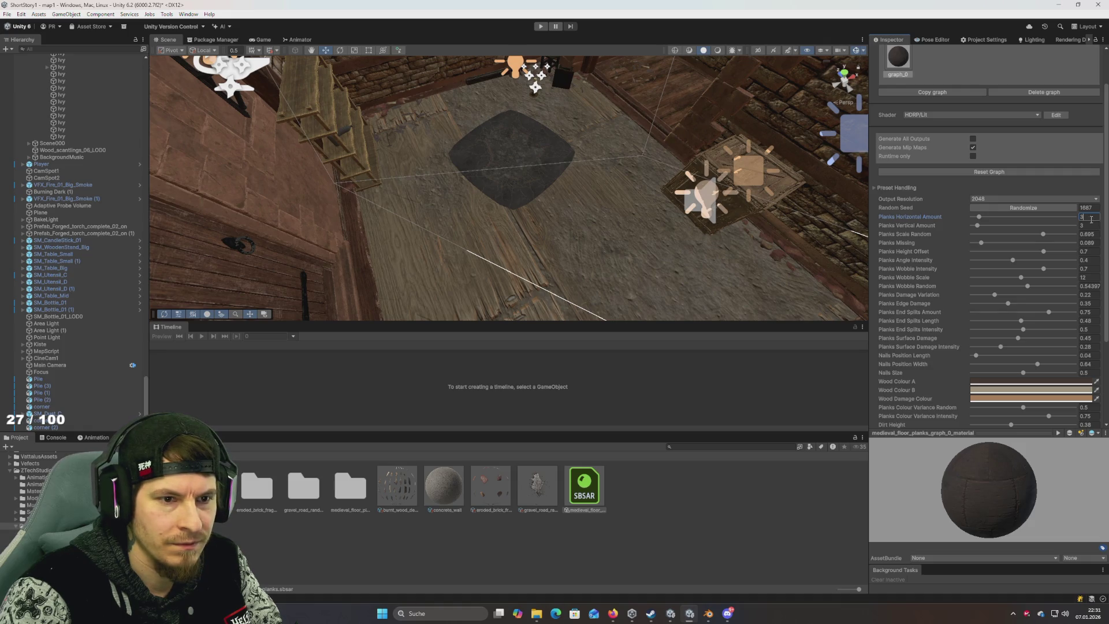
type("5")
key("Tab")
type("5")
left_click(1036, 210)
left_click(885, 188)
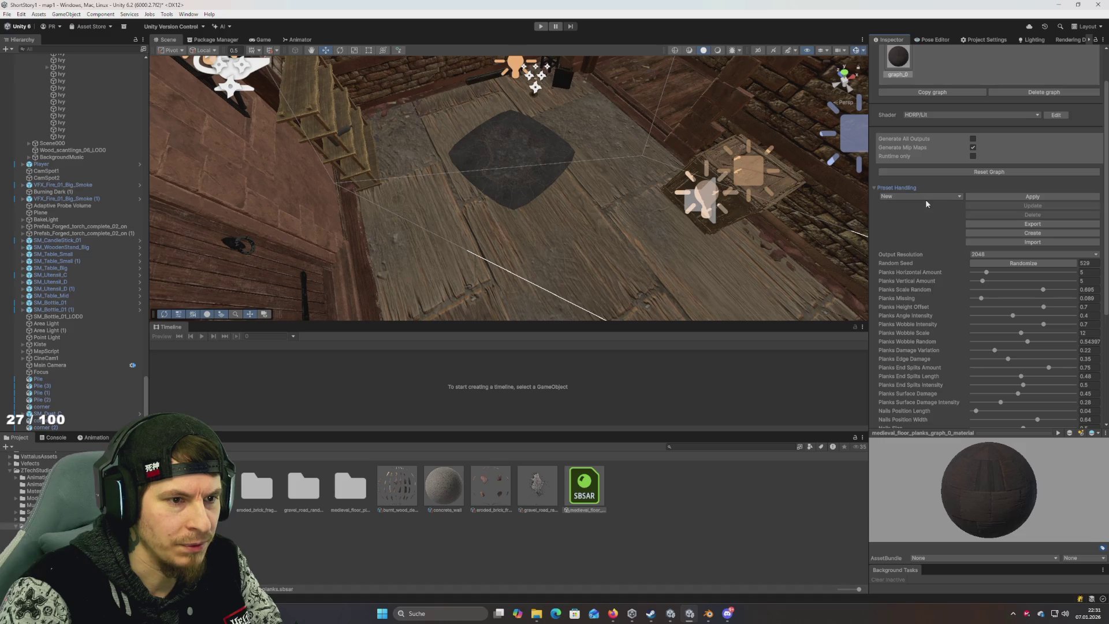
Step: Apply the Dark Dirty preset, then the Old preset, to the floor material
left_click(924, 197)
left_click(909, 236)
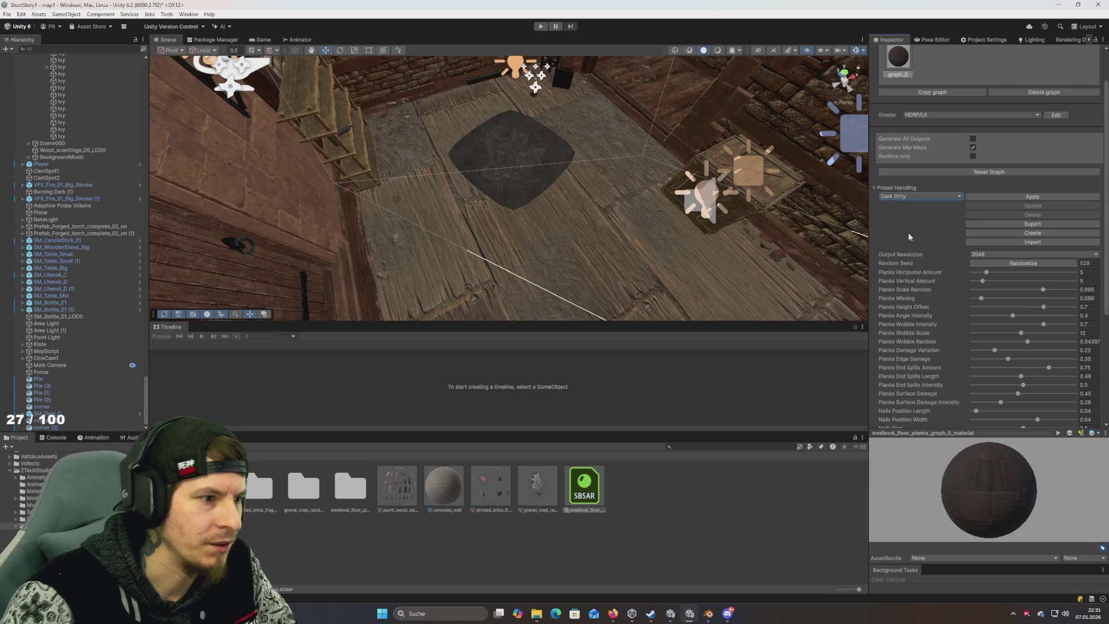
left_click(1035, 198)
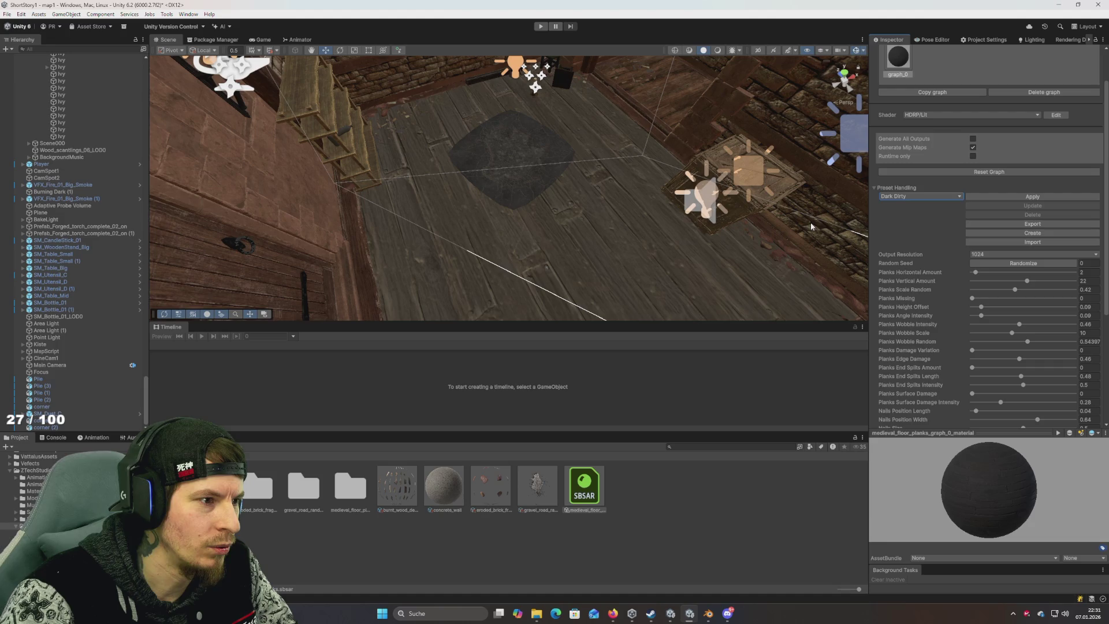
left_click(920, 196)
left_click(912, 225)
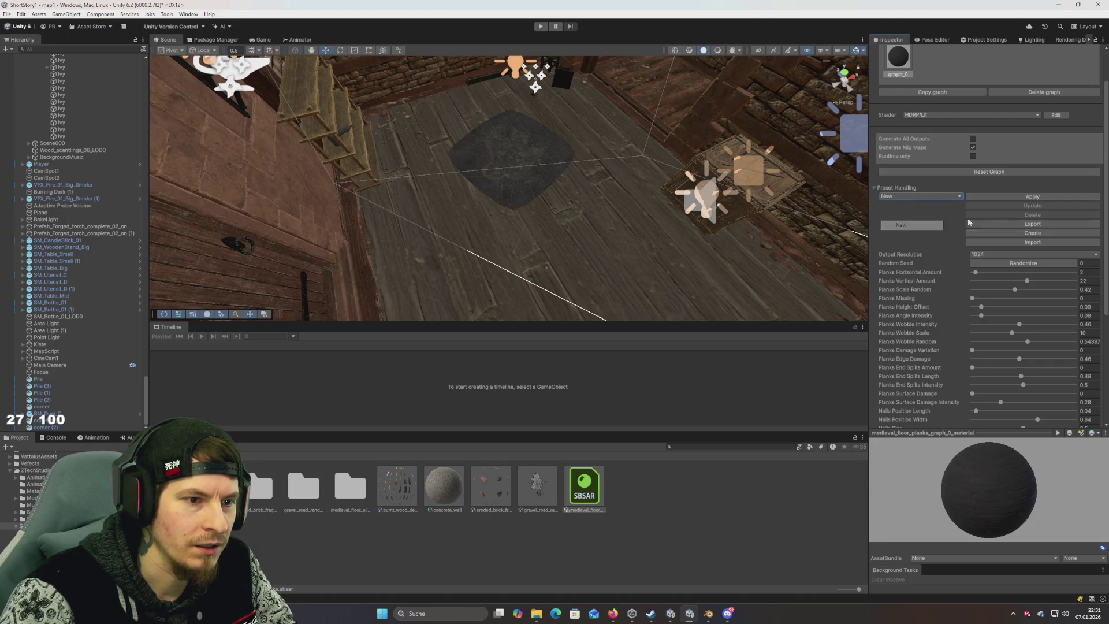
left_click(1021, 197)
key("Return")
left_click(1033, 196)
mouse_move(808, 237)
left_mouse_down()
mouse_move(786, 249)
mouse_move(787, 220)
mouse_move(745, 211)
mouse_move(676, 162)
mouse_move(906, 170)
left_mouse_up()
Step: Reapply the Dark Dirty preset and view the floor up close
left_click(920, 196)
left_click(910, 224)
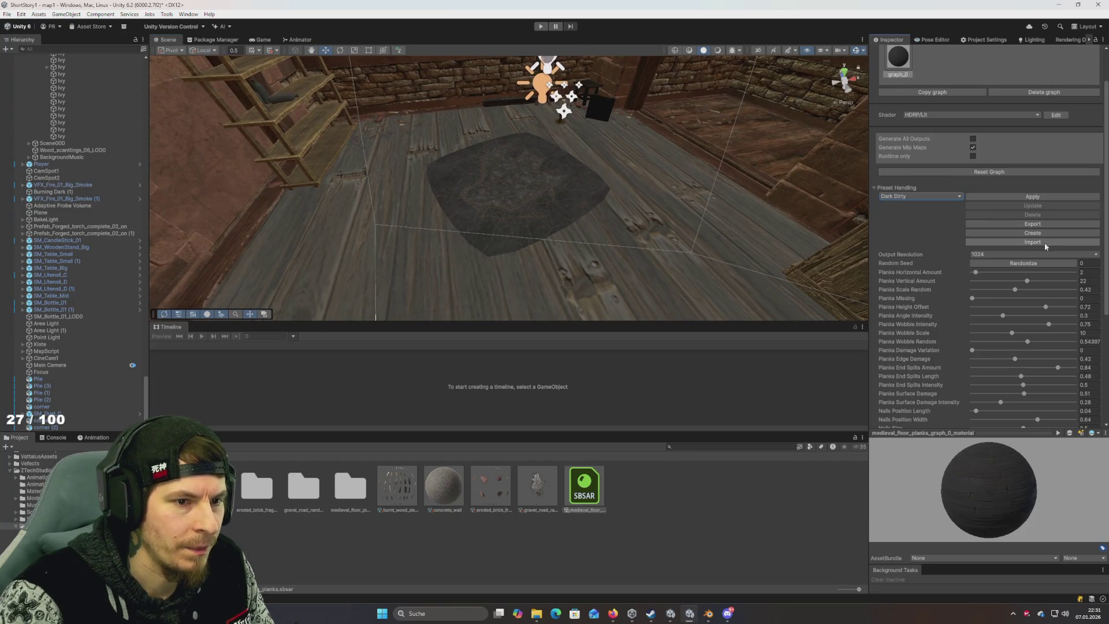
left_click(1015, 196)
mouse_move(559, 181)
left_mouse_down()
mouse_move(543, 190)
mouse_move(567, 208)
mouse_move(578, 181)
mouse_move(665, 183)
left_mouse_up()
Step: Apply the New preset, then Reset Graph to restore default settings
left_click(921, 197)
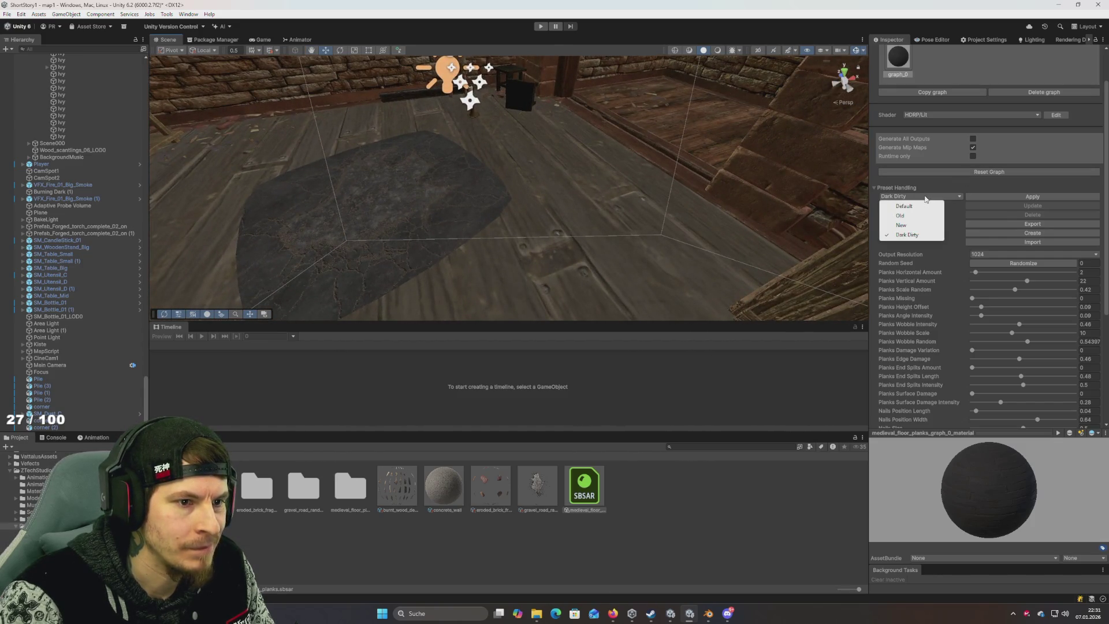
left_click(901, 225)
left_click(1016, 196)
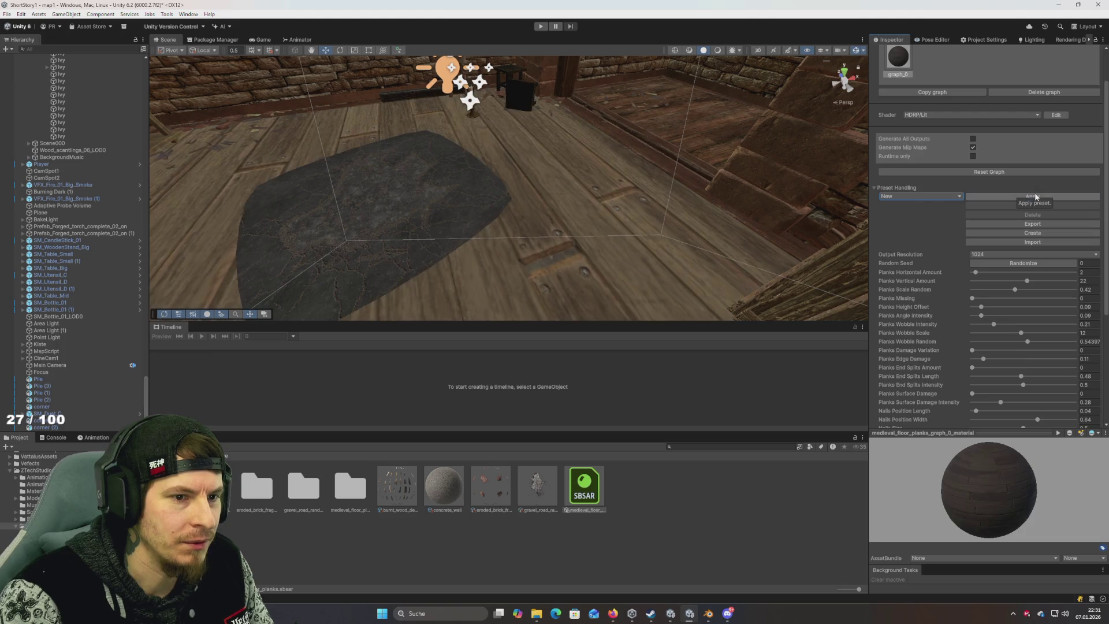
left_click(985, 172)
scroll(744, 183, "down", 3)
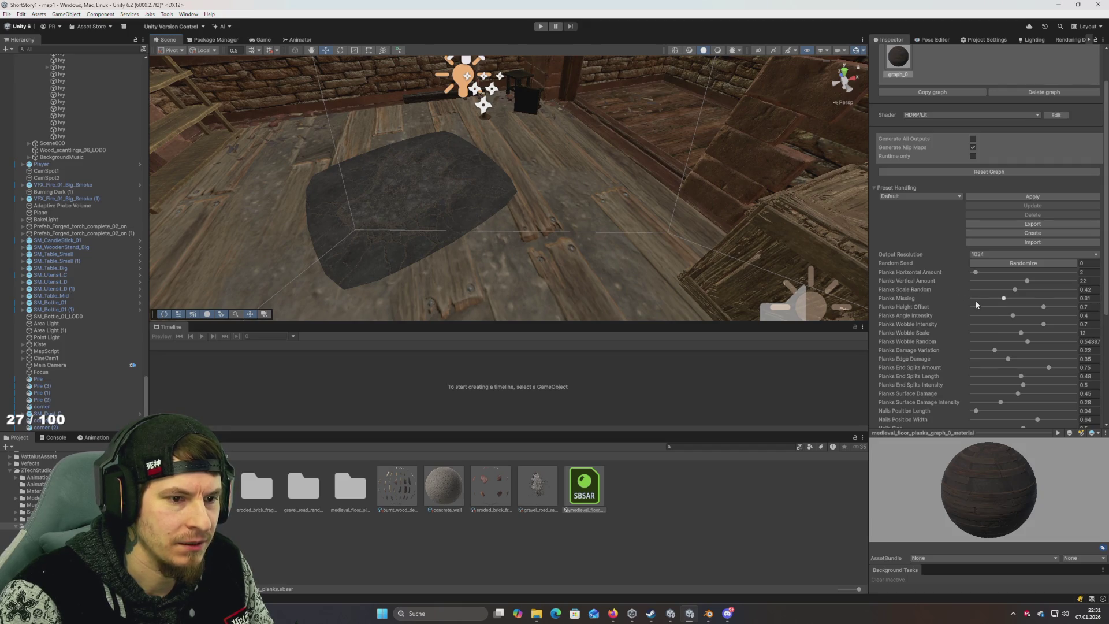
Step: Remove all missing planks and set Planks Height Offset to 0.3
left_click_drag(975, 298, 943, 303)
left_click_drag(687, 243, 665, 243)
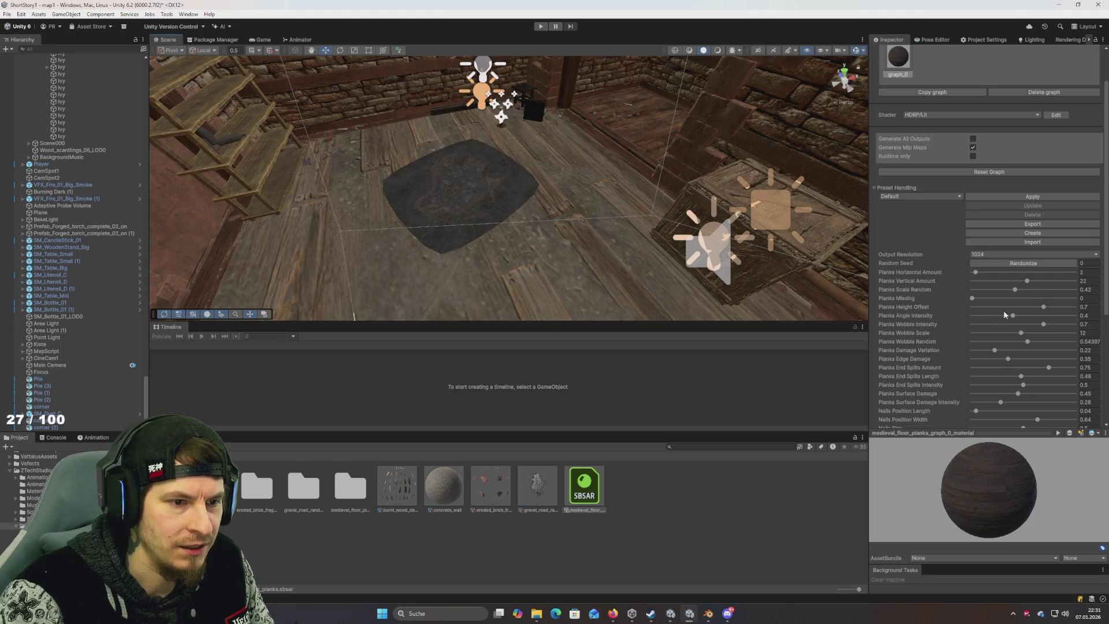
left_click_drag(1041, 310, 1020, 311)
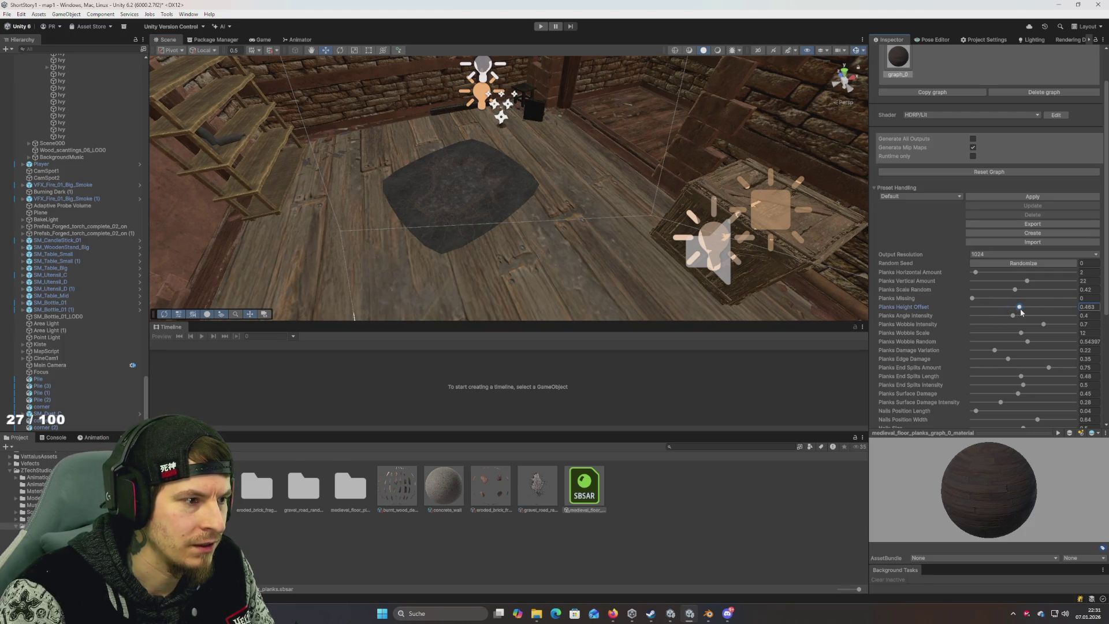
left_click(1094, 307)
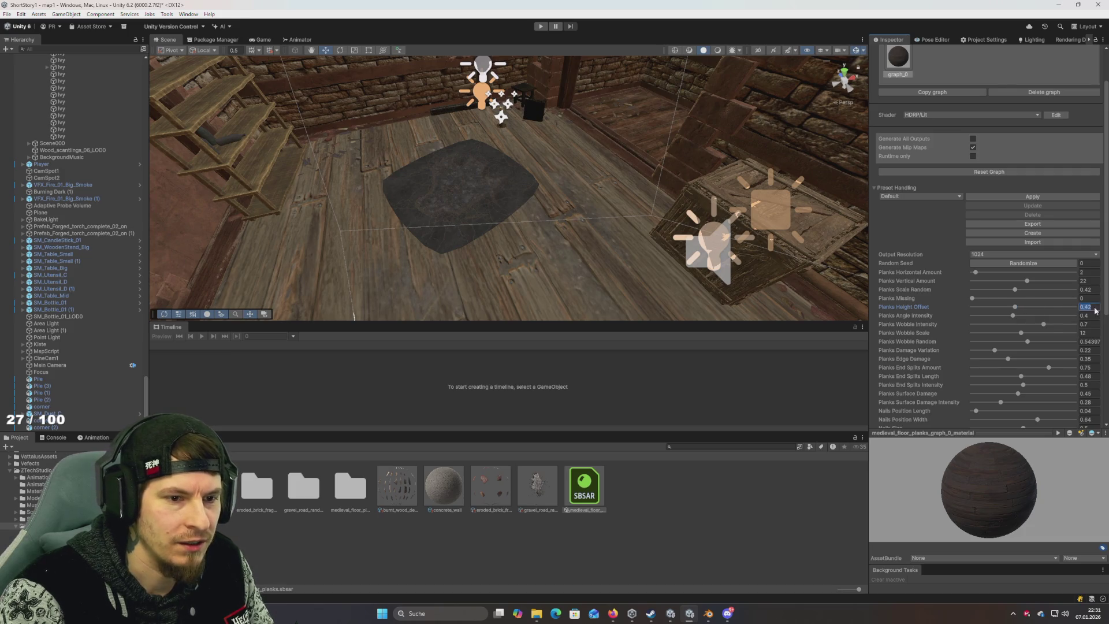
type("0.3")
key("Return")
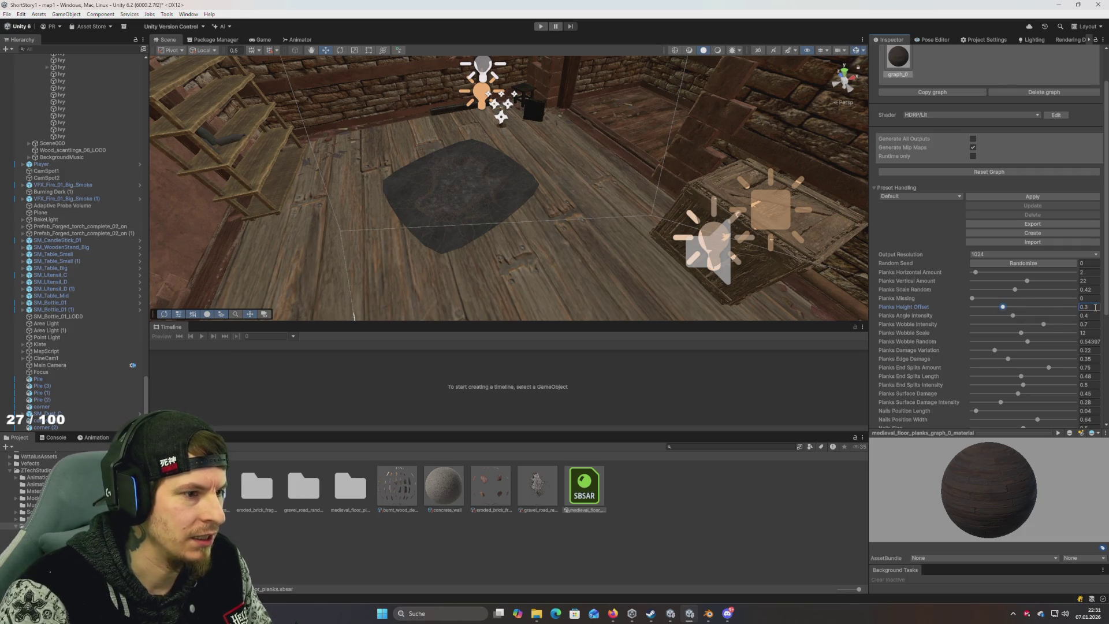
mouse_move(534, 245)
left_mouse_down()
mouse_move(648, 277)
mouse_move(490, 250)
mouse_move(508, 246)
left_mouse_up()
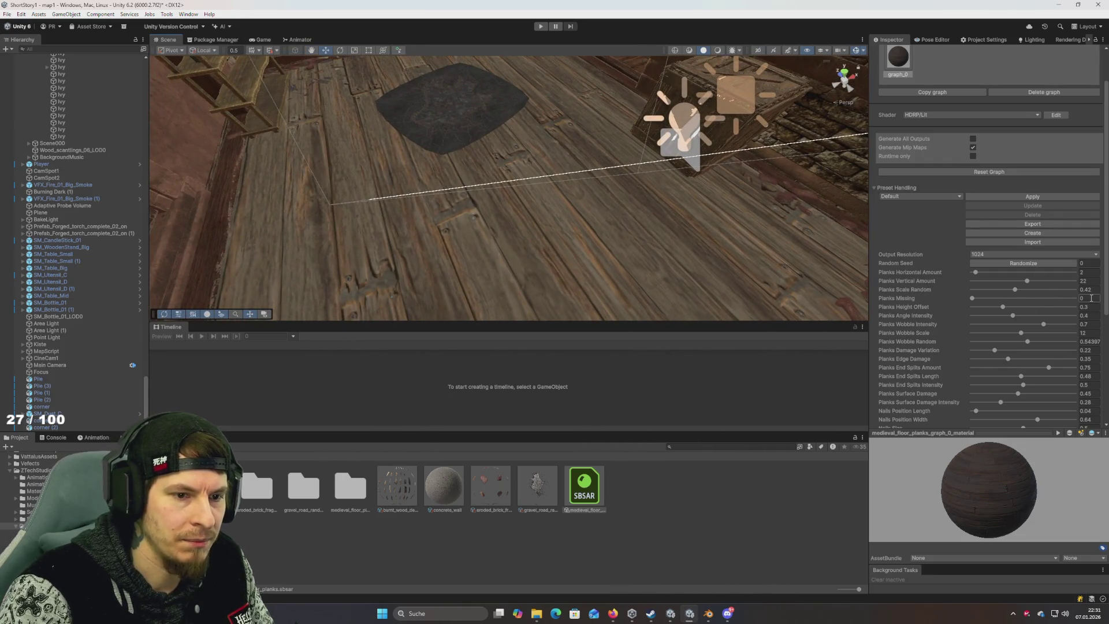
type(".1")
Step: Reroll the plank layout seed several times, landing on 5682
mouse_move(595, 222)
left_mouse_down()
mouse_move(556, 252)
mouse_move(1033, 203)
left_mouse_up()
left_click(1023, 263)
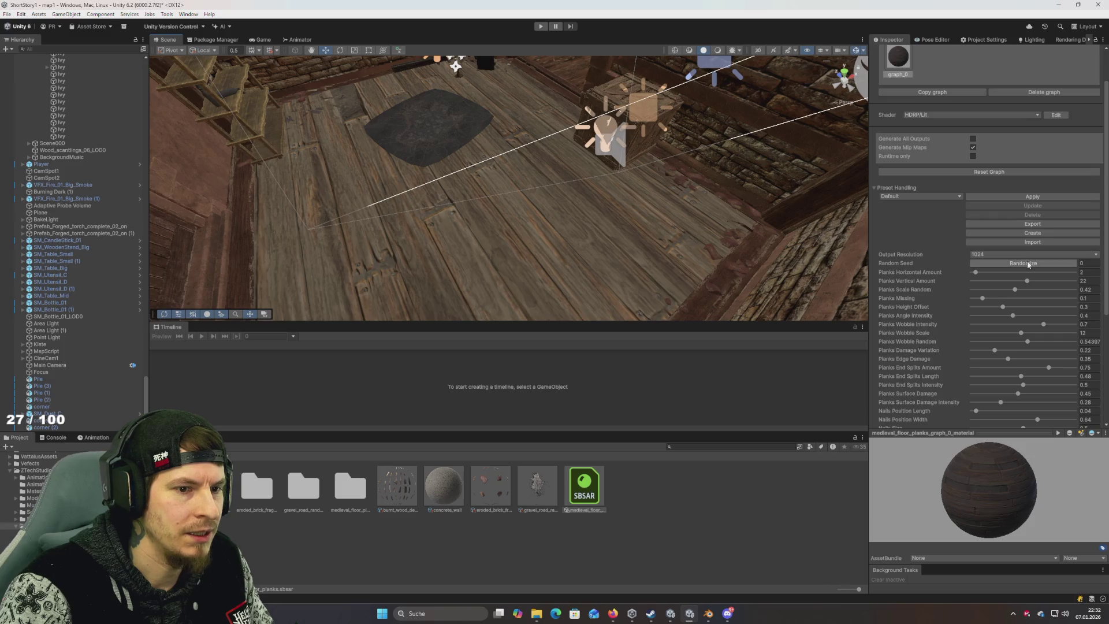
left_click_drag(641, 202, 637, 189)
left_click(1024, 263)
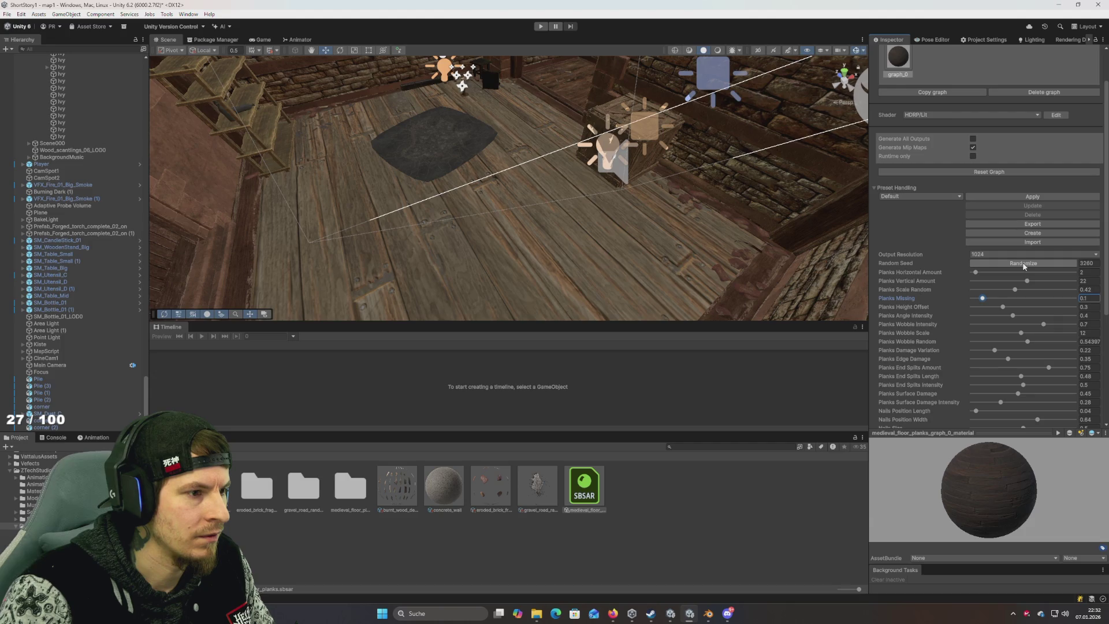
left_click(1024, 264)
left_click(1023, 264)
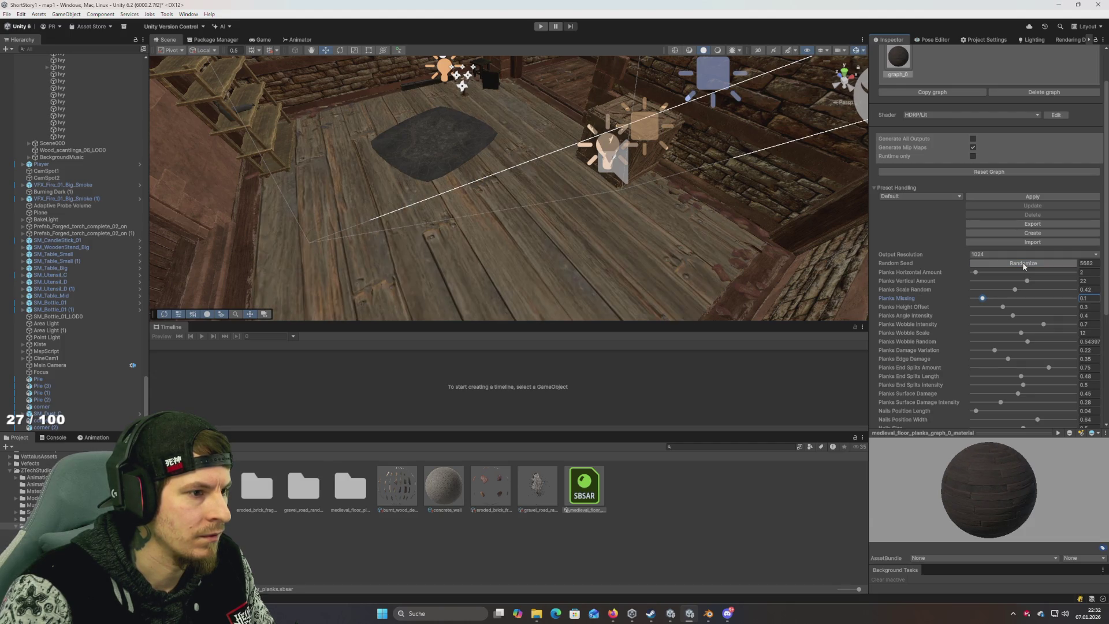
mouse_move(636, 242)
left_mouse_down()
mouse_move(607, 241)
mouse_move(648, 275)
mouse_move(543, 250)
mouse_move(554, 270)
mouse_move(587, 268)
mouse_move(595, 242)
left_mouse_up()
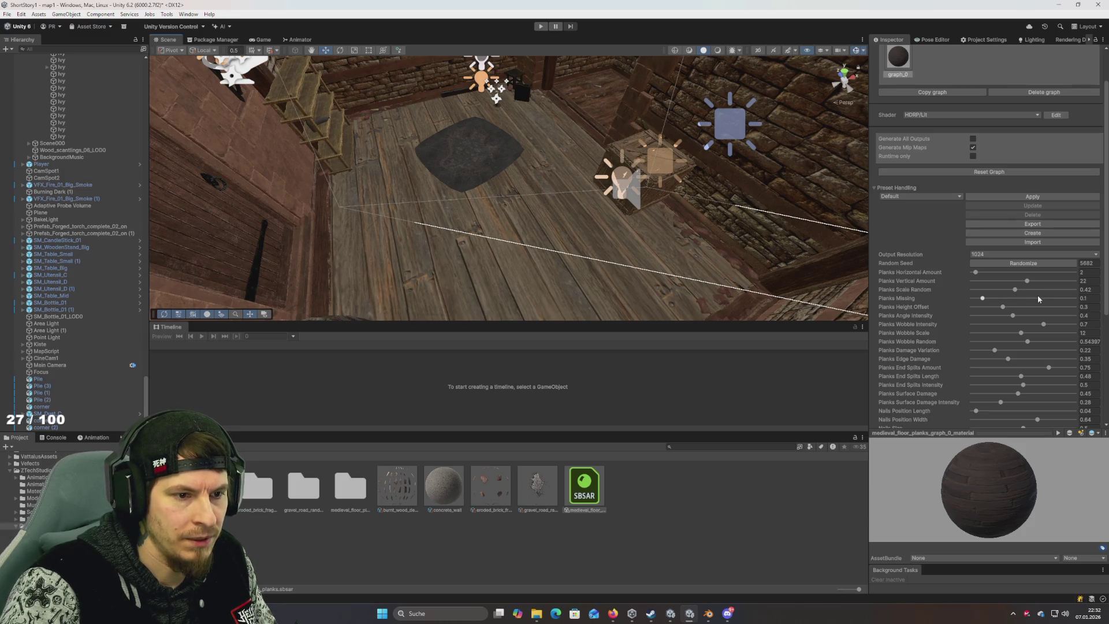
Step: Set Planks Scale Random to 0.517 and raise Planks Damage Variation
left_click(1065, 290)
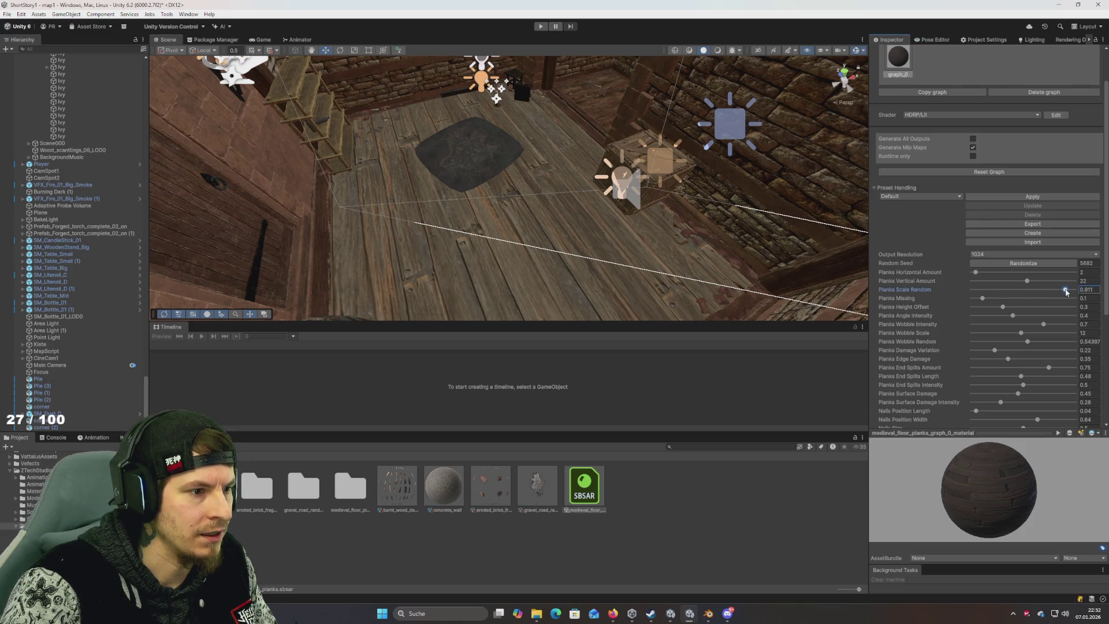
left_click(992, 290)
left_click(1043, 289)
left_click(1026, 290)
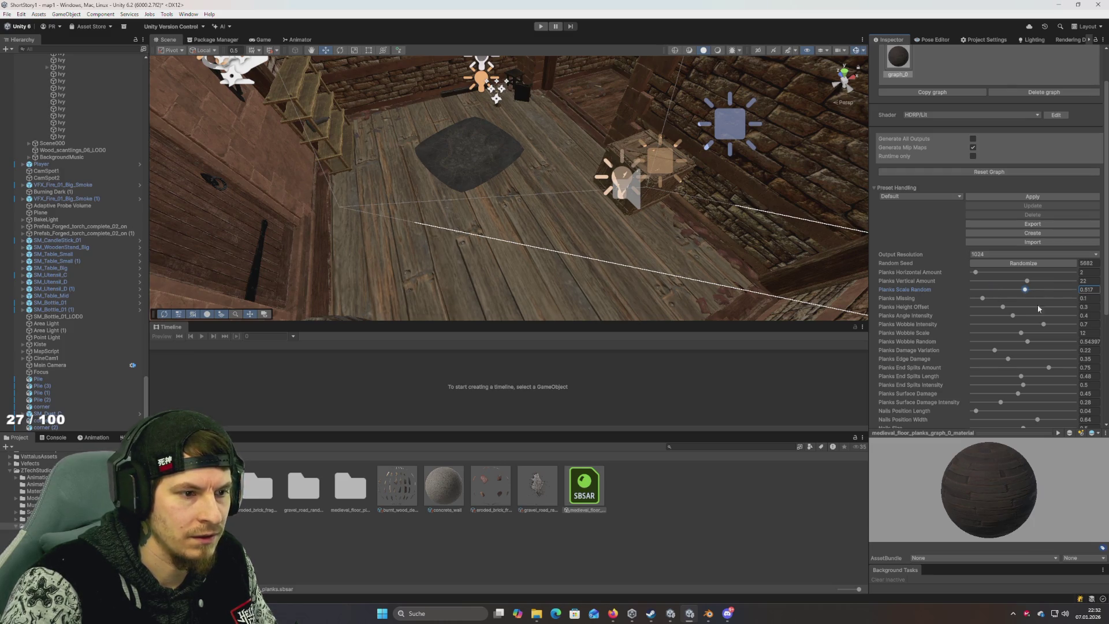
left_click(1068, 351)
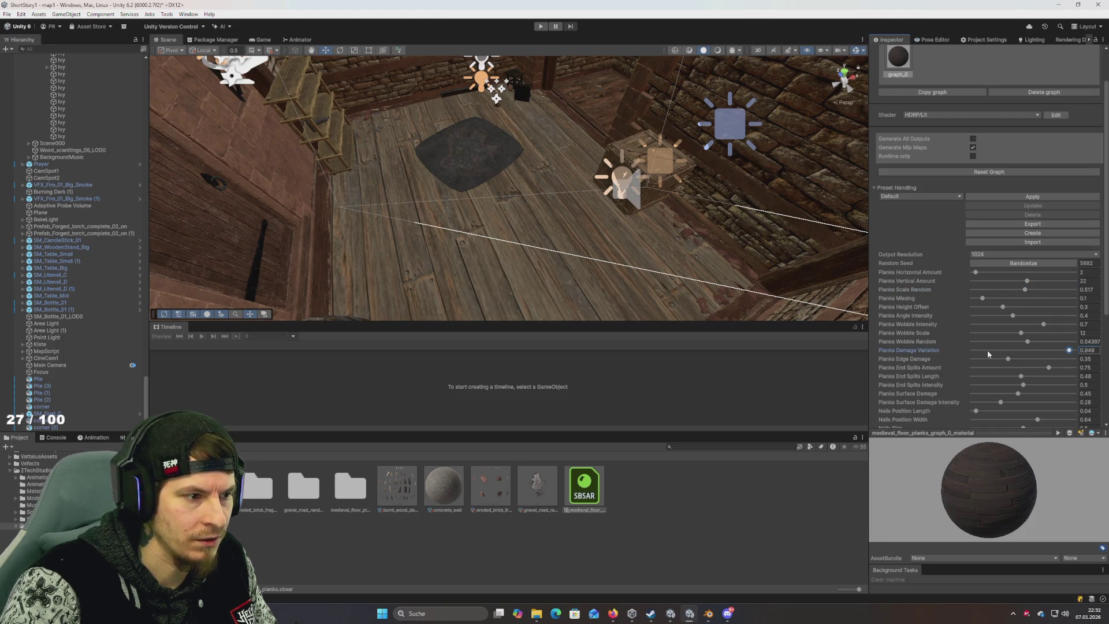
left_click(1098, 351)
type("1")
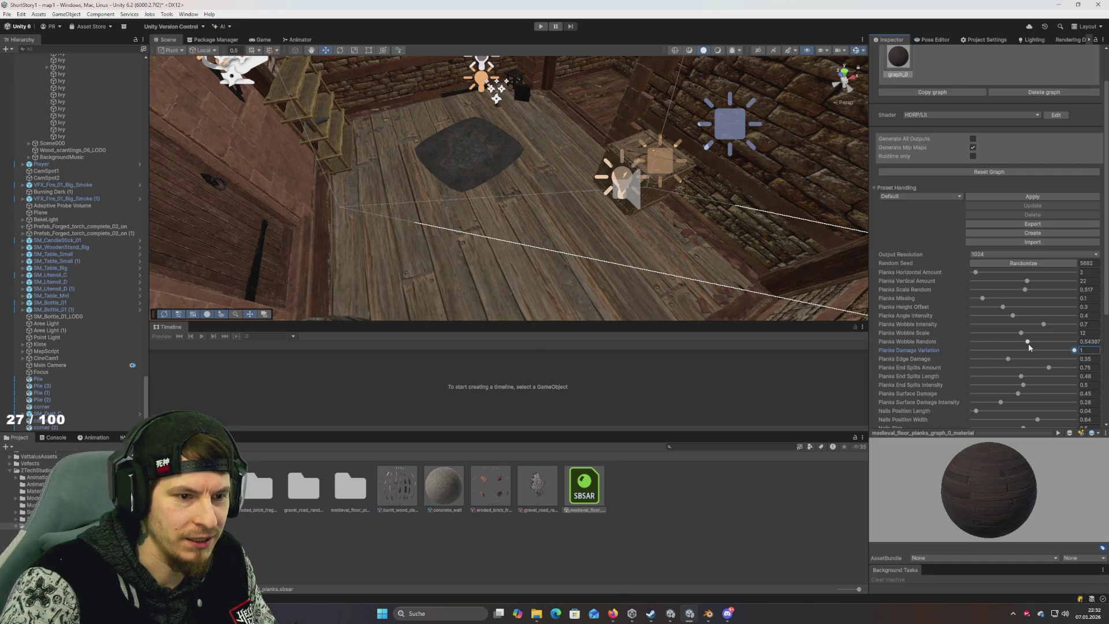
Step: Set Planks Wobble Random to 0.593 and lower Planks Wobble Scale to 8
left_click(1068, 342)
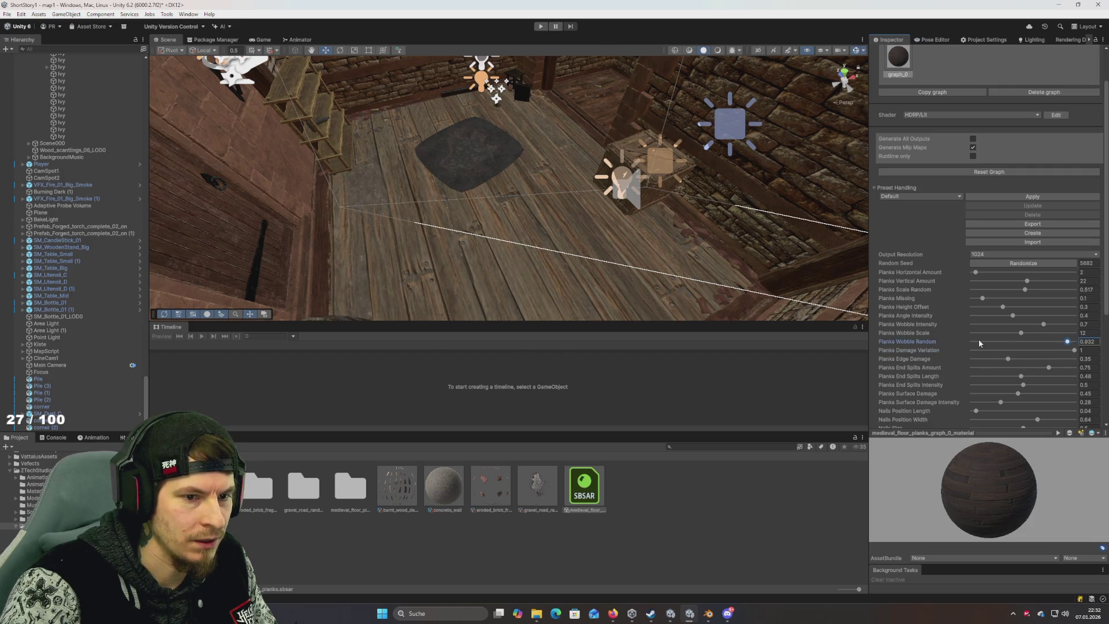
left_click(1089, 342)
type("14")
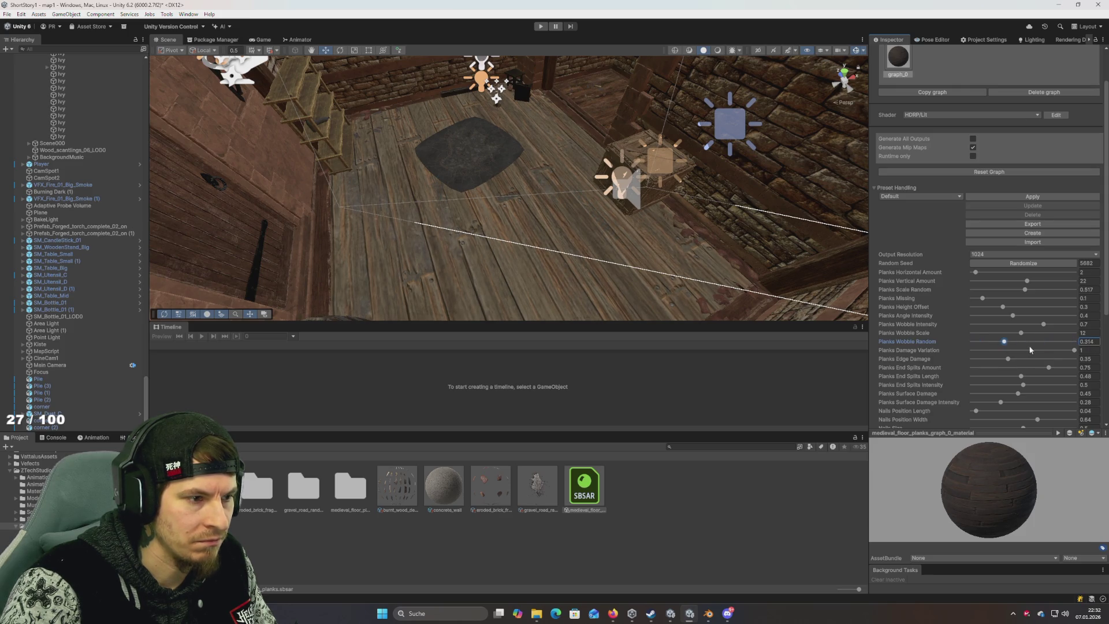
left_click(1033, 342)
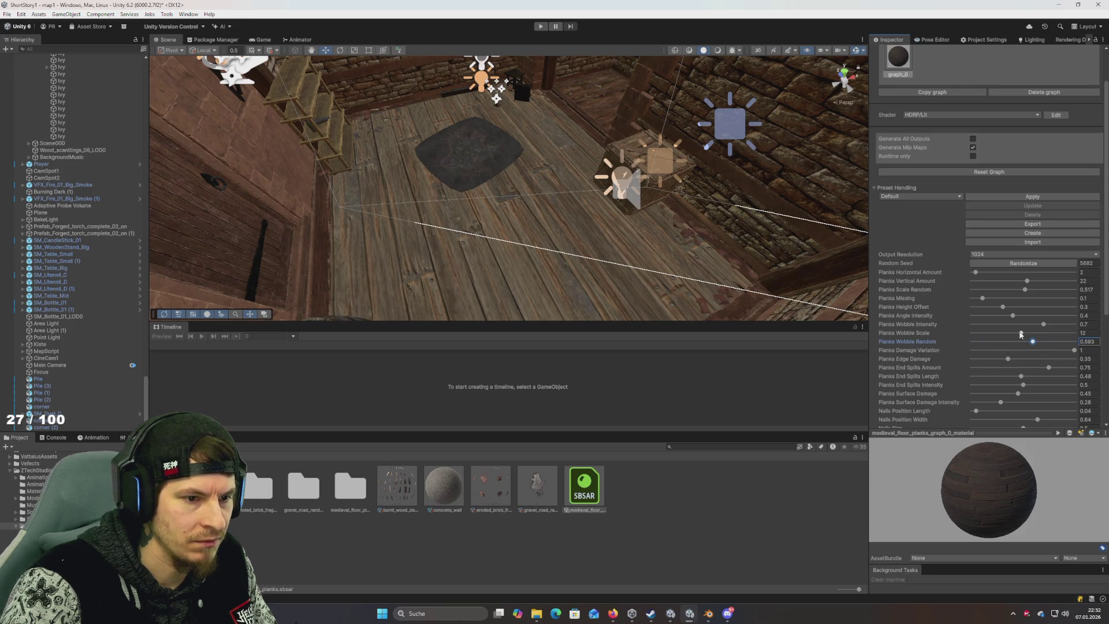
left_click_drag(1021, 334, 1003, 339)
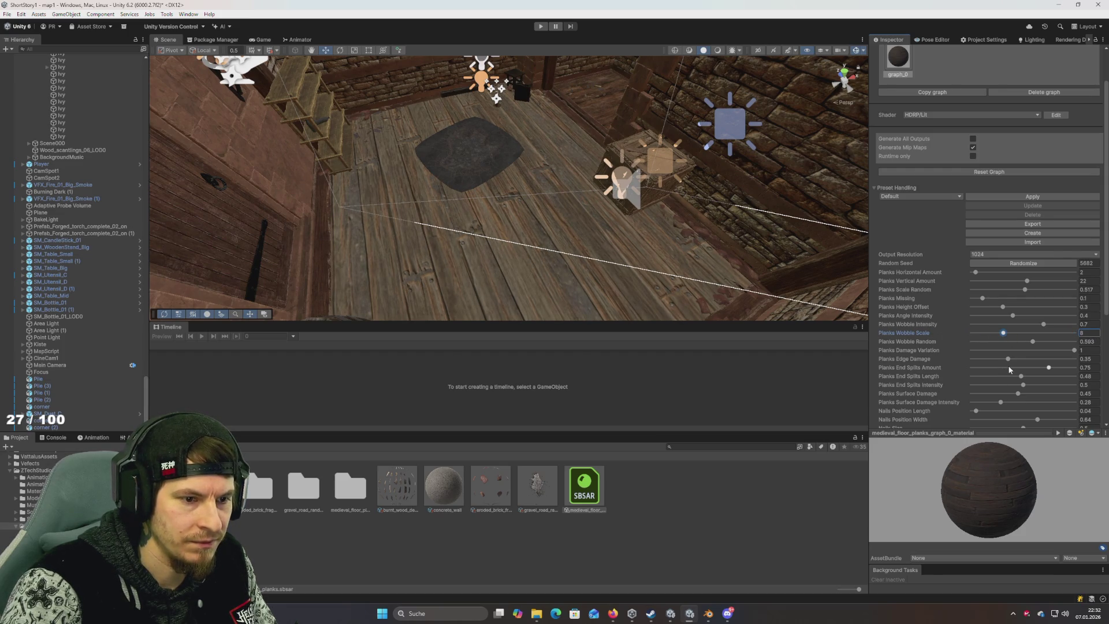
Step: Set Planks Edge Damage to 0.517 and raise End Splits to just below maximum
left_click_drag(1009, 359, 895, 359)
left_click(1025, 358)
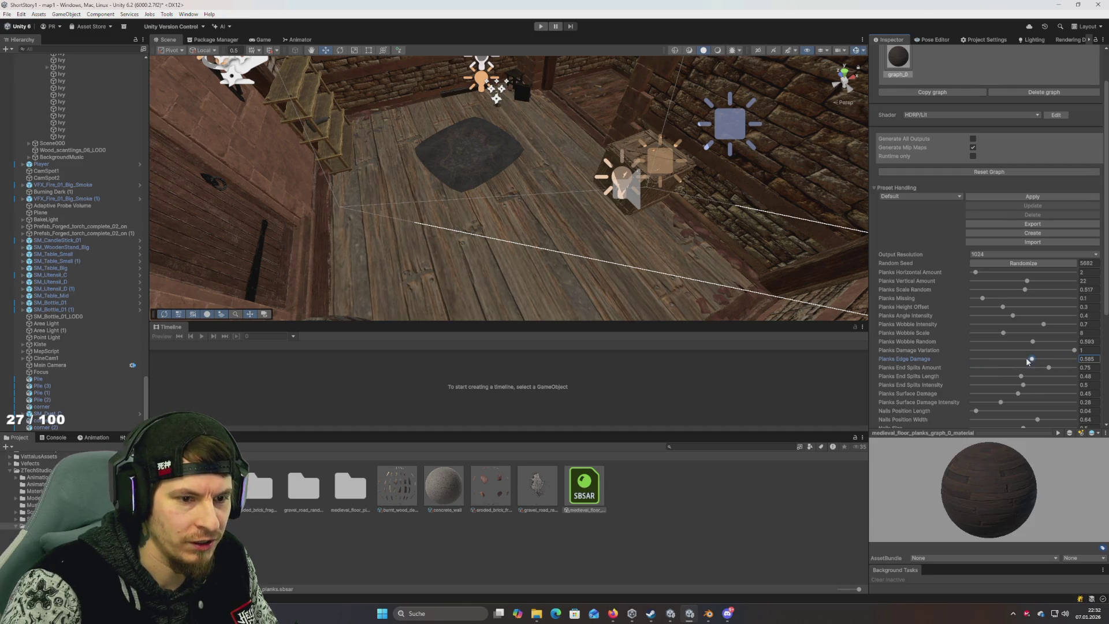
left_click_drag(1042, 368, 1106, 368)
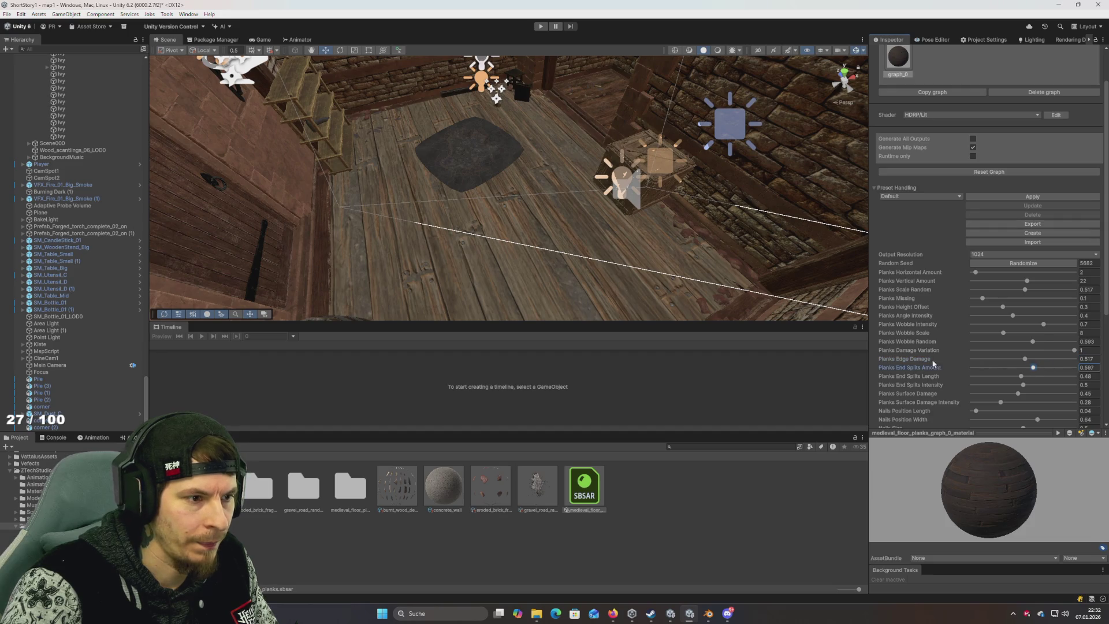
mouse_move(973, 367)
left_mouse_down()
mouse_move(1082, 377)
mouse_move(967, 373)
mouse_move(1034, 379)
left_mouse_up()
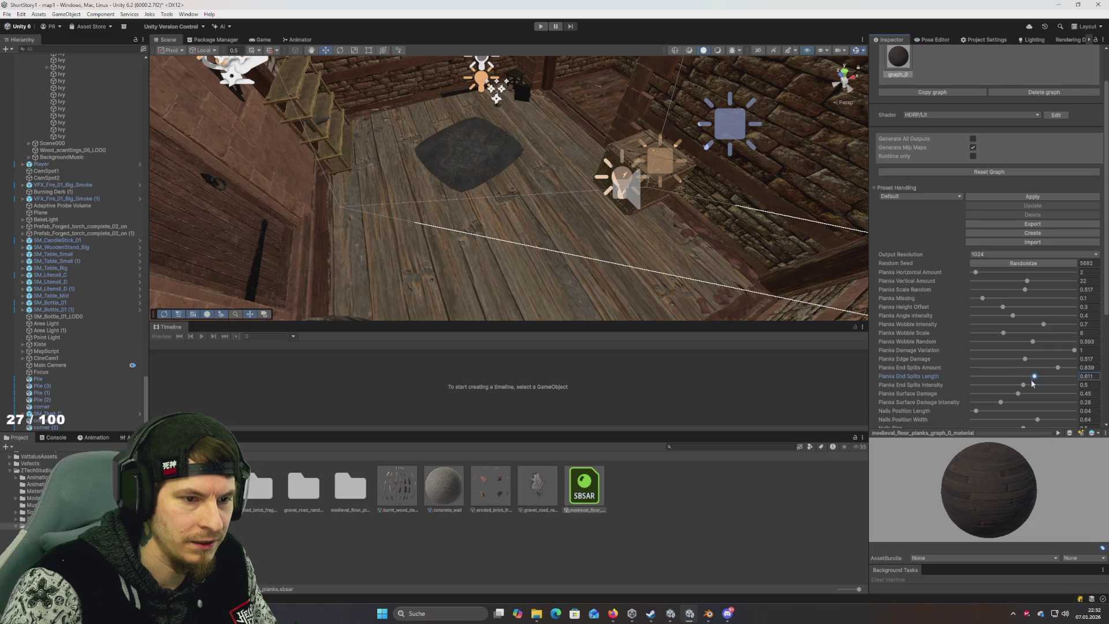
scroll(1023, 386, "down", 3)
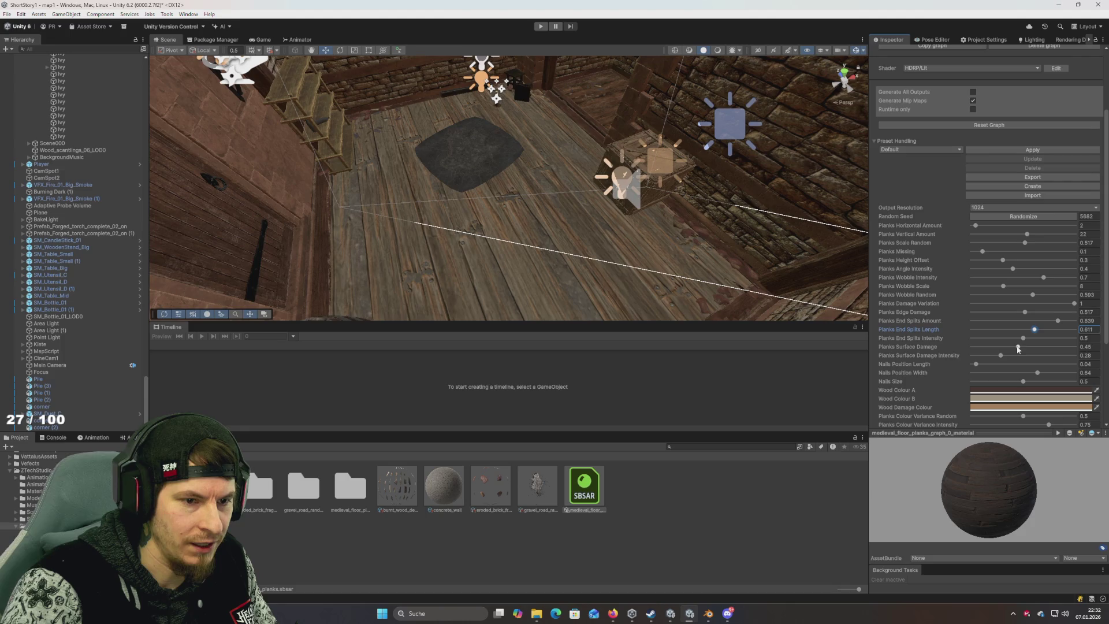
Step: Max out Planks Surface Damage and set Planks Damage Variation to 0.716
left_click_drag(1018, 347, 1106, 355)
mouse_move(972, 346)
left_mouse_down()
mouse_move(1074, 347)
mouse_move(1037, 347)
left_mouse_up()
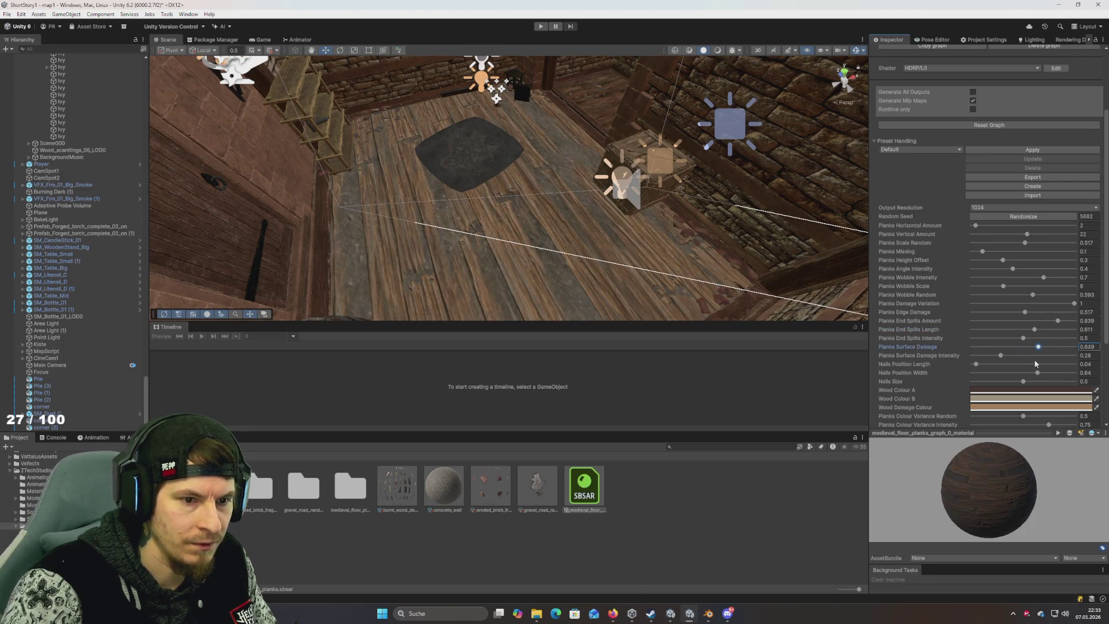
left_click_drag(1067, 304, 1065, 305)
left_click(1045, 304)
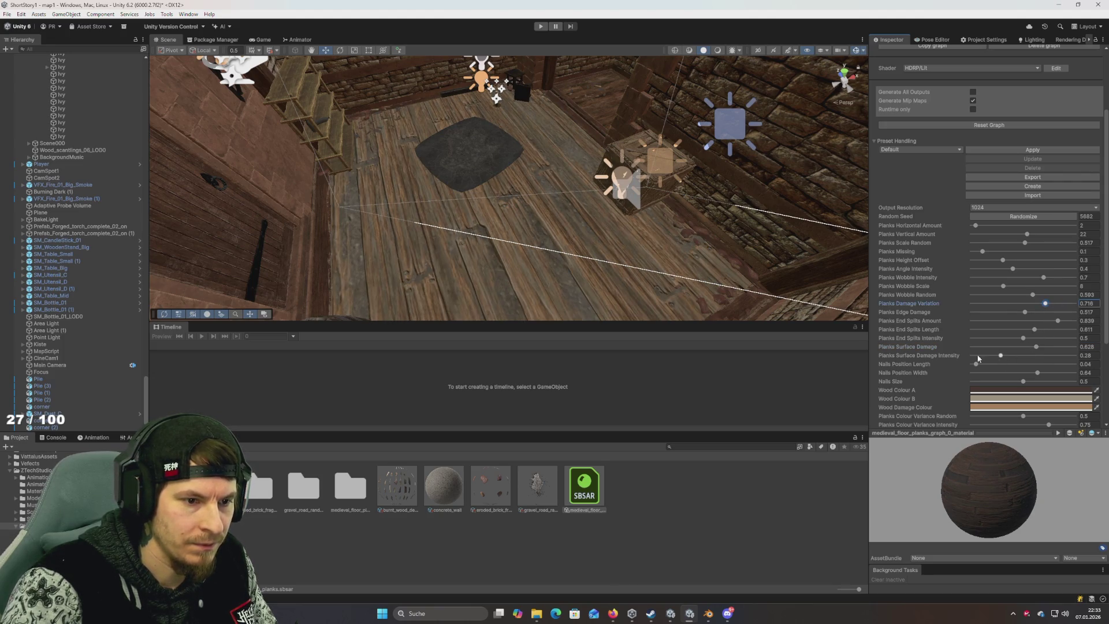
scroll(982, 365, "down", 1)
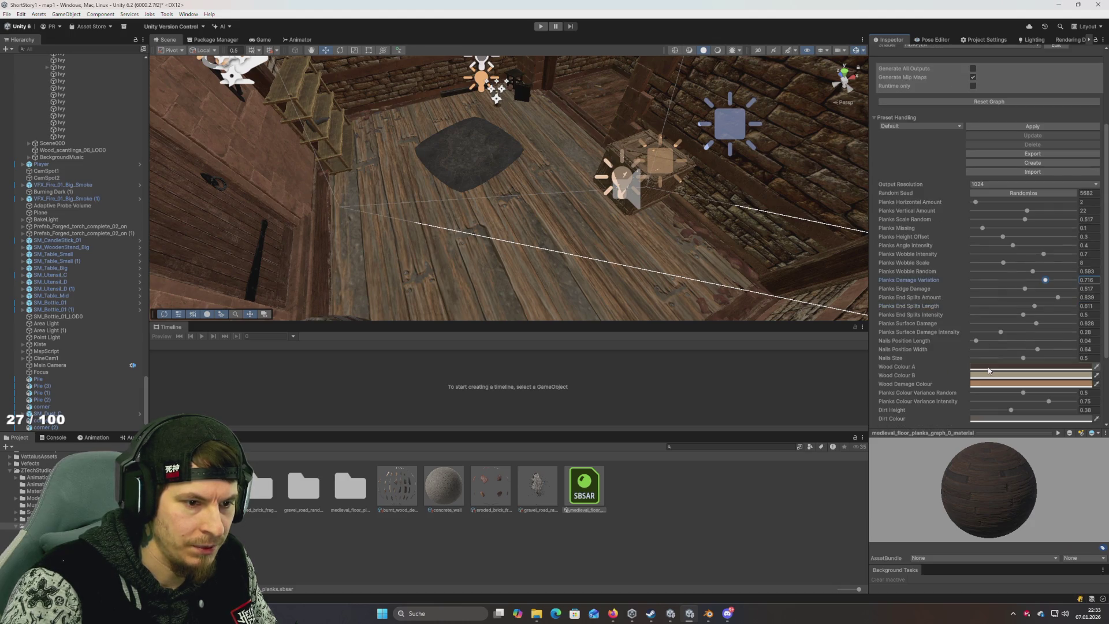
scroll(945, 365, "down", 1)
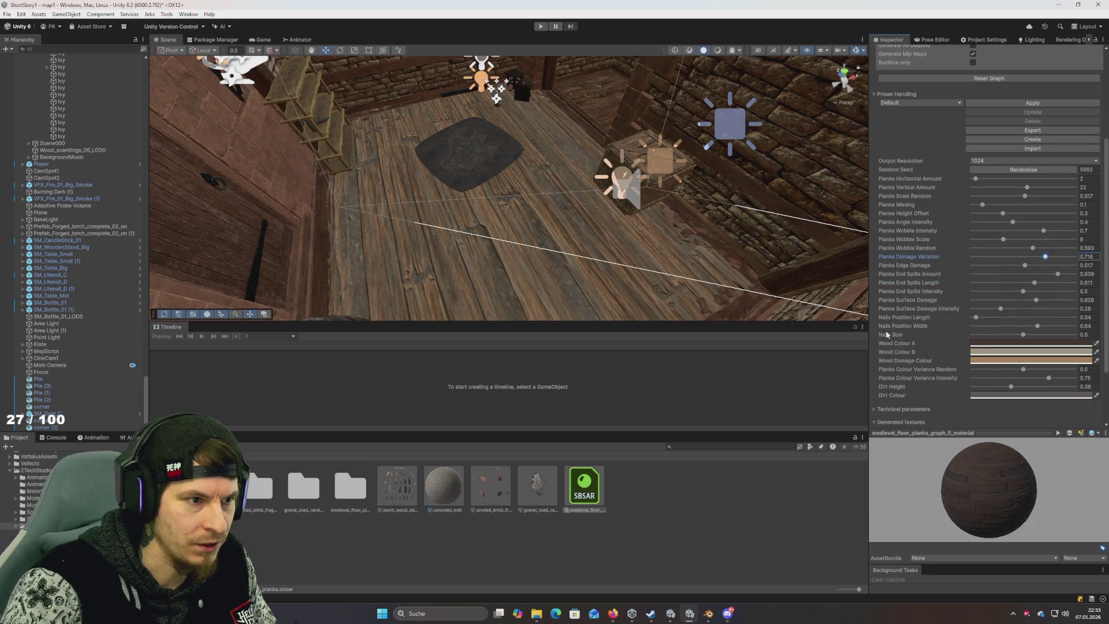
mouse_move(730, 272)
left_mouse_down()
mouse_move(711, 210)
mouse_move(703, 245)
mouse_move(681, 267)
mouse_move(733, 290)
left_mouse_up()
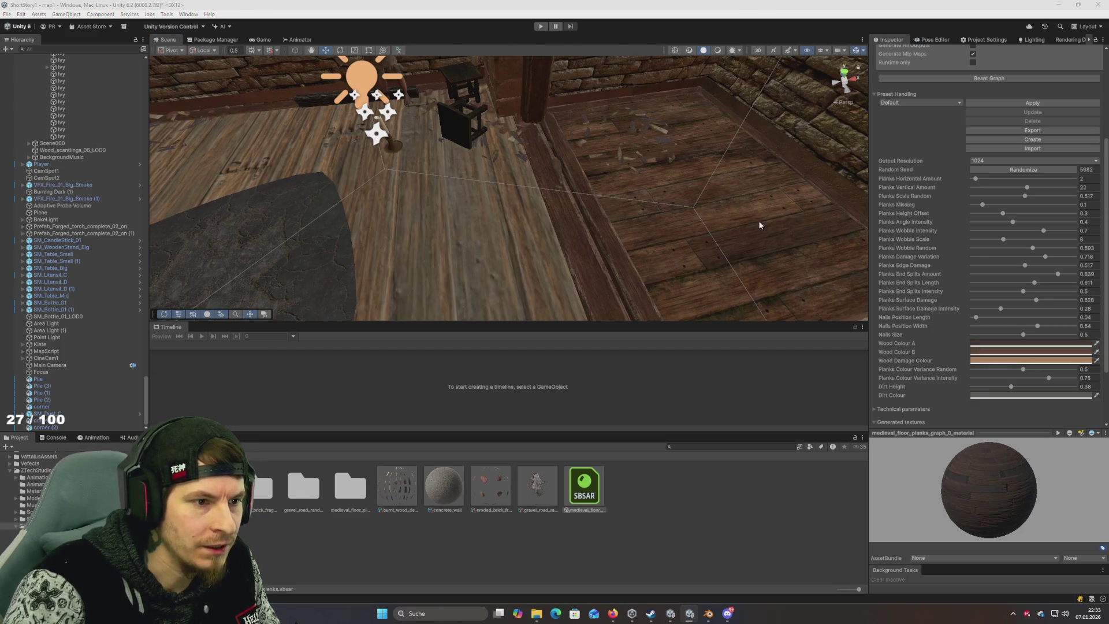
Step: Eyedrop Wood Colour B, Wood Damage Colour and Wood Colour A from the floor
left_click(750, 237)
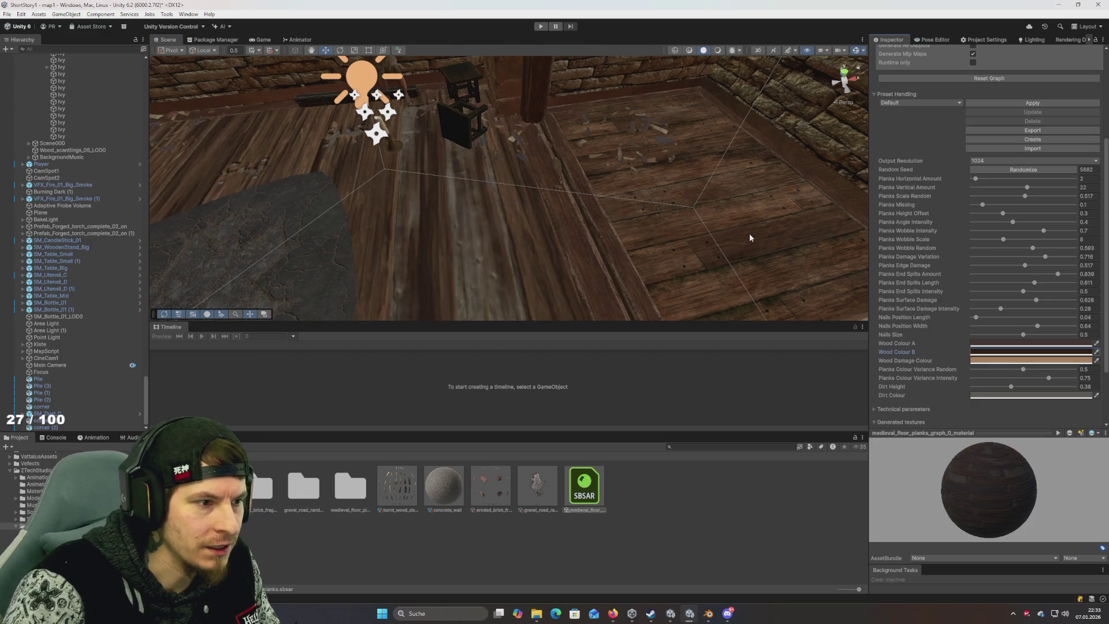
left_click(1097, 361)
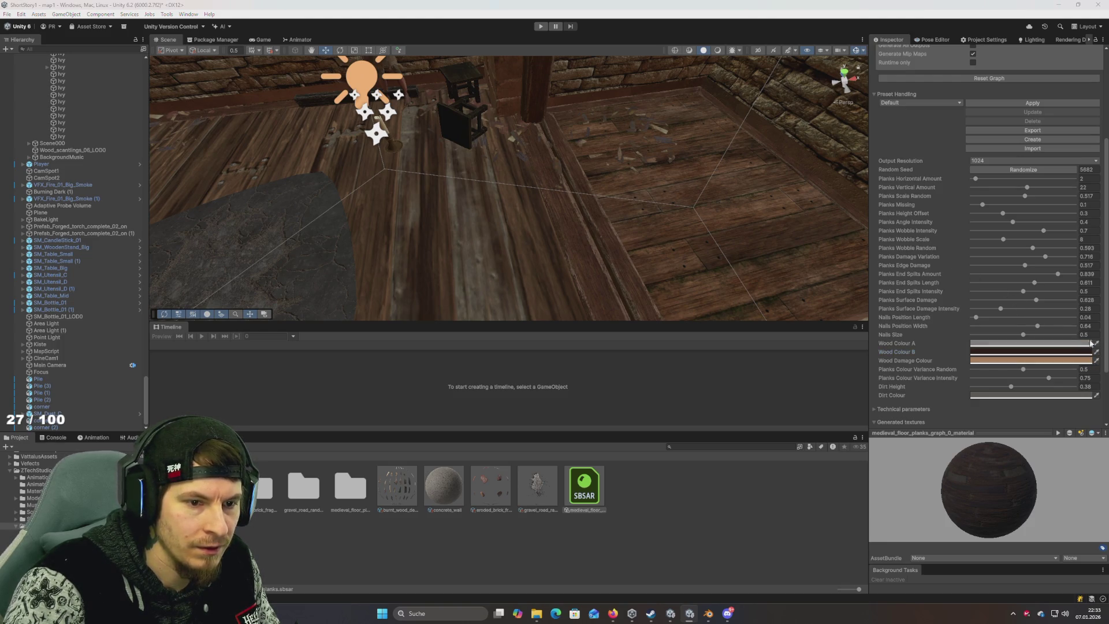
left_click(785, 205)
mouse_move(555, 188)
left_mouse_down()
mouse_move(409, 181)
mouse_move(505, 171)
mouse_move(520, 181)
mouse_move(495, 168)
mouse_move(481, 192)
mouse_move(530, 193)
left_mouse_up()
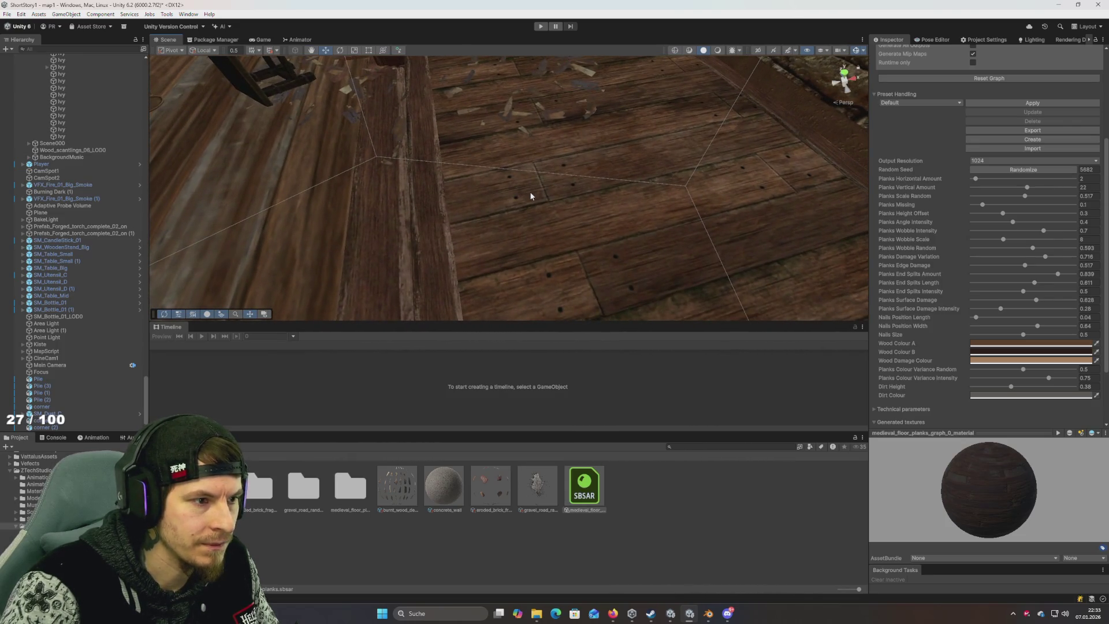
mouse_move(595, 168)
left_mouse_down()
mouse_move(620, 219)
mouse_move(619, 208)
mouse_move(565, 218)
mouse_move(461, 191)
mouse_move(535, 203)
mouse_move(572, 144)
mouse_move(588, 143)
left_mouse_up()
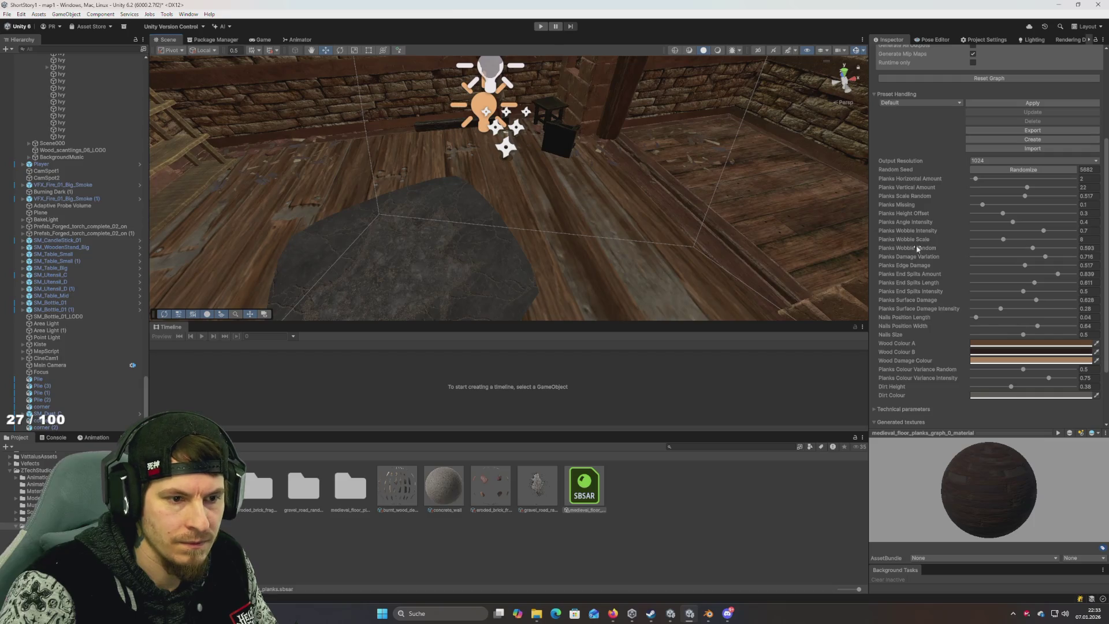
Step: Set Dirt Height to 0.19 and inspect the floor planks up close
scroll(923, 282, "down", 3)
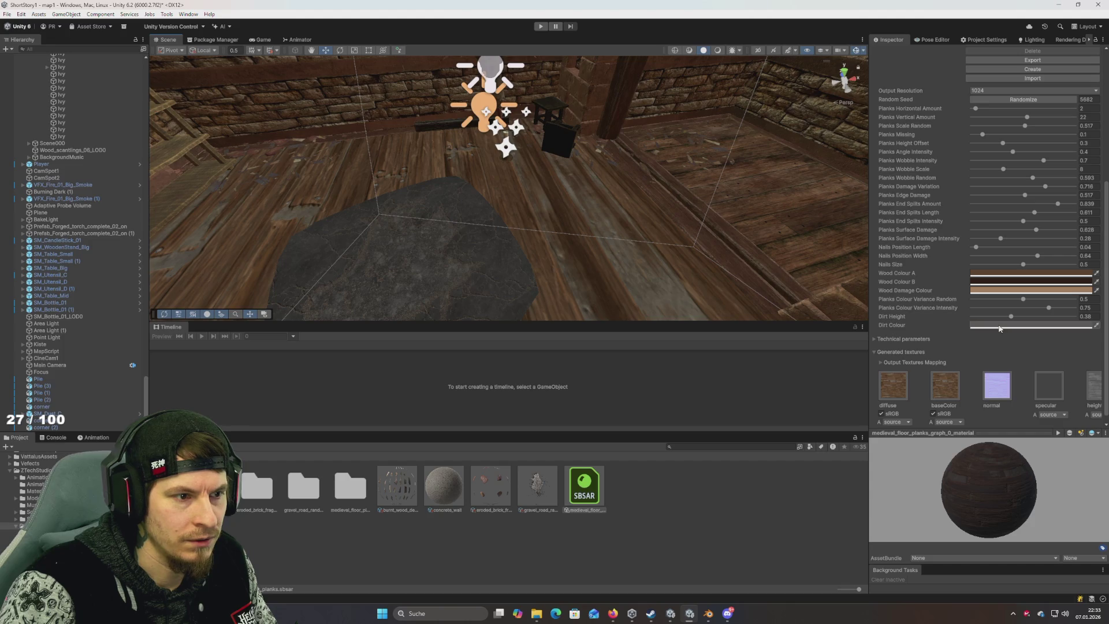
mouse_move(1050, 319)
left_mouse_down()
mouse_move(963, 316)
mouse_move(975, 317)
left_mouse_up()
type("0.1")
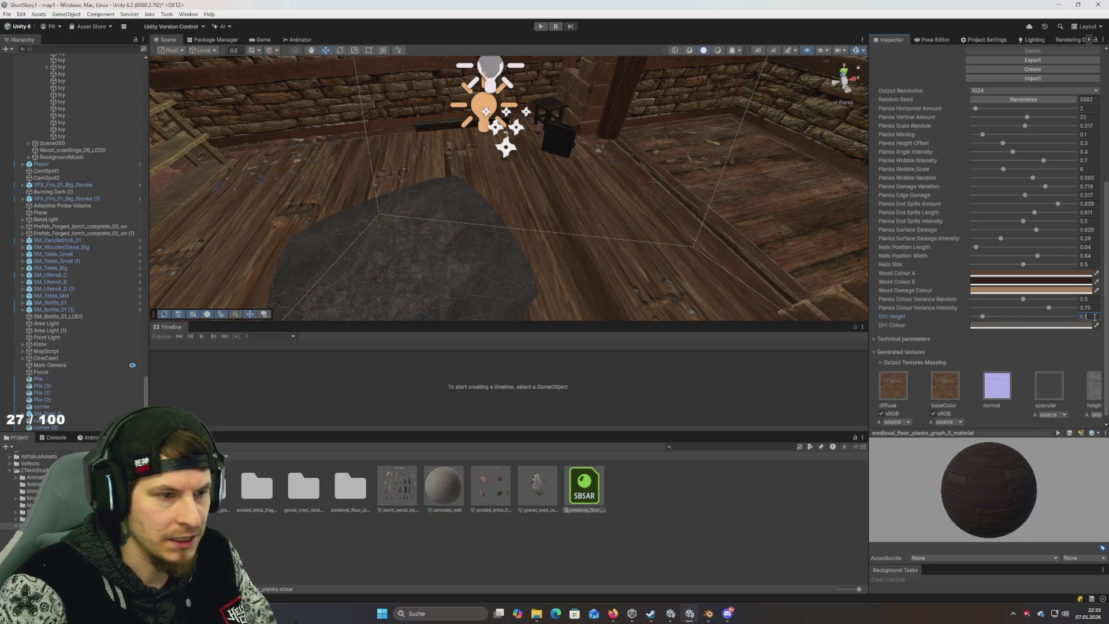
type("5")
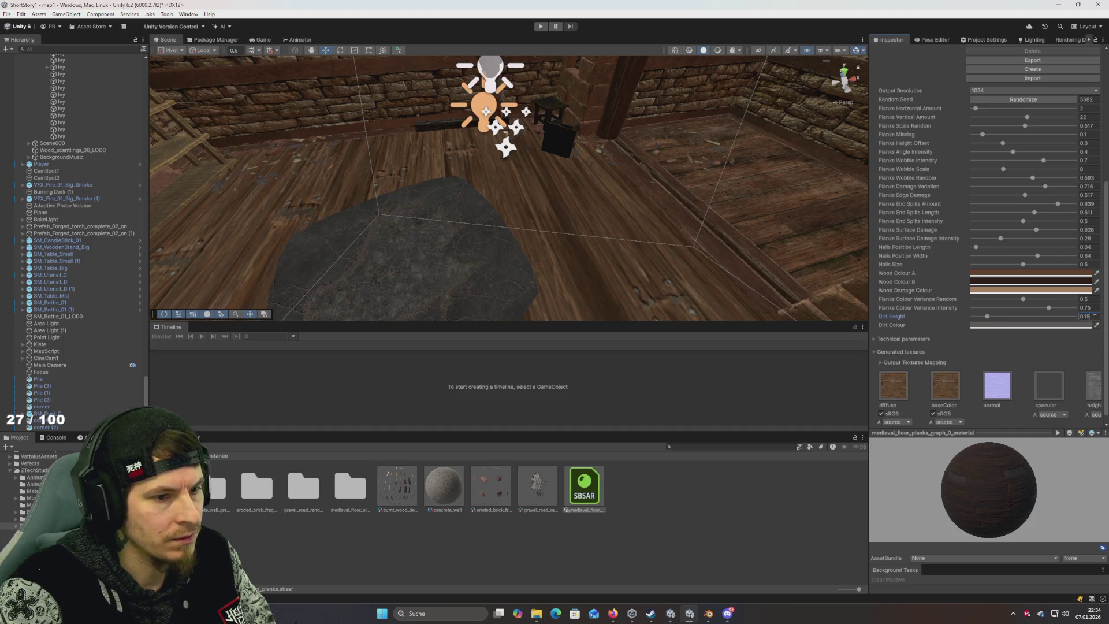
key("BackSpace")
type("9")
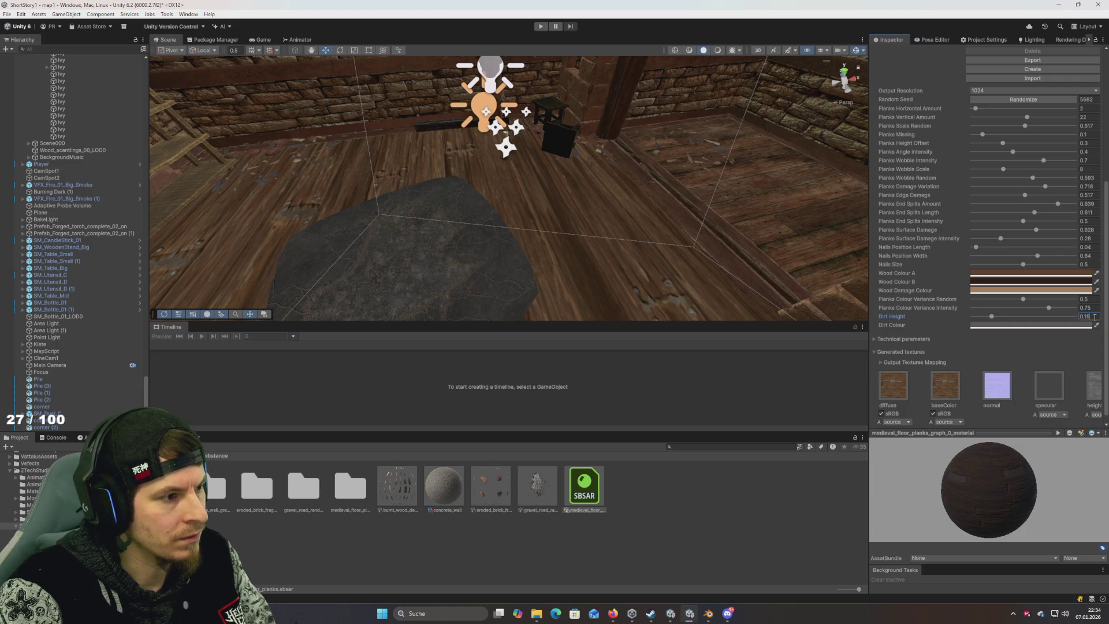
mouse_move(693, 282)
left_mouse_down()
mouse_move(438, 329)
mouse_move(643, 297)
mouse_move(703, 297)
mouse_move(818, 340)
mouse_move(887, 317)
mouse_move(722, 300)
mouse_move(635, 266)
left_mouse_up()
scroll(917, 247, "up", 5)
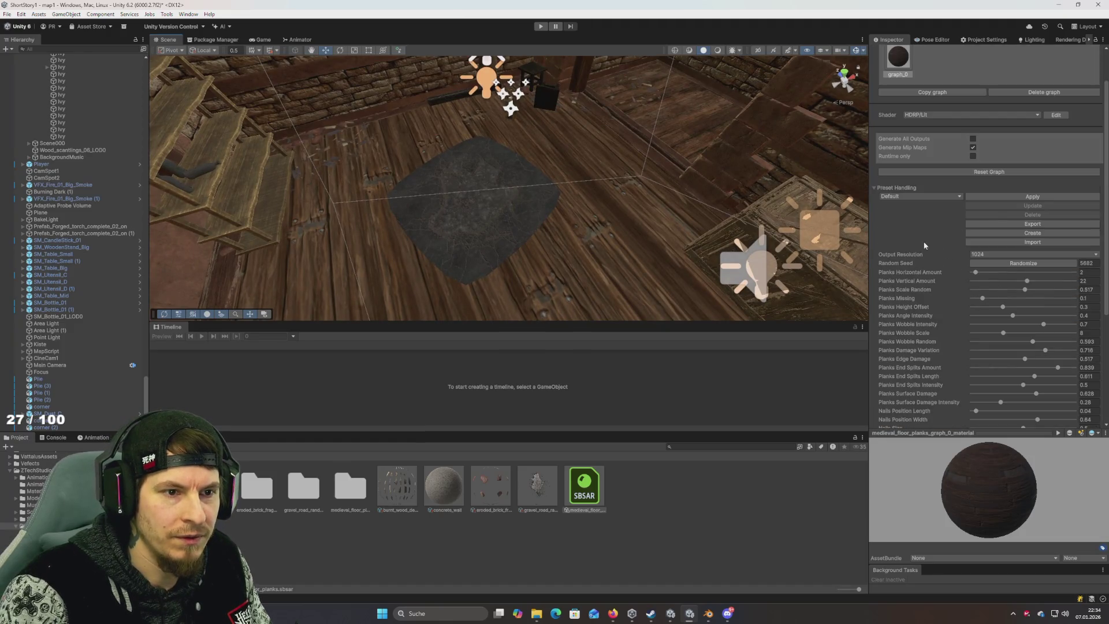
Step: Raise the floor material's Output Resolution to 2048 and look over the updated floor
left_click(997, 253)
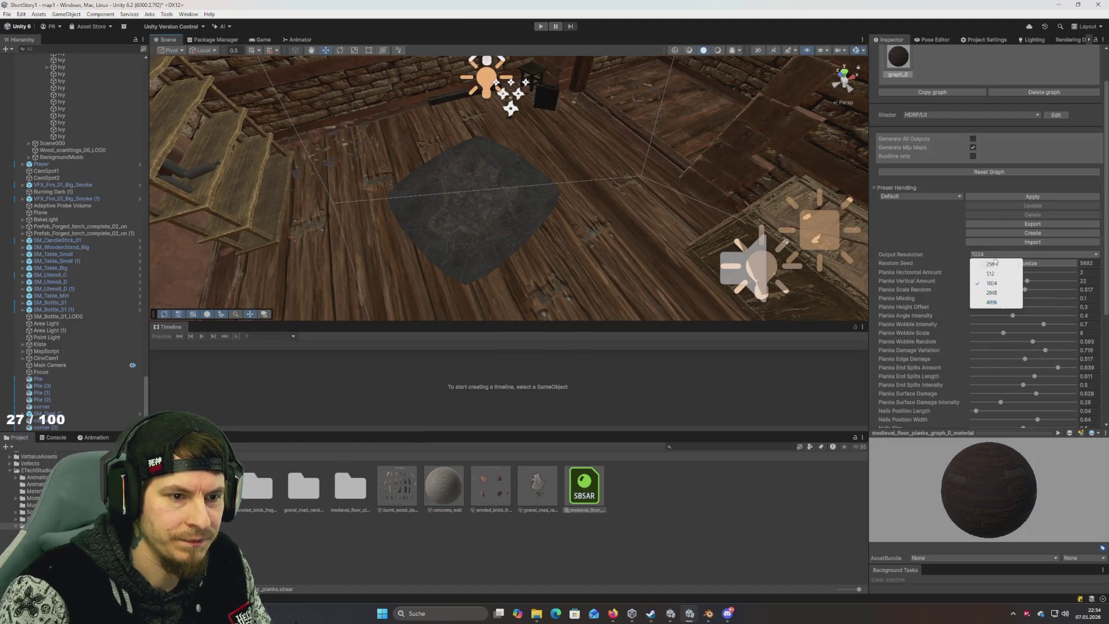
left_click(992, 292)
mouse_move(797, 242)
left_mouse_down()
mouse_move(681, 216)
mouse_move(683, 164)
mouse_move(681, 193)
mouse_move(668, 201)
mouse_move(690, 181)
mouse_move(699, 191)
left_mouse_up()
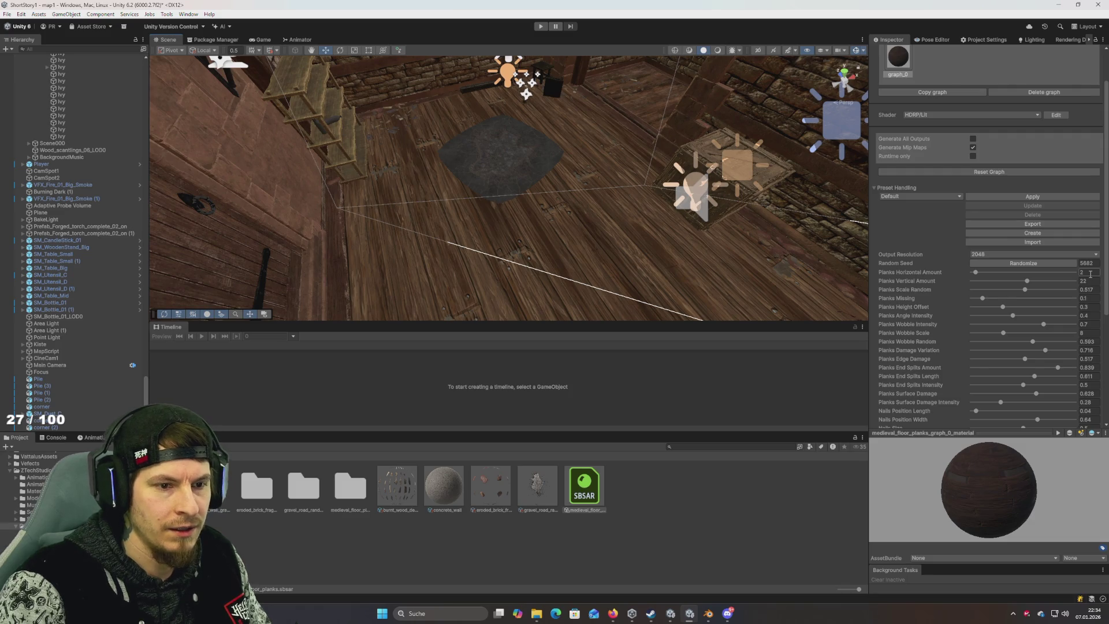
Step: Expand the Technical parameters and Output Textures Mapping sections in the Inspector
scroll(1029, 289, "down", 5)
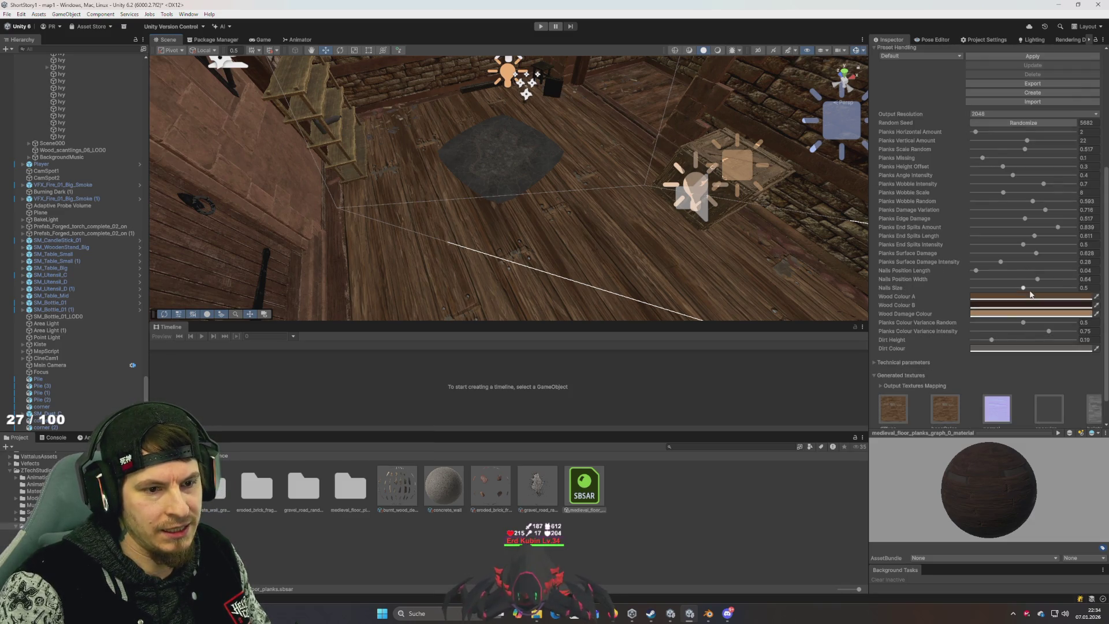
left_click(903, 362)
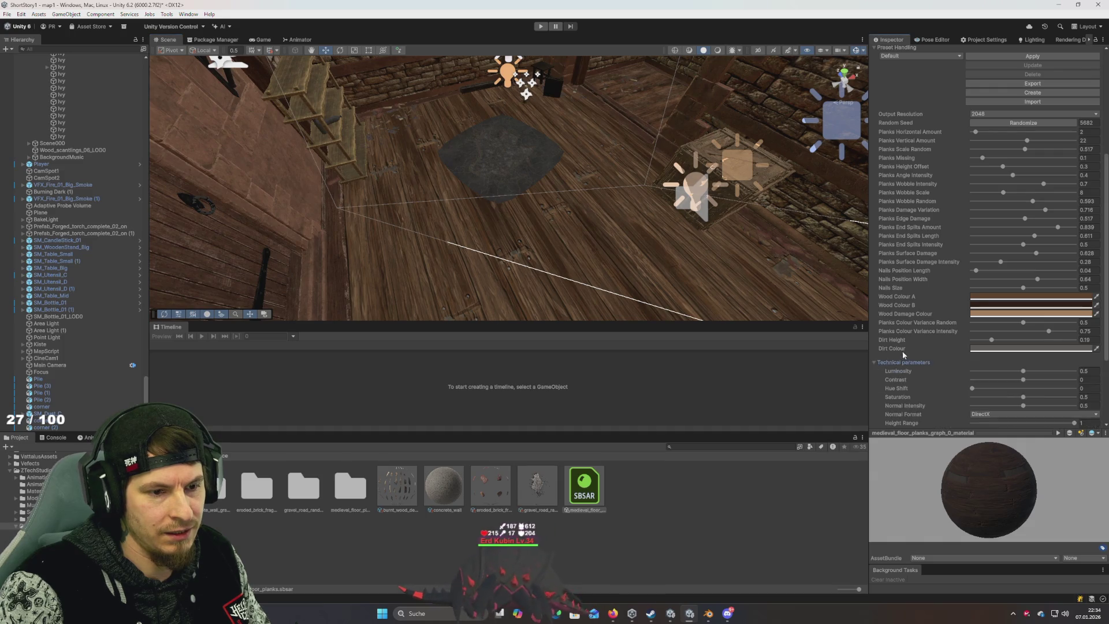
scroll(960, 334, "down", 4)
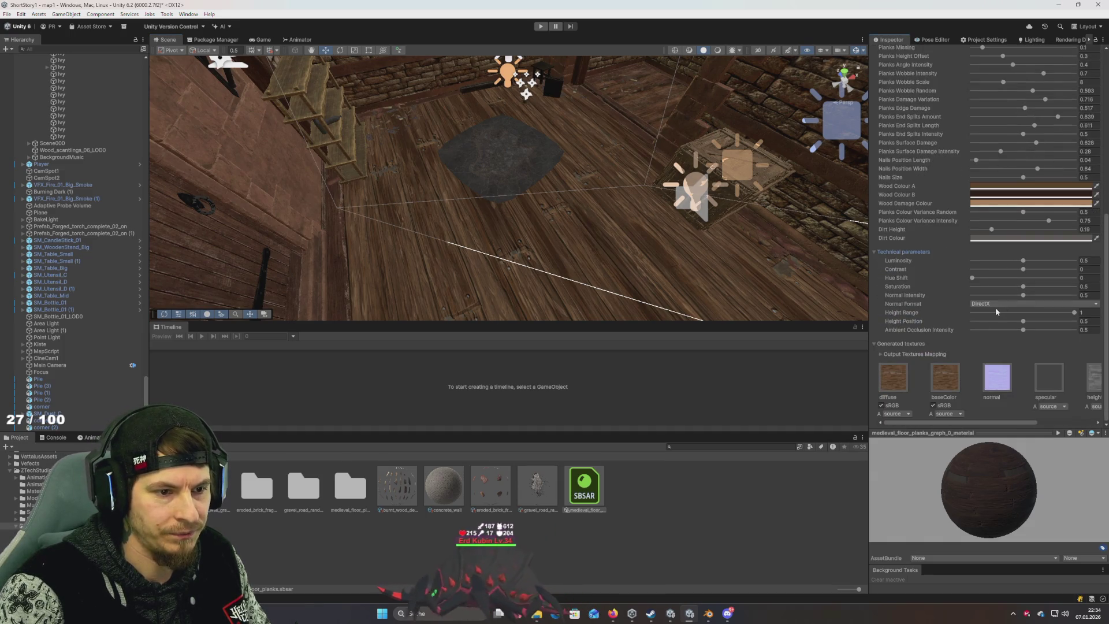
left_click(882, 355)
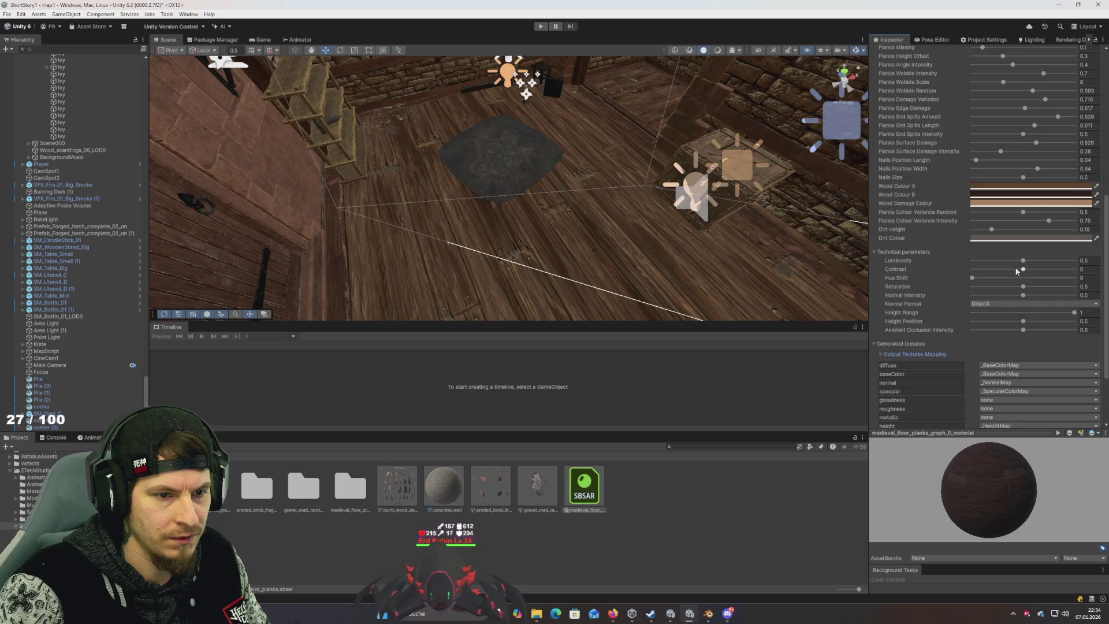
scroll(1017, 270, "up", 4)
scroll(1017, 271, "up", 5)
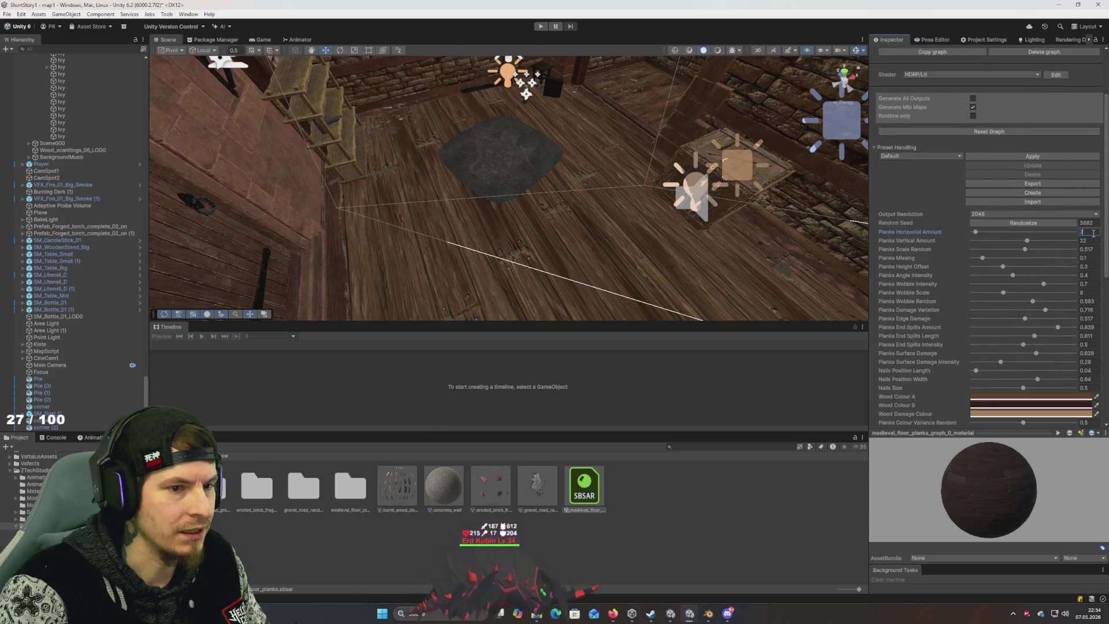
Step: Set Planks Horizontal Amount to 4
type("0")
key("BackSpace")
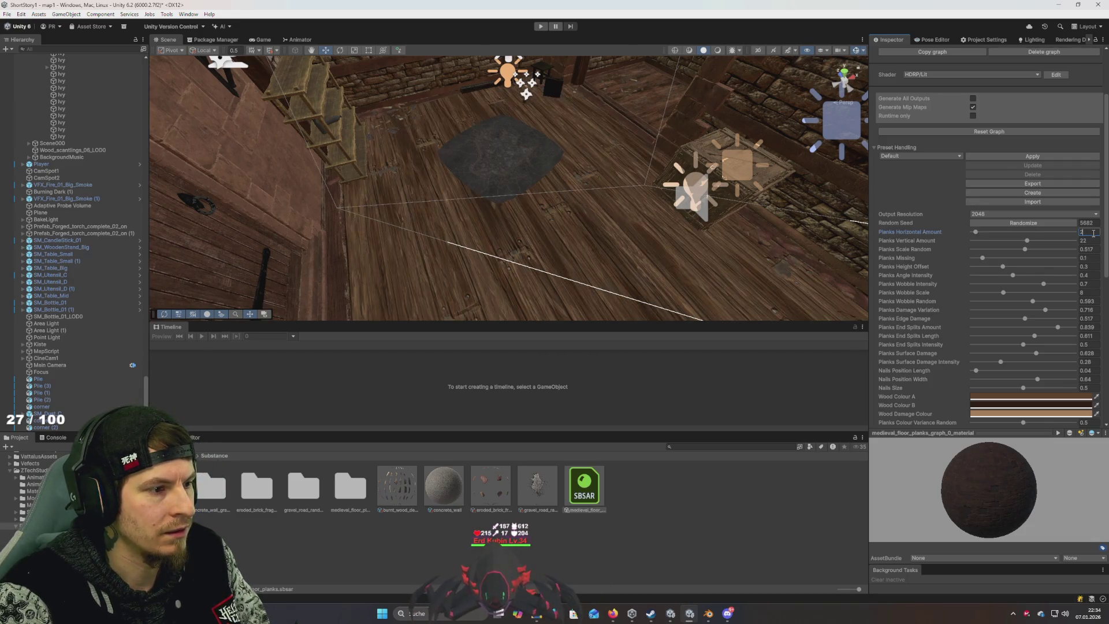
key("BackSpace")
type("3")
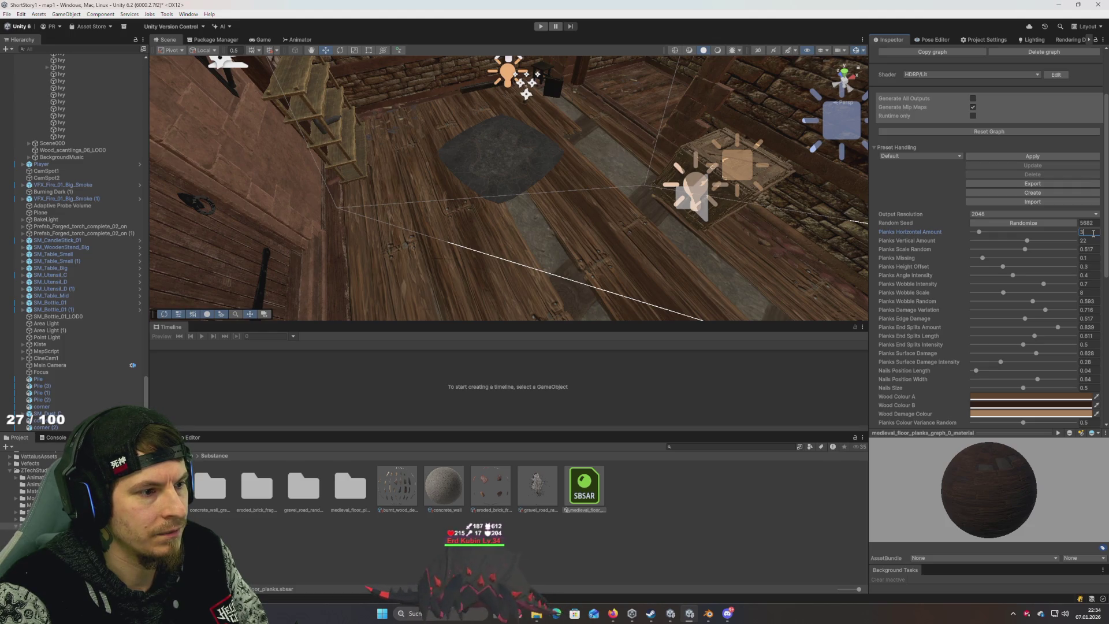
key("BackSpace")
type("4")
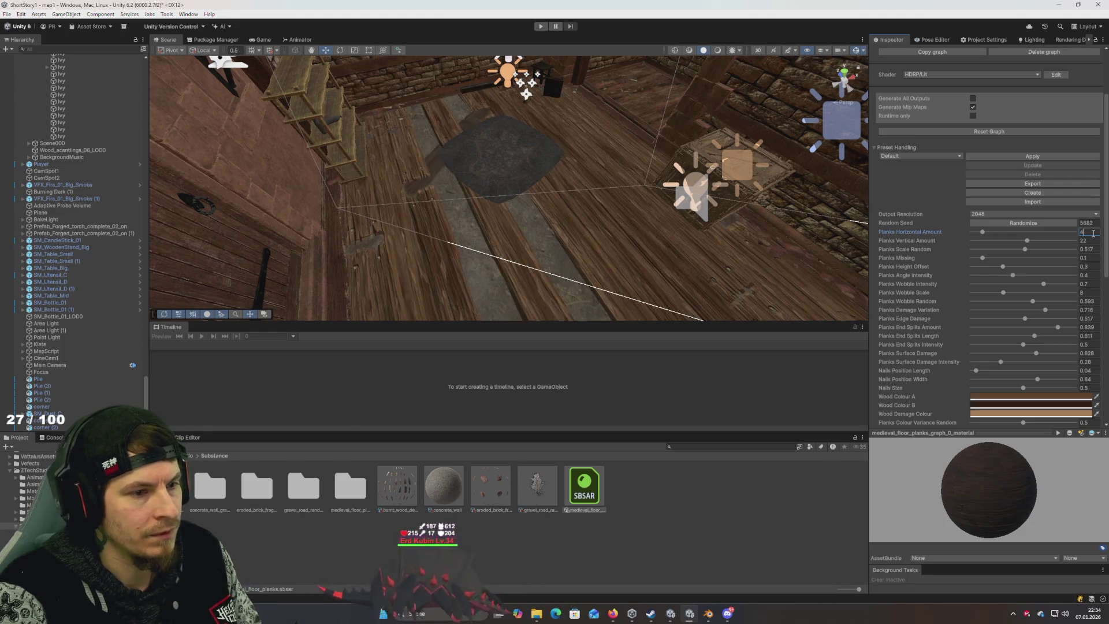
type("44")
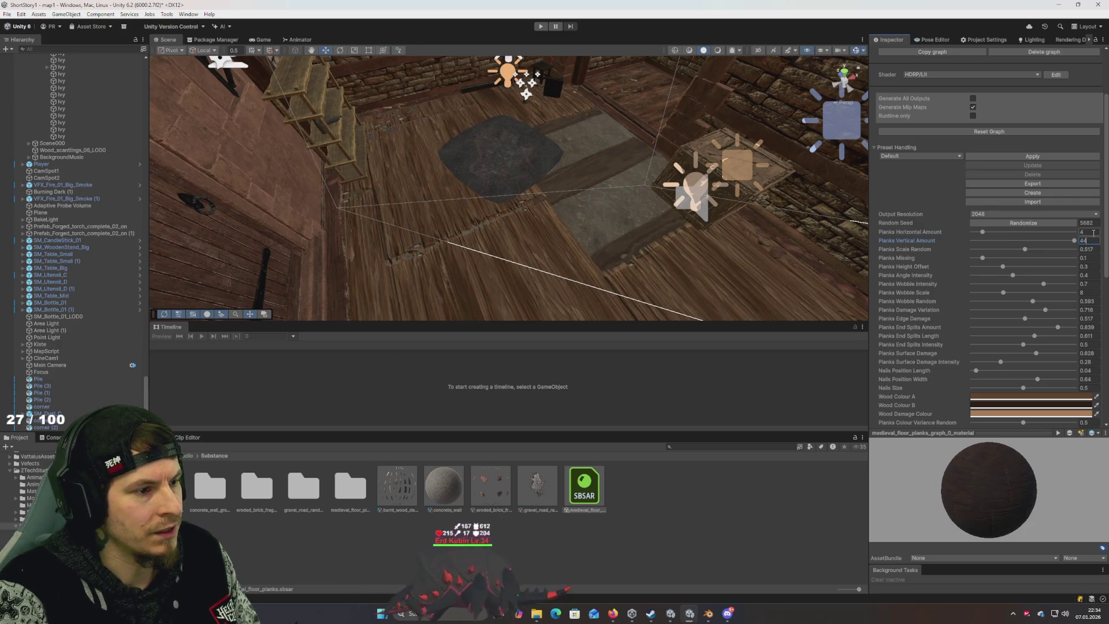
Step: Reroll the floor planks' random seed several times
left_click(1039, 221)
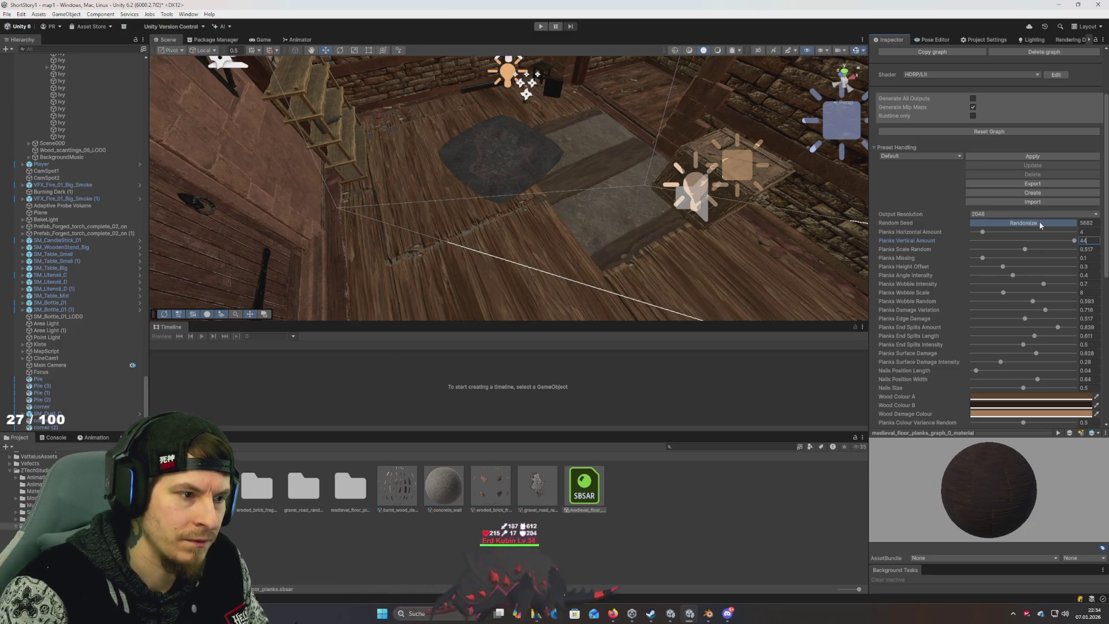
left_click(1039, 221)
left_click(1038, 221)
left_click(1038, 221)
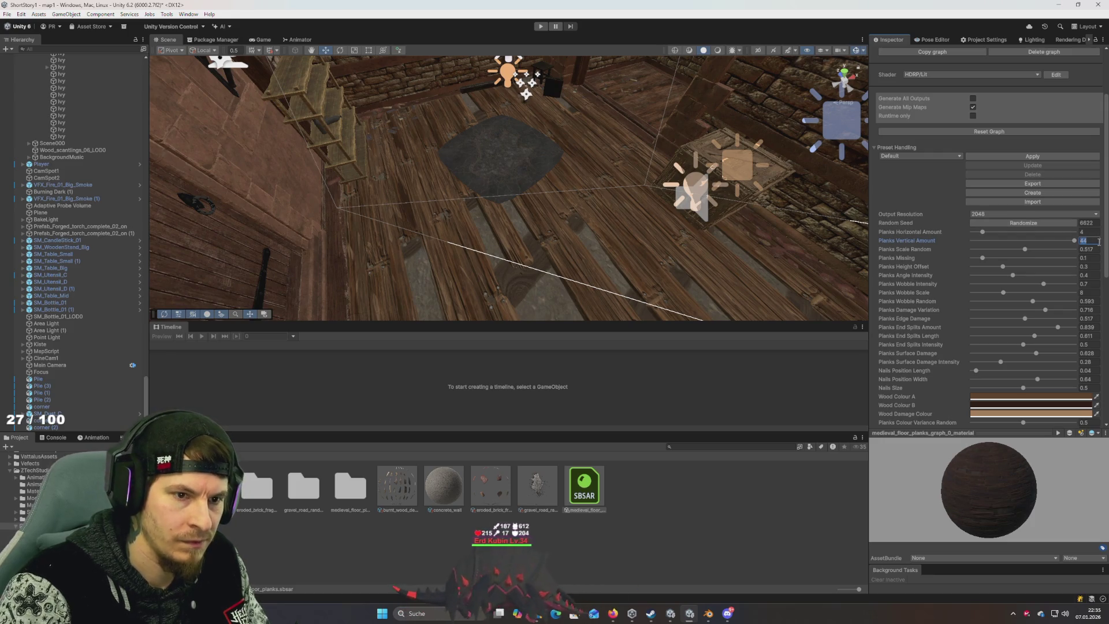
Step: Set Planks Vertical Amount to 30 and reroll until Random Seed reads 7279
type("30")
left_click(1034, 224)
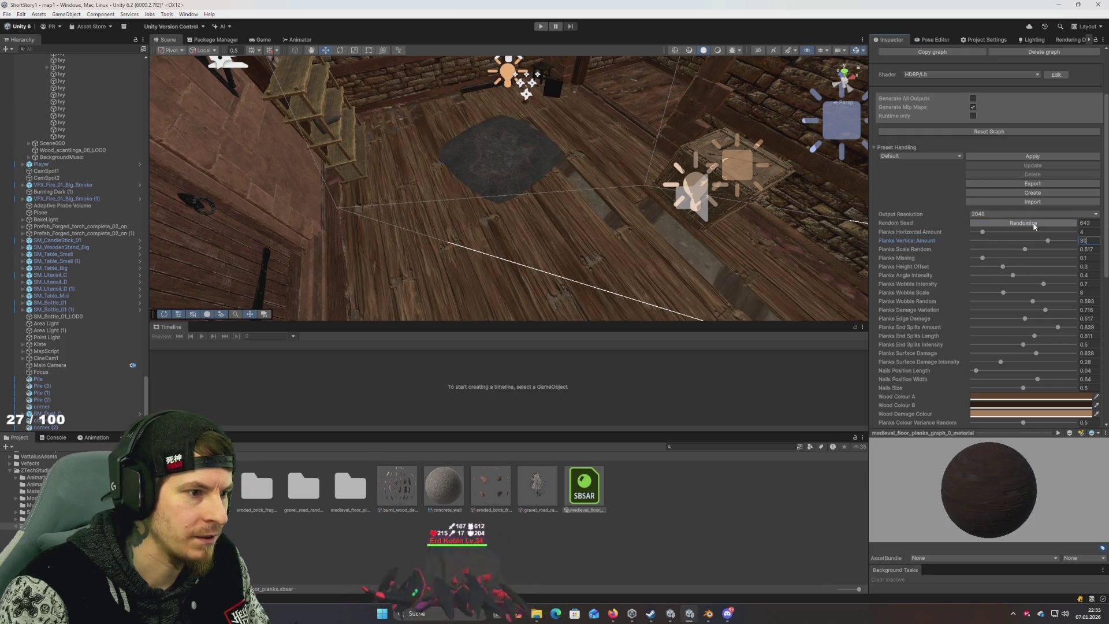
left_click(1034, 224)
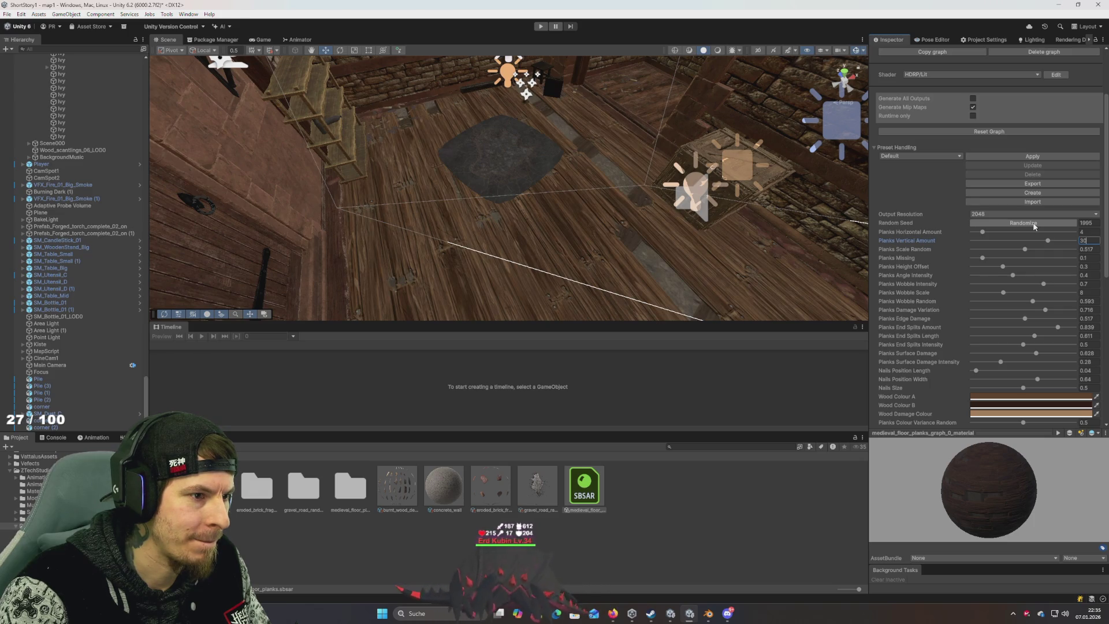
left_click(1034, 226)
left_click(1034, 225)
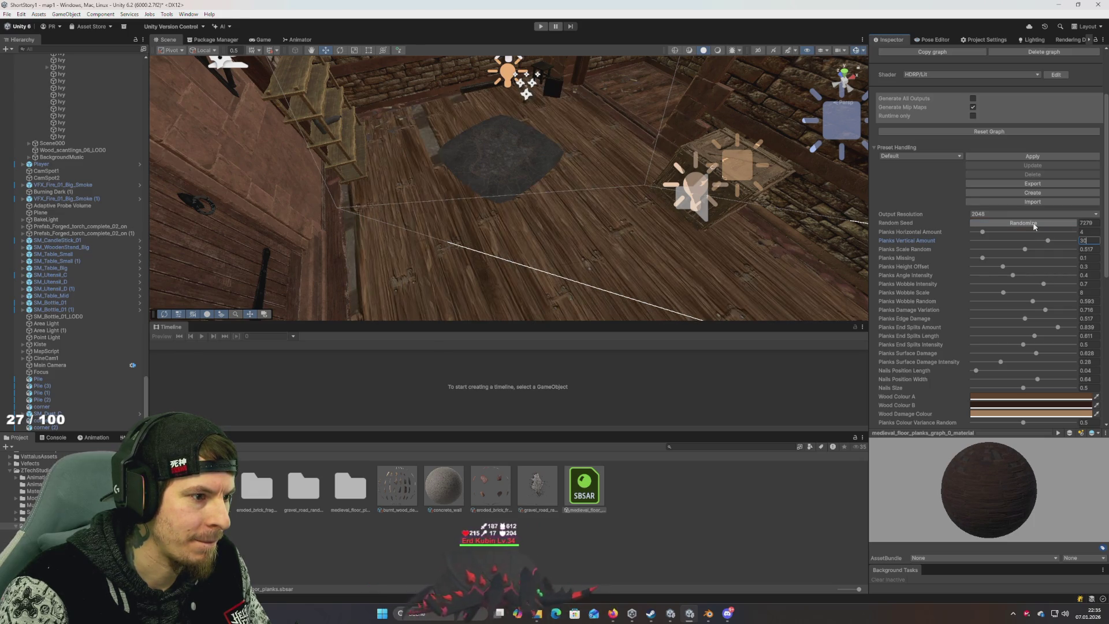
mouse_move(485, 231)
left_mouse_down()
mouse_move(614, 248)
mouse_move(416, 223)
mouse_move(500, 241)
mouse_move(468, 248)
mouse_move(488, 278)
mouse_move(500, 269)
mouse_move(453, 275)
mouse_move(543, 249)
left_mouse_up()
left_click(1003, 215)
Step: Choose 4096 as the floor planks' output resolution, then start Play mode
left_click(792, 242)
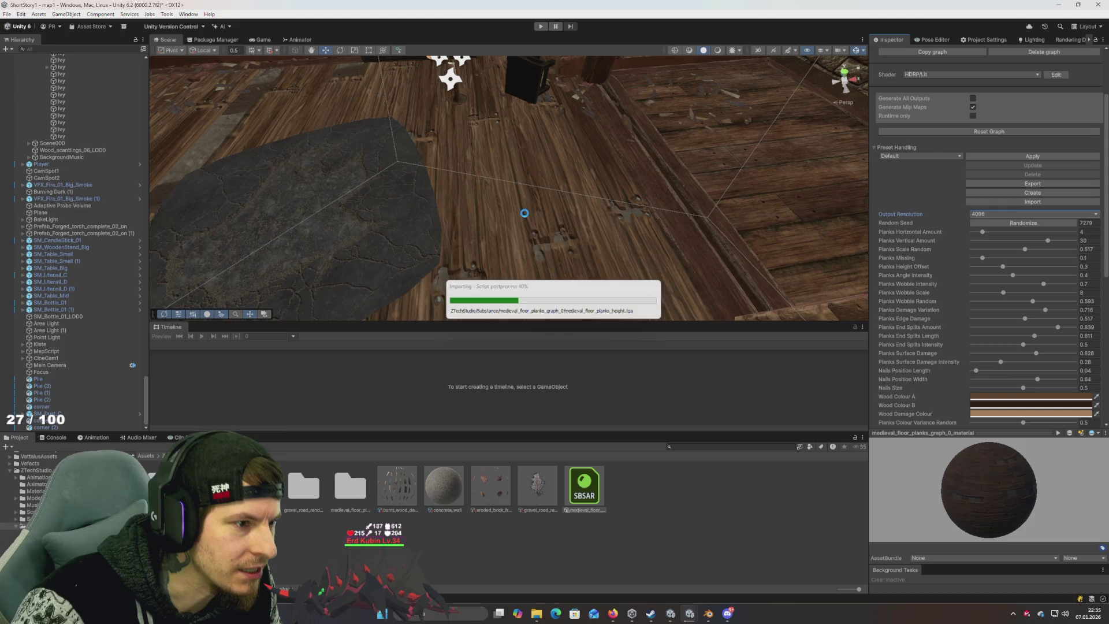
mouse_move(518, 208)
left_mouse_down()
mouse_move(560, 208)
mouse_move(580, 191)
mouse_move(547, 210)
mouse_move(580, 213)
mouse_move(574, 174)
mouse_move(586, 186)
mouse_move(575, 171)
mouse_move(640, 126)
left_mouse_up()
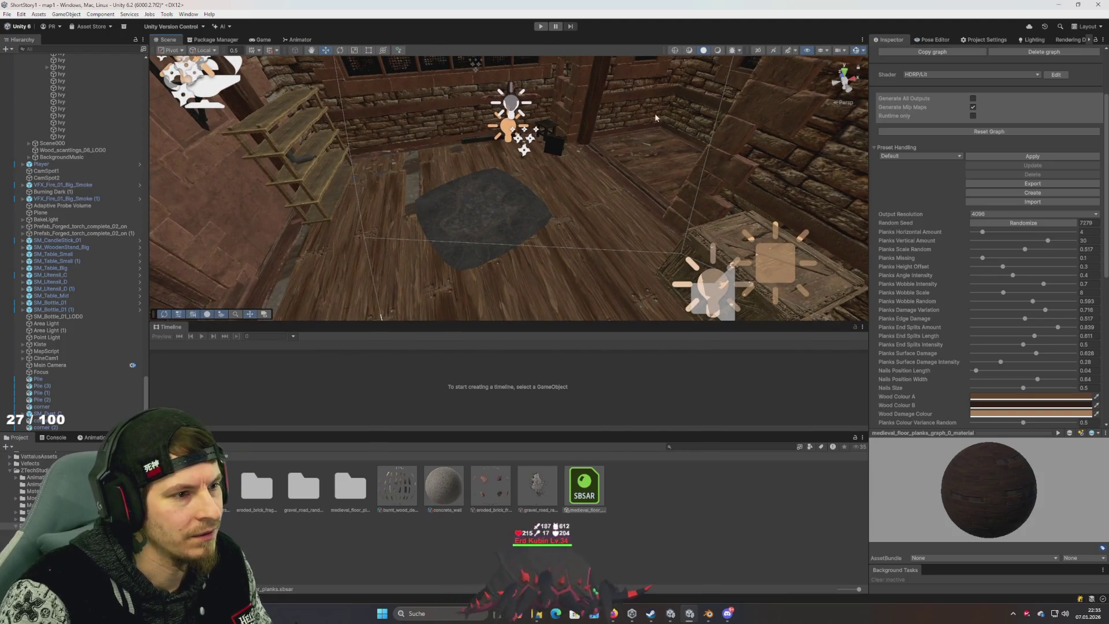
left_click(541, 27)
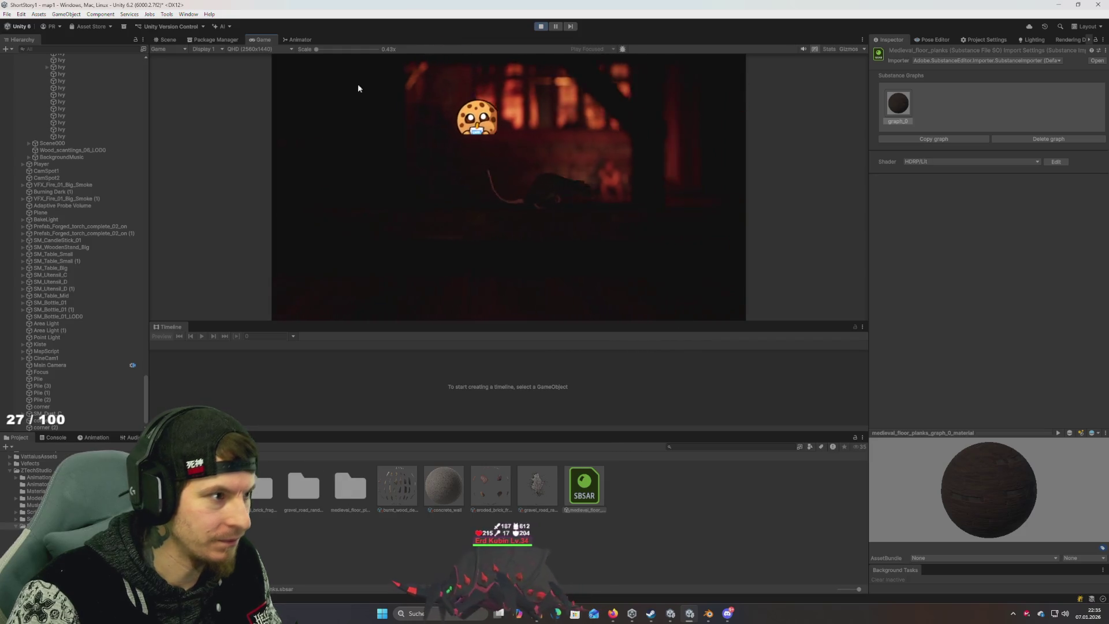
Step: Maximize the Game view to watch the attic run, then stop Play mode
double_click(266, 40)
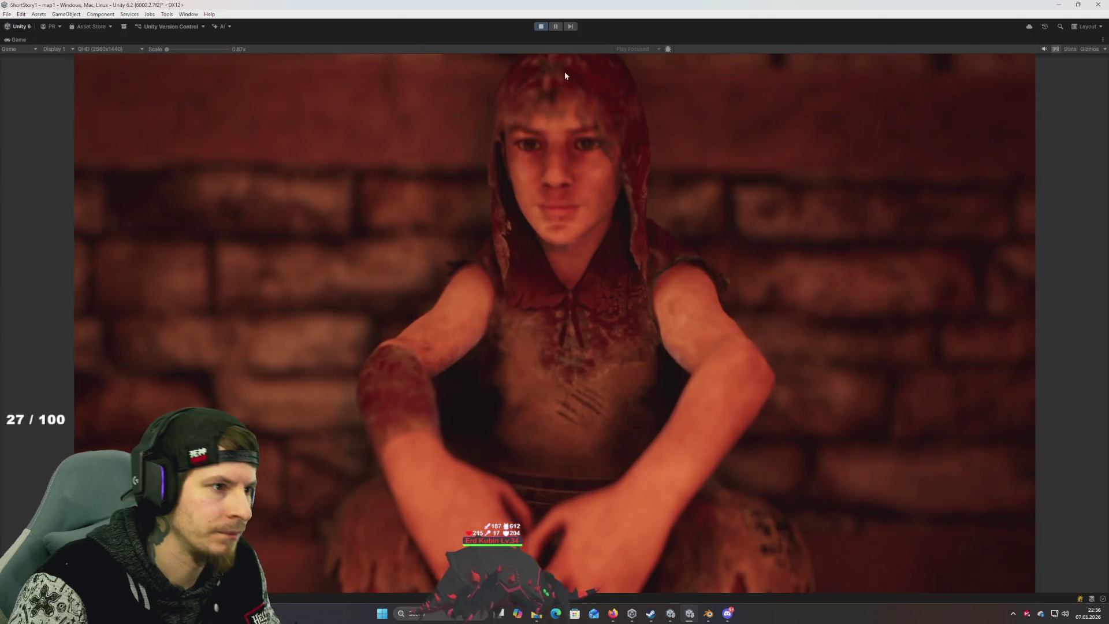
left_click(541, 27)
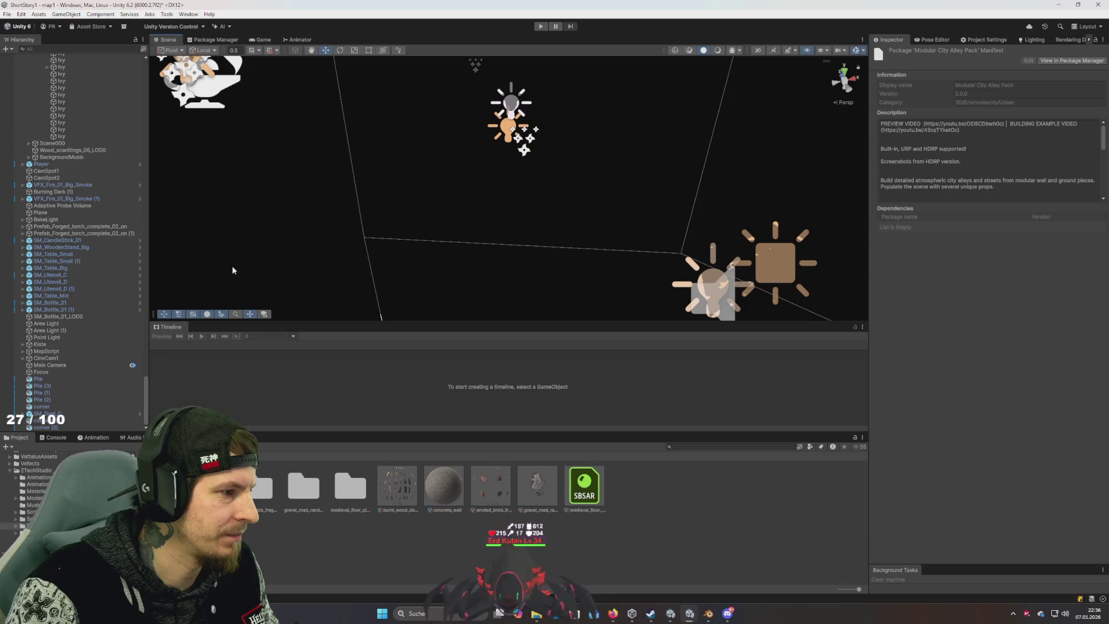
Step: Restore lit scene rendering and delete the Pile (3) plane from the floor
left_click(730, 51)
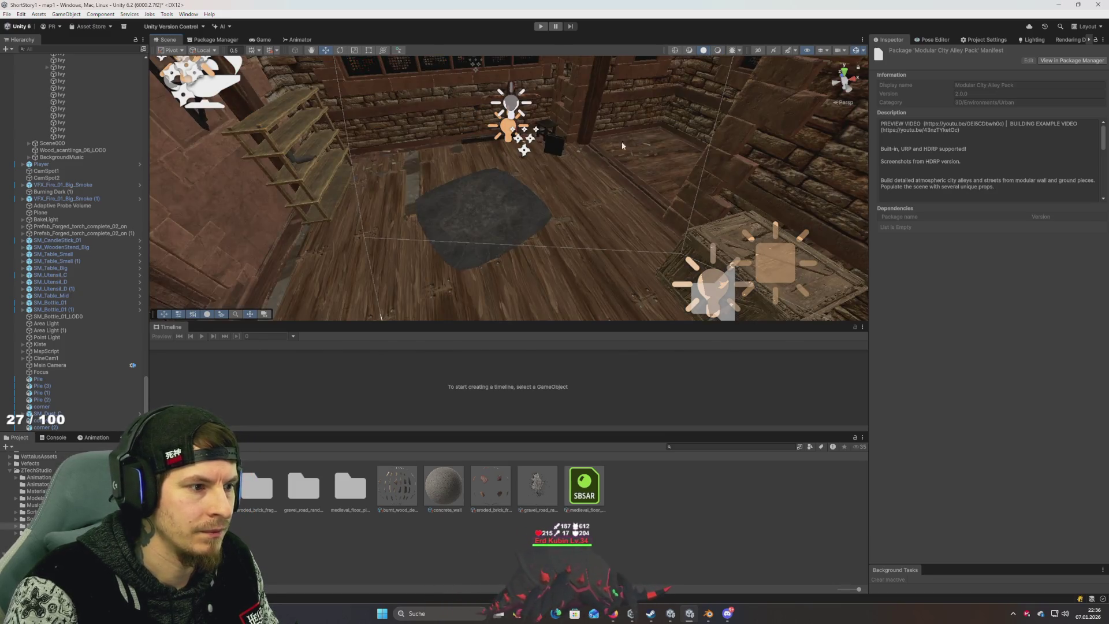
left_click(506, 214)
key("Delete")
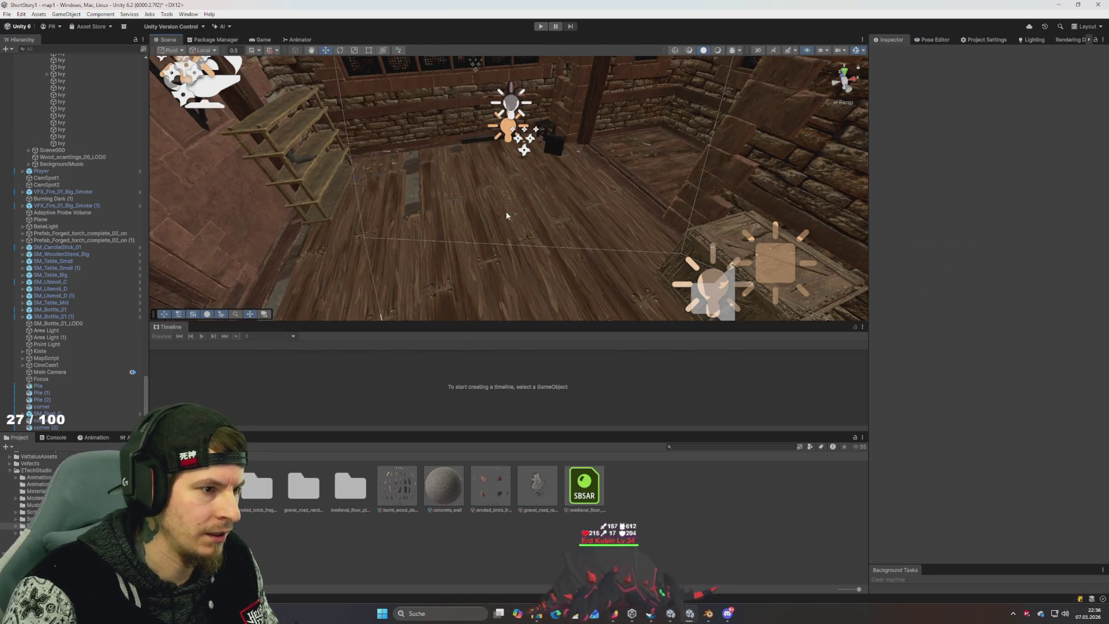
Step: Play-test the scene again in a maximized Game view, then stop
left_click(540, 27)
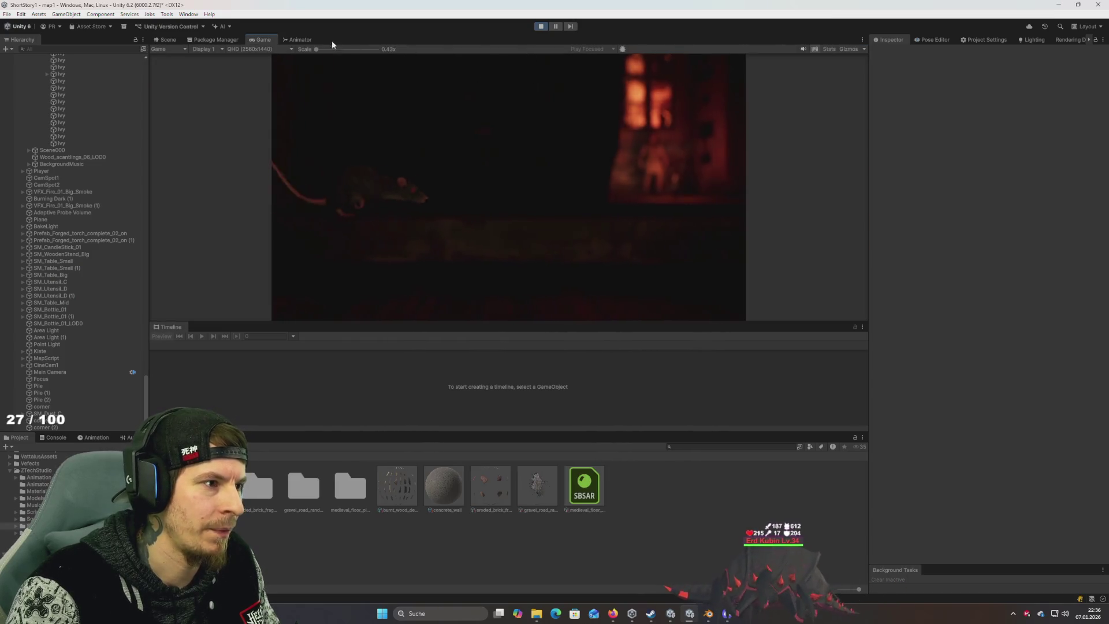
double_click(263, 40)
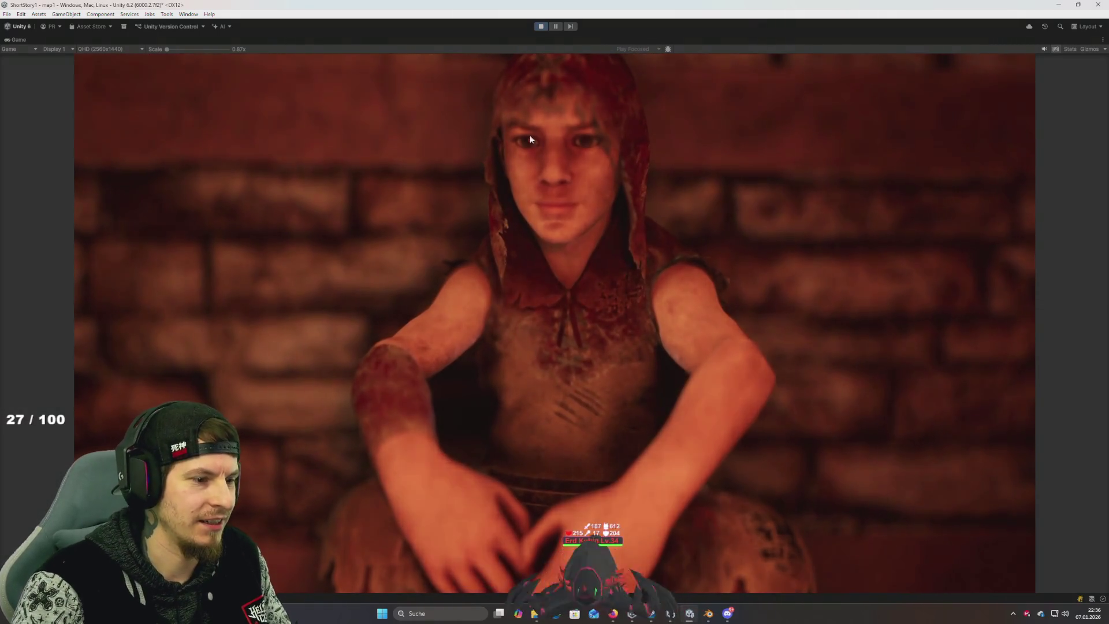
left_click(540, 27)
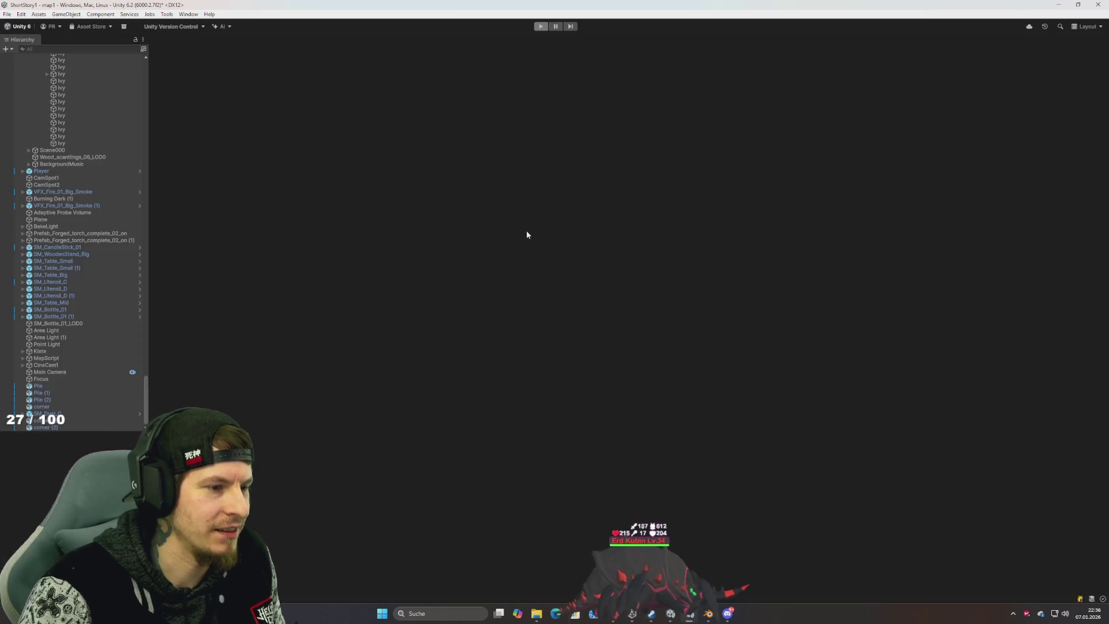
Step: In the asset browser, close Medieval Floor Planks and show broken_floor_boards in Downloads
key("alt+Tab")
key("Tab")
key("alt+Tab")
key("alt+Tab")
key("alt+Tab")
key("alt+Tab")
key("alt+Tab")
key("alt+Tab")
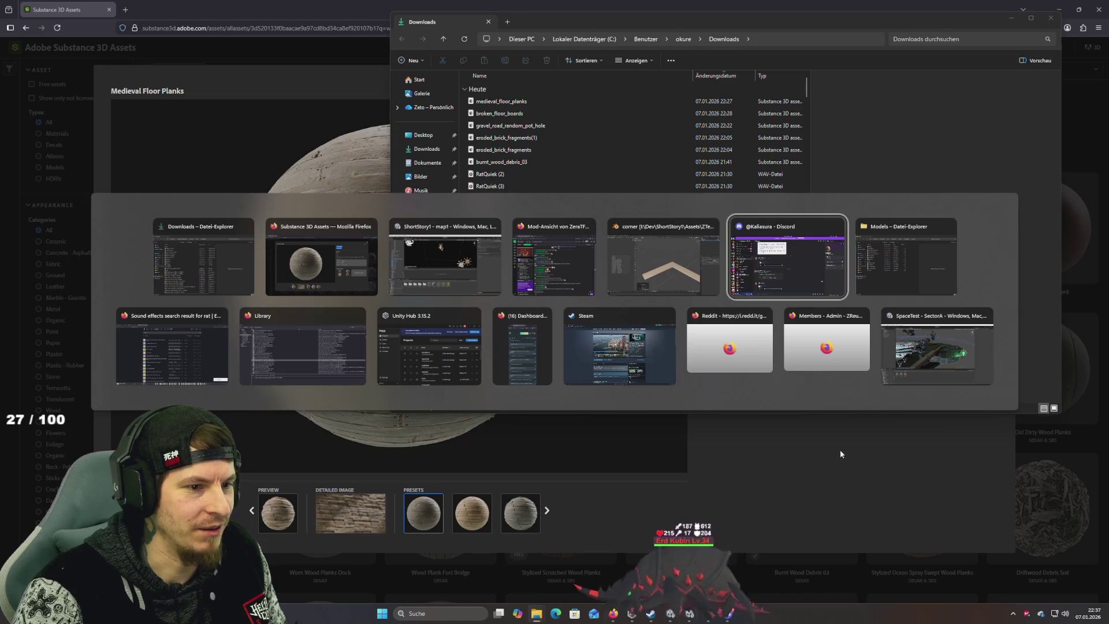
left_click(338, 265)
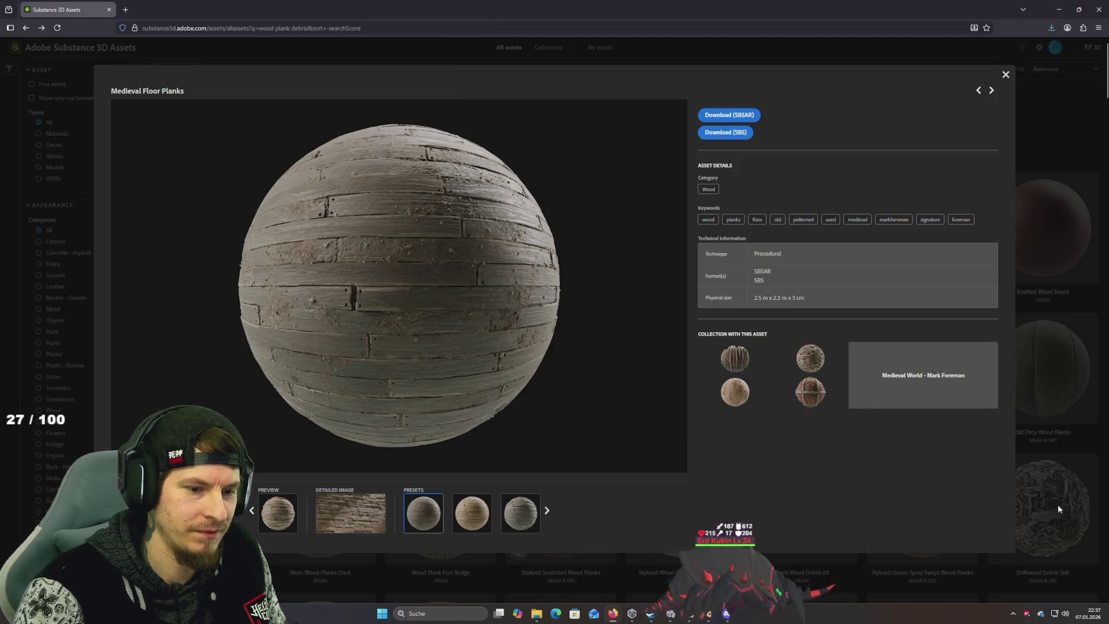
left_click(1058, 505)
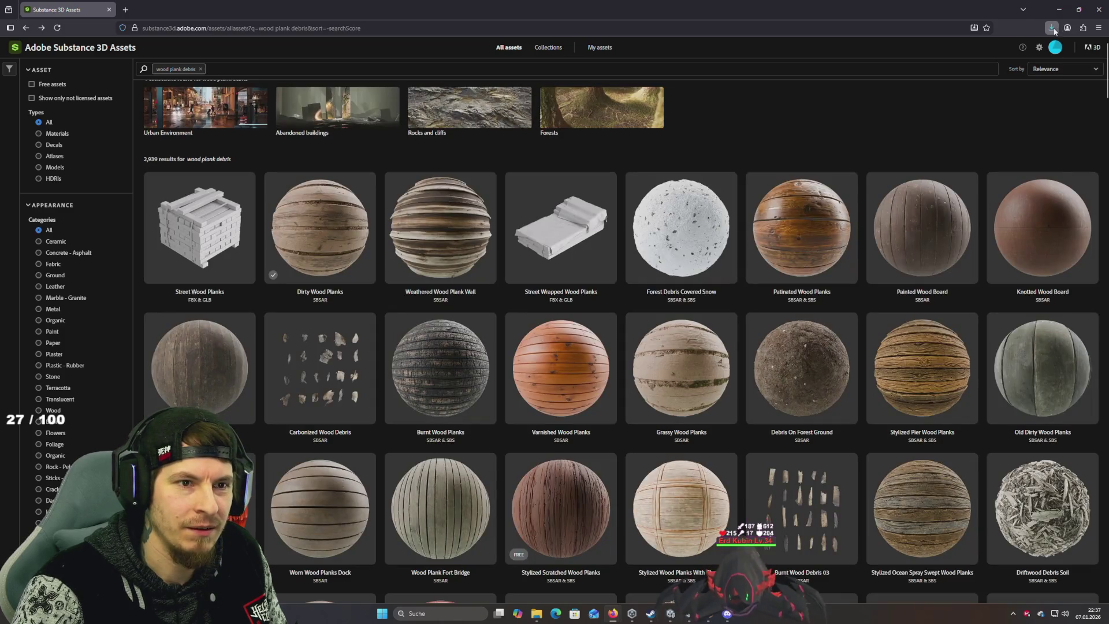
left_click(1053, 29)
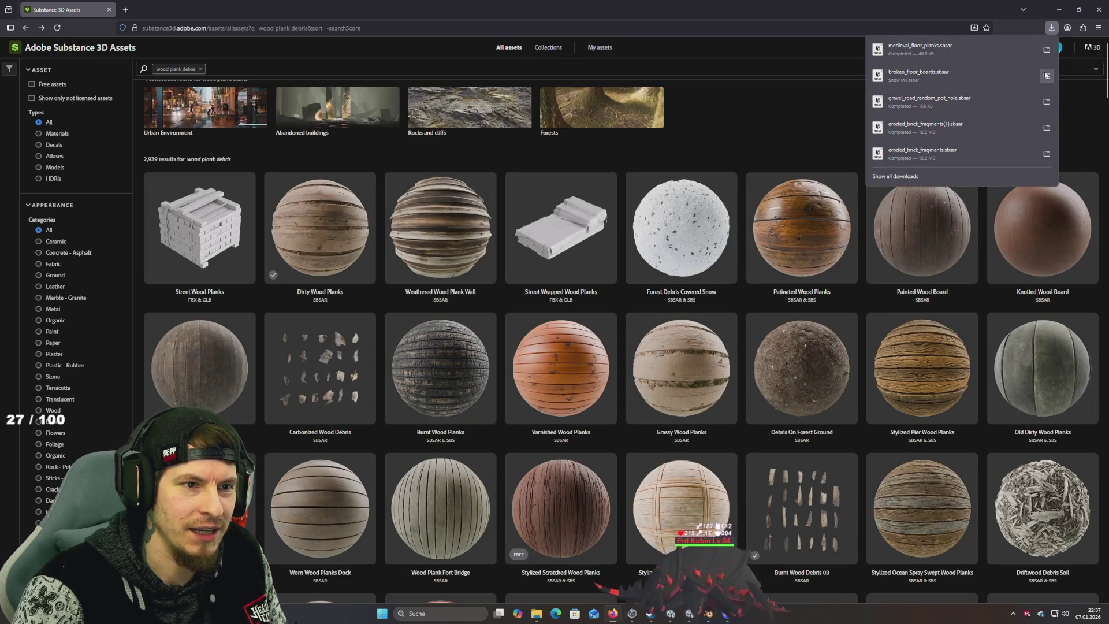
left_click(1047, 75)
Step: Open the Moldy Wall material, download it as SBSAR, and return to Unity
key("alt+Tab")
key("alt+Tab")
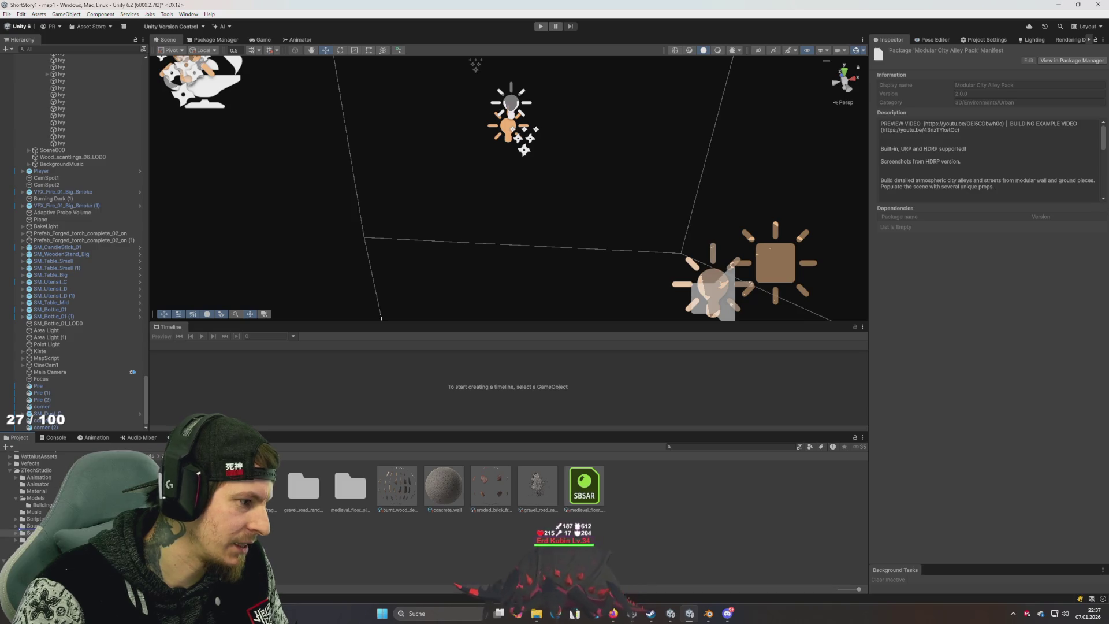
key("alt+Tab")
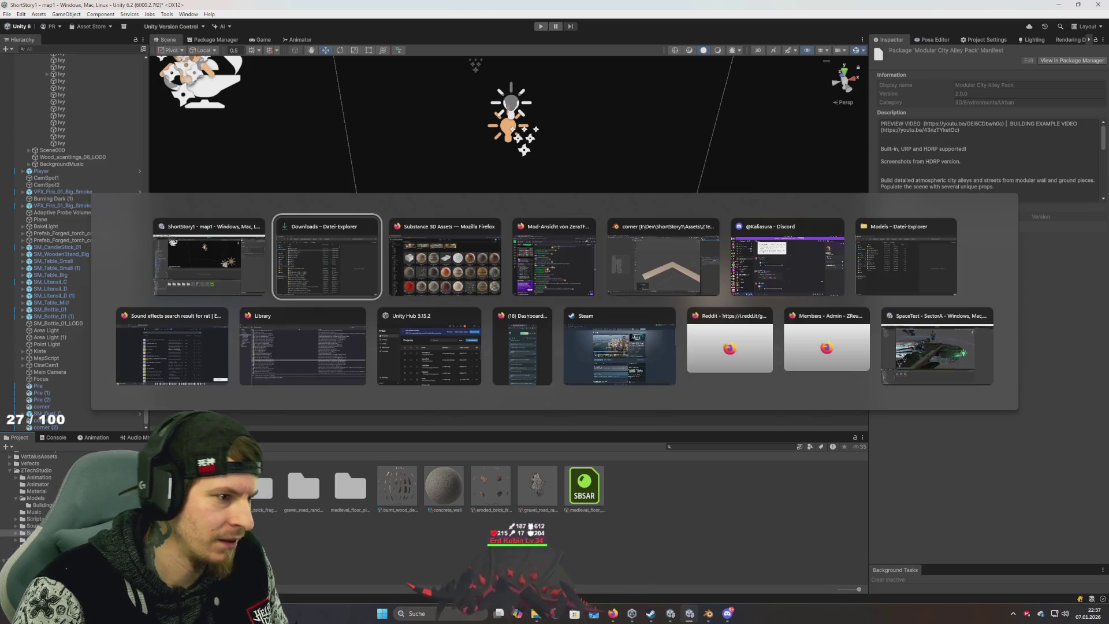
key("alt+Tab")
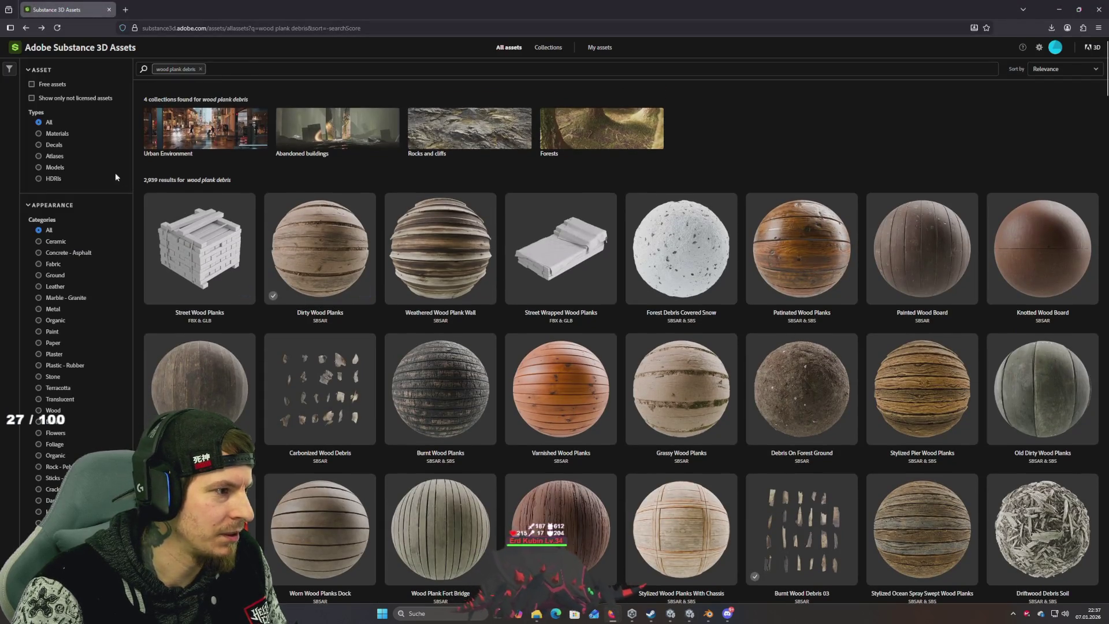
left_click(201, 69)
type("medieval wall")
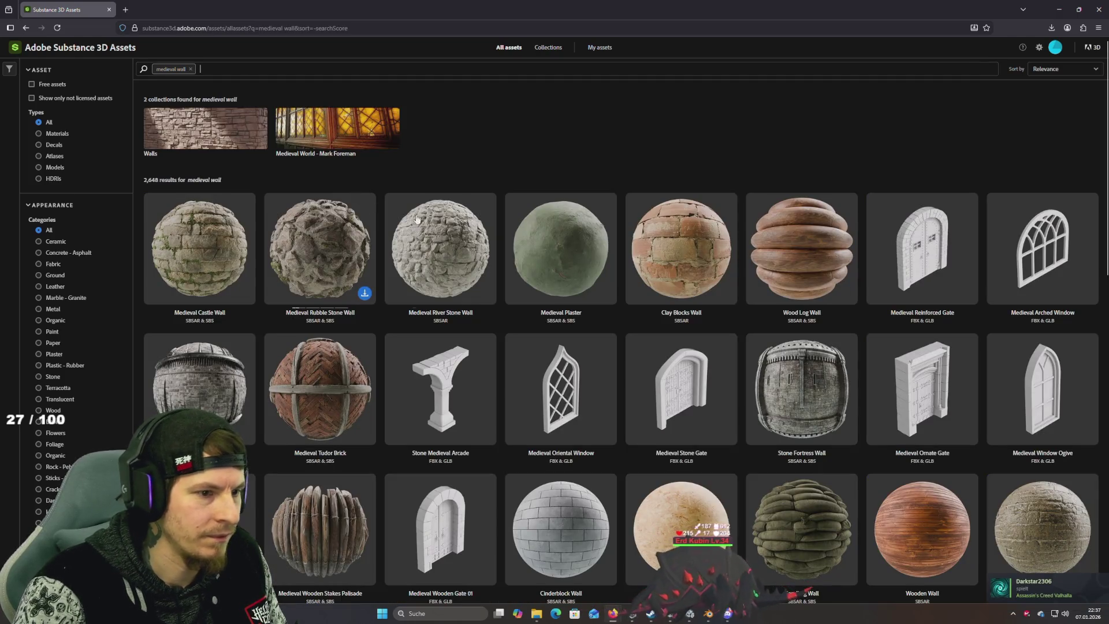
left_click(716, 508)
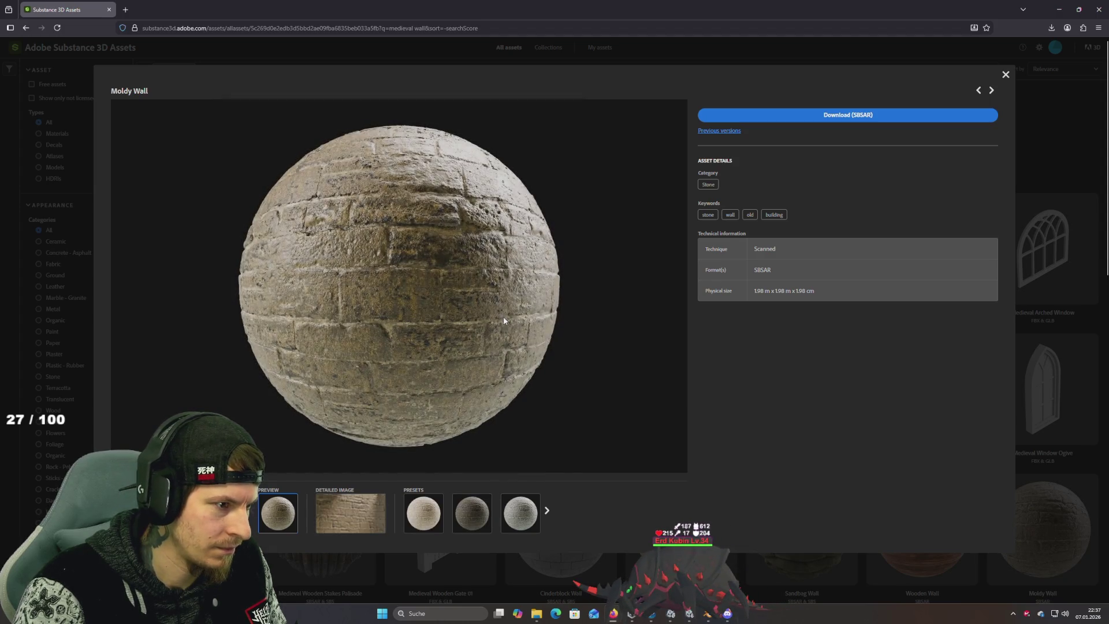
left_click(372, 516)
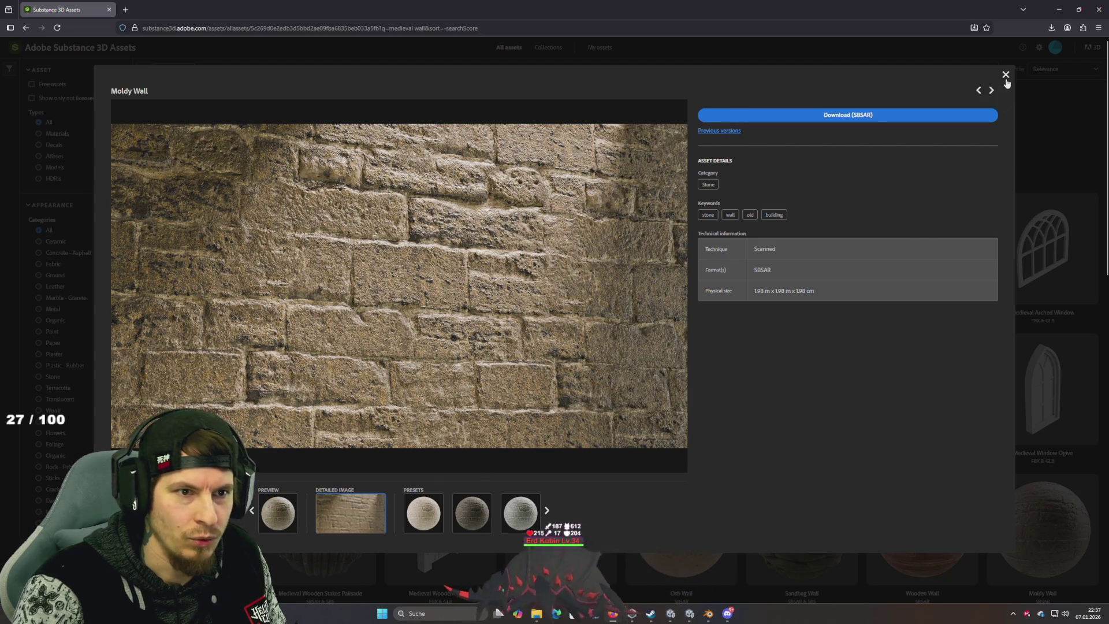
left_click(950, 117)
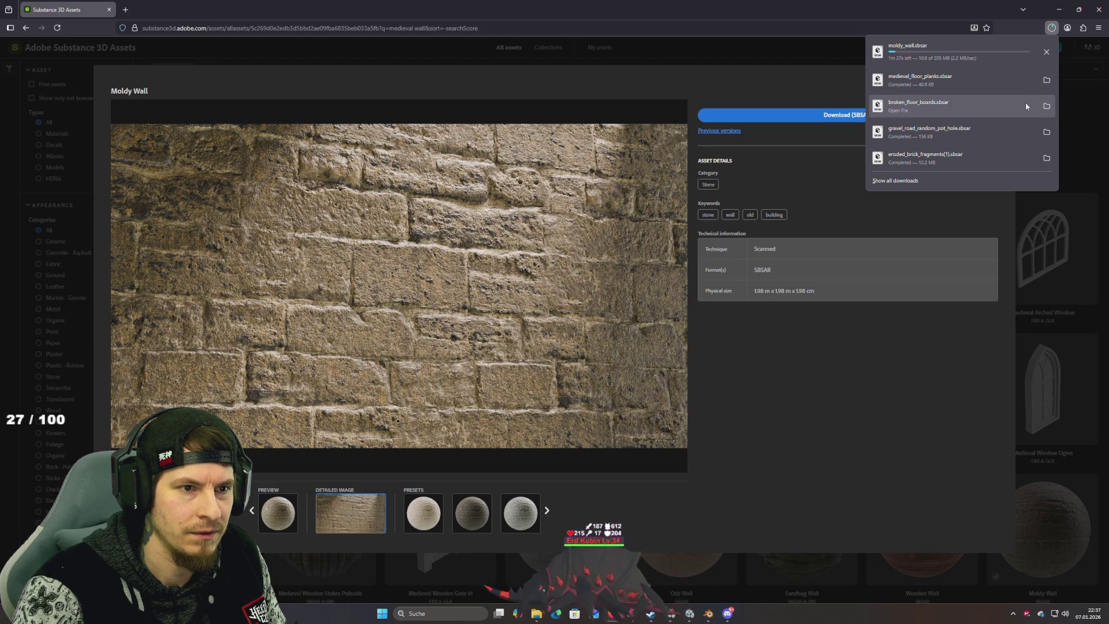
key("alt+Tab")
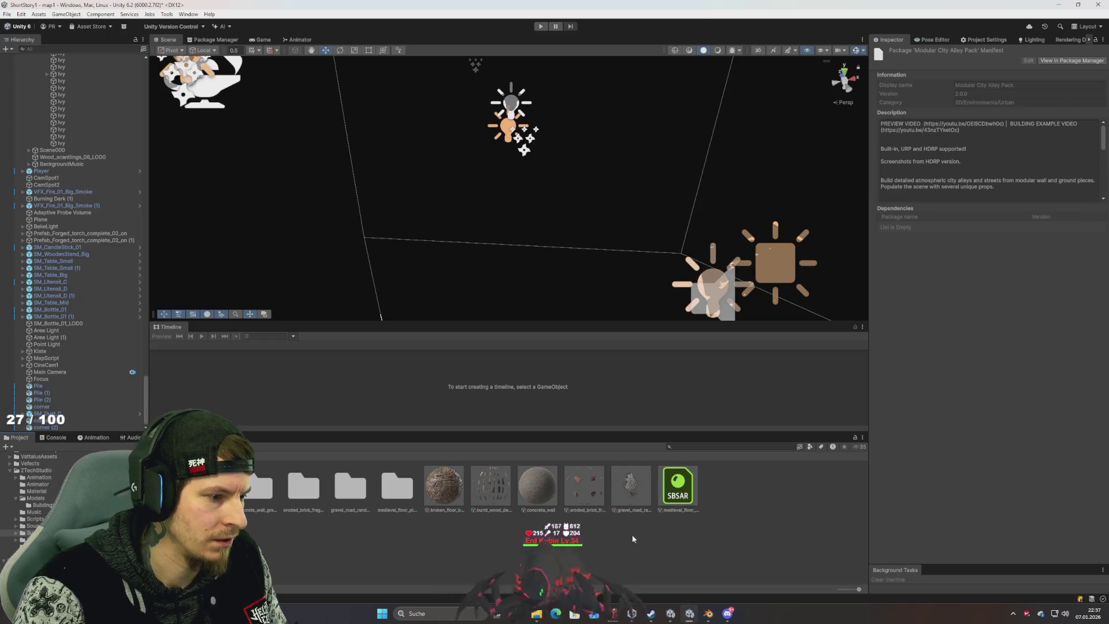
Step: Zoom and orbit onto the attic floor, then bring up the Downloads folder window
scroll(530, 262, "down", 5)
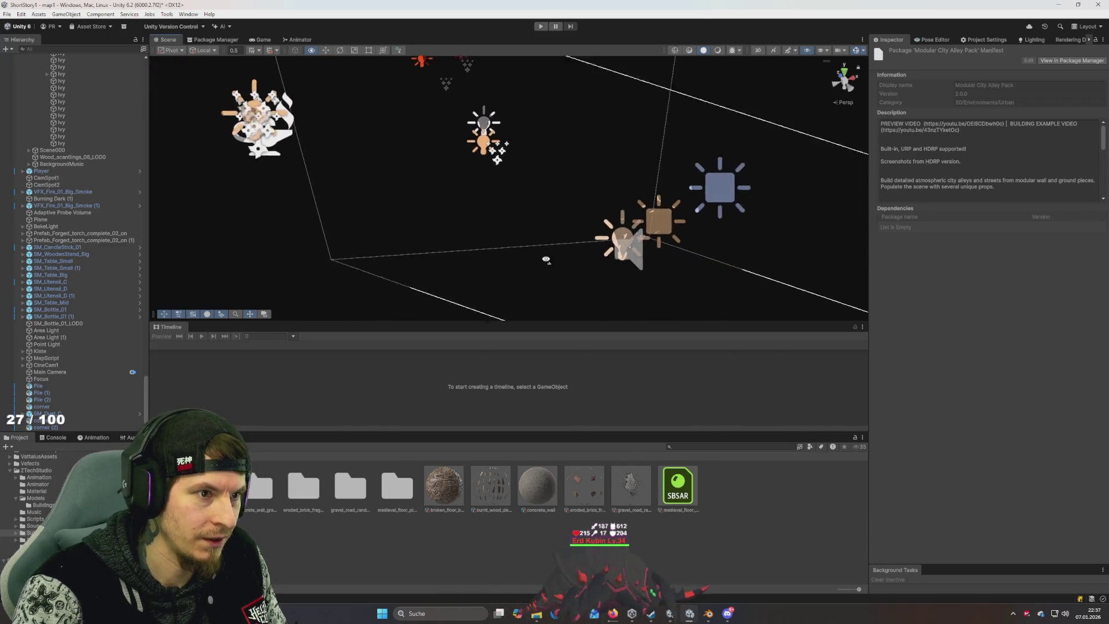
left_click_drag(495, 238, 488, 271)
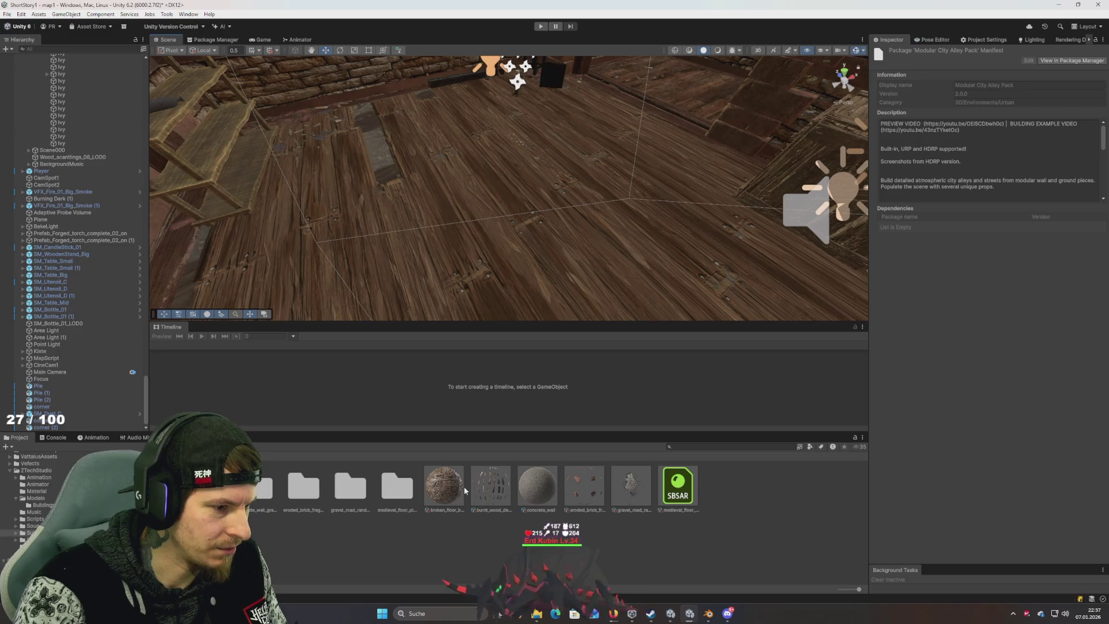
mouse_move(481, 300)
left_mouse_down()
mouse_move(480, 278)
mouse_move(431, 266)
mouse_move(440, 237)
mouse_move(389, 267)
mouse_move(344, 272)
mouse_move(339, 254)
mouse_move(452, 242)
mouse_move(468, 265)
mouse_move(471, 252)
mouse_move(396, 425)
left_mouse_up()
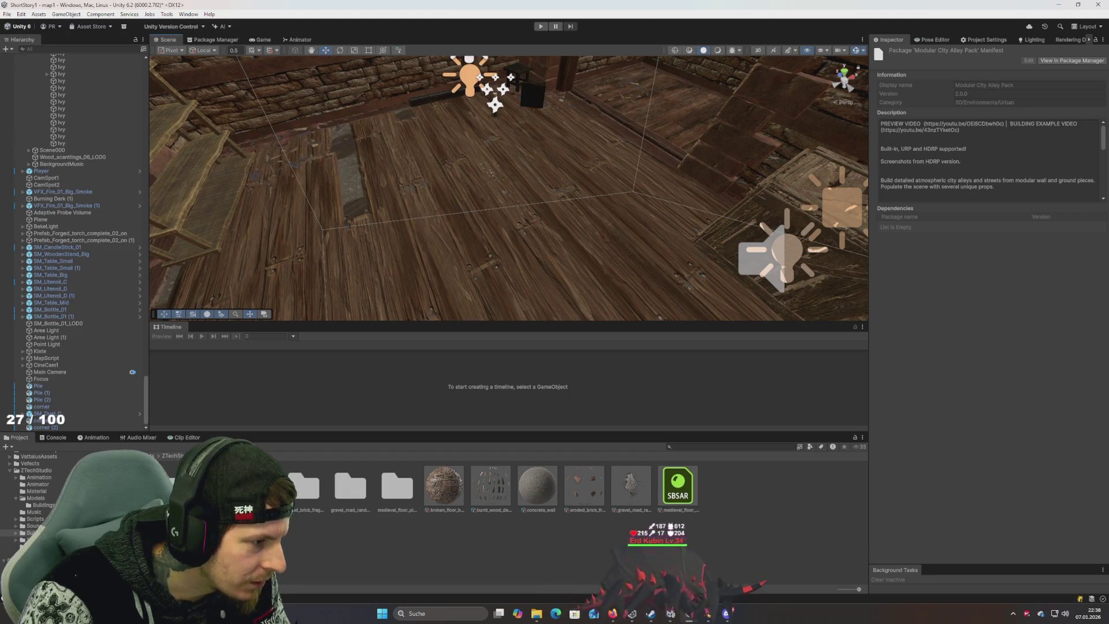
key("alt+Tab")
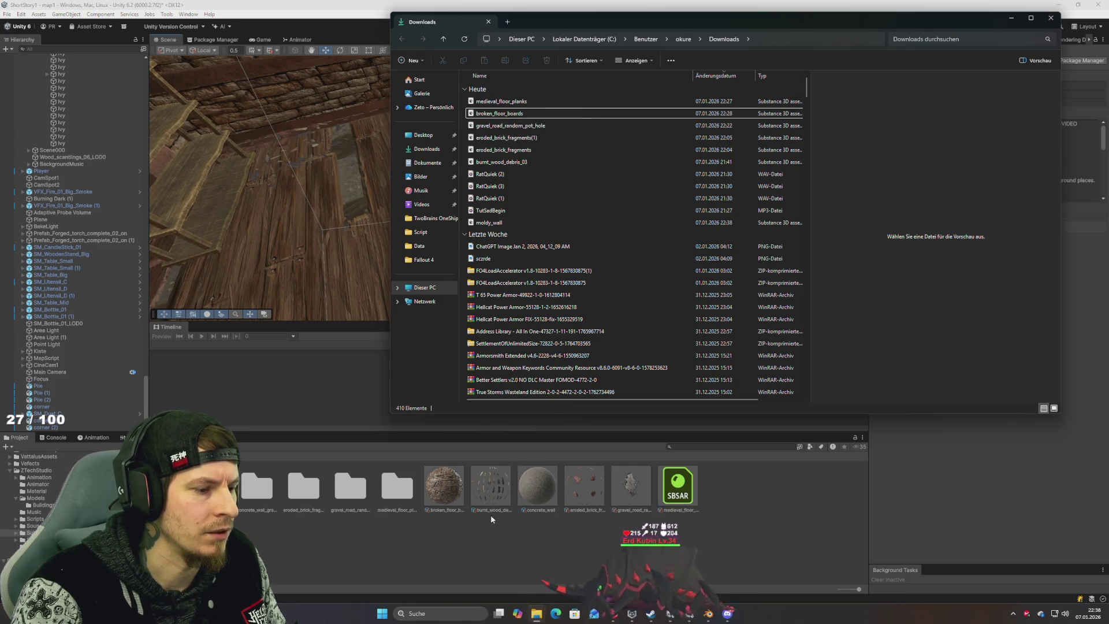
Step: Drag the broken floorboards material onto the attic floor and inspect the result
left_click(469, 542)
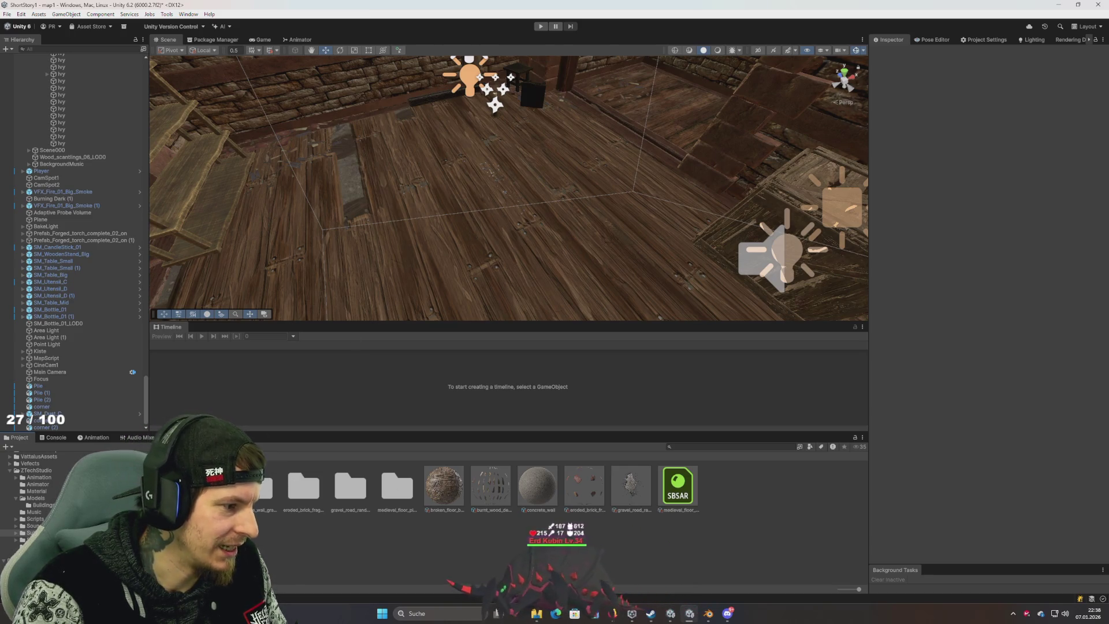
mouse_move(397, 485)
left_mouse_down()
mouse_move(310, 389)
mouse_move(479, 225)
left_mouse_up()
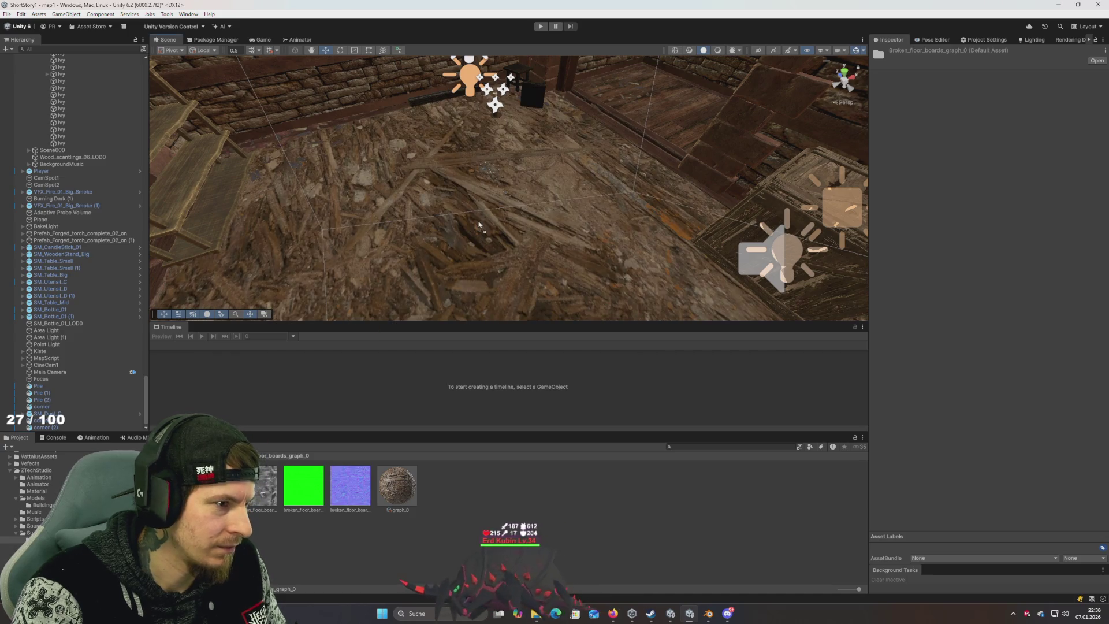
left_click_drag(528, 266, 529, 269)
Step: Select the broken_floor_boards .sbsar in the Substance folder and keep Output Resolution at 2048
left_click(29, 533)
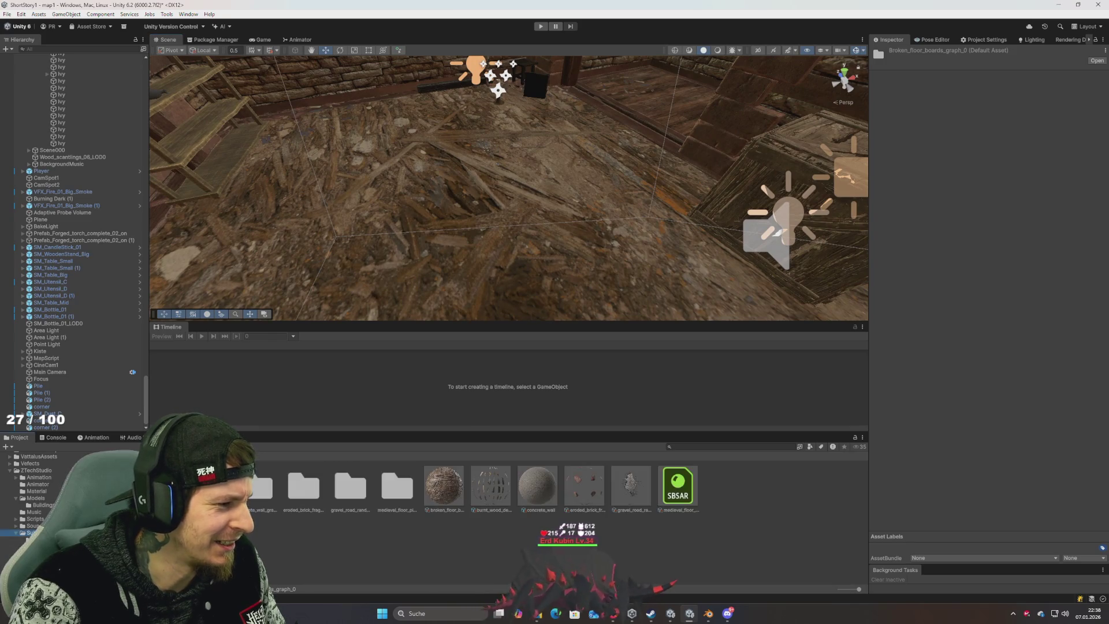
left_click(435, 495)
left_click(994, 245)
left_click(988, 283)
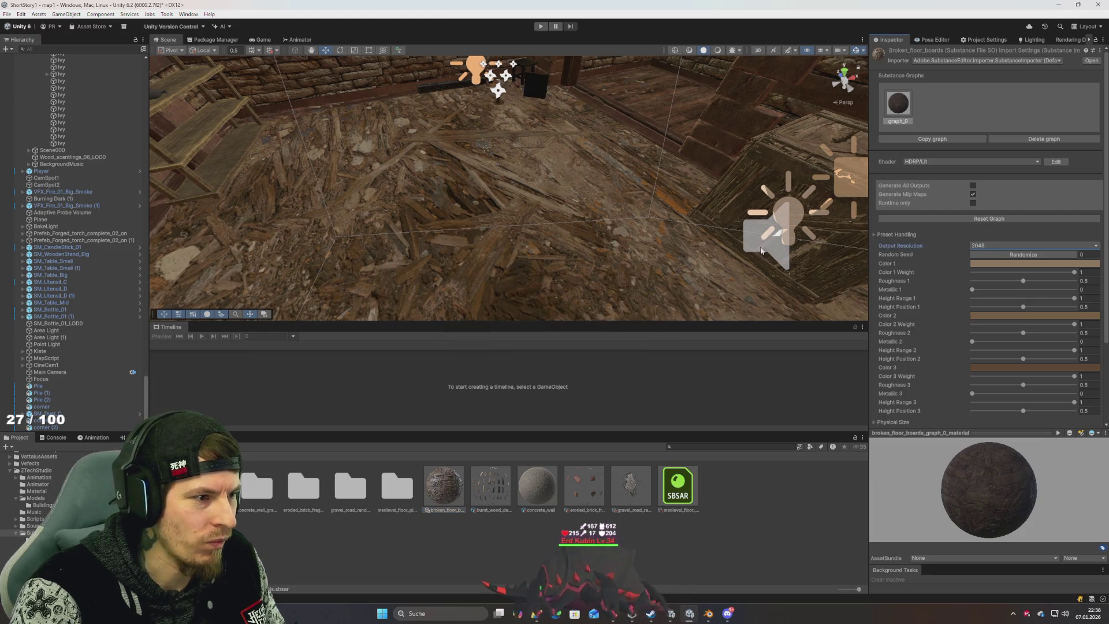
Step: Apply the Dusty, then the Bleached Broken Floorboards preset
left_click(891, 234)
left_click(897, 243)
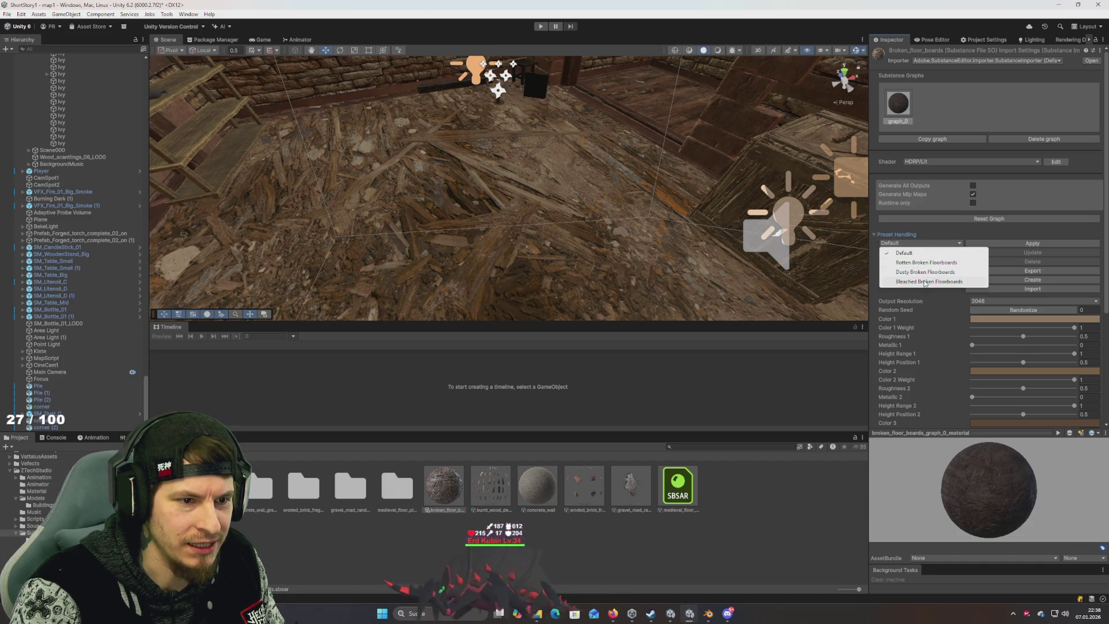
left_click(951, 272)
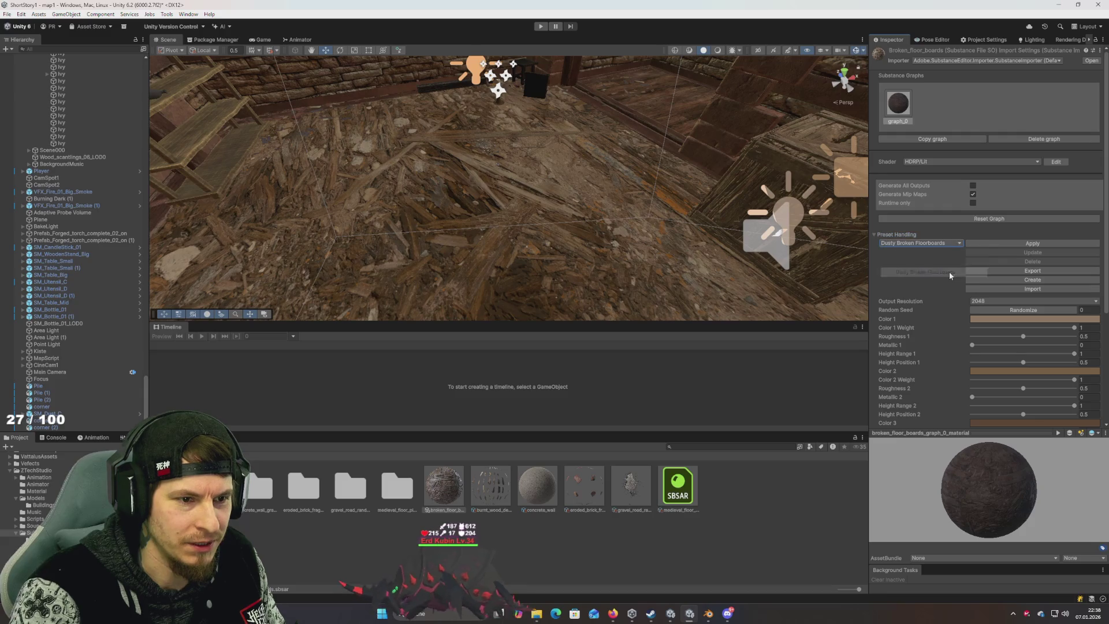
left_click(1050, 241)
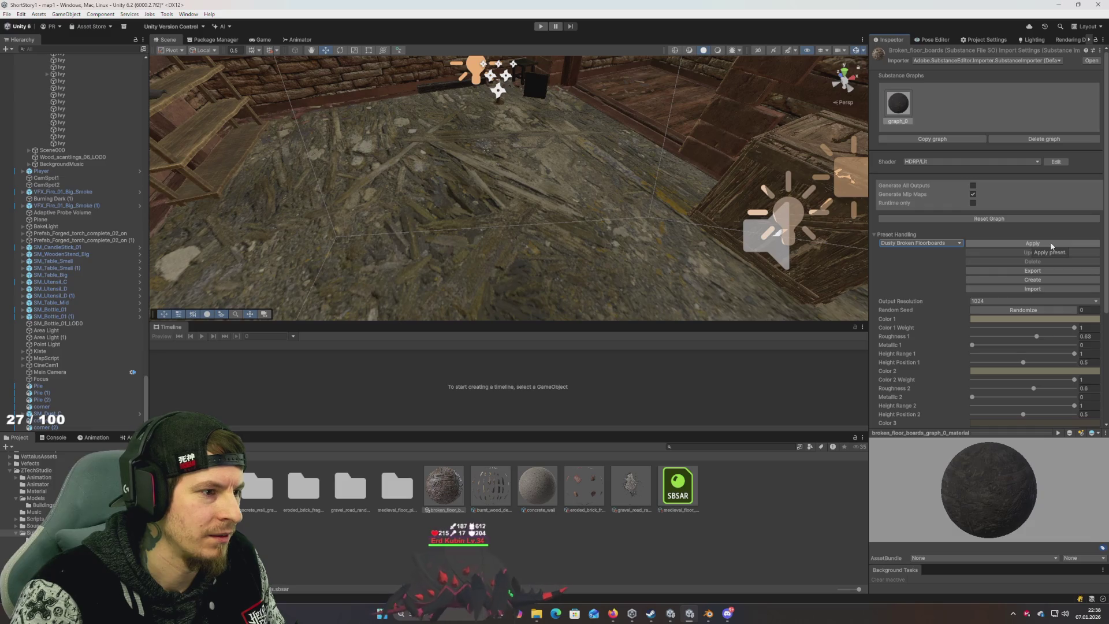
left_click(952, 244)
left_click(924, 261)
left_click(994, 243)
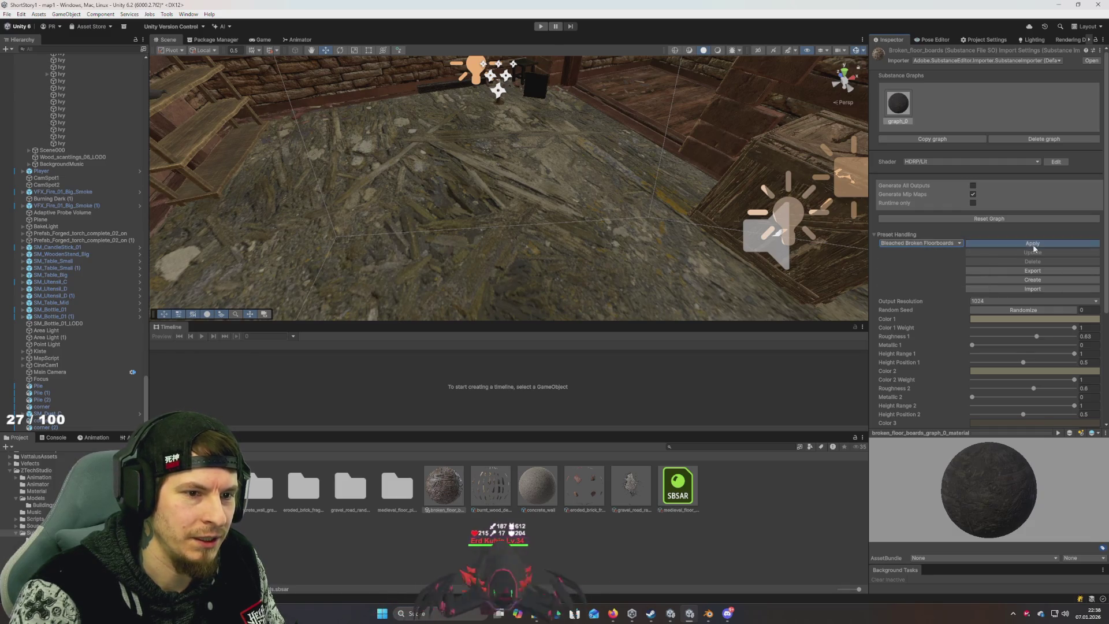
Step: Apply the Rotten Broken Floorboards preset, then restore the Default preset
left_click(932, 243)
left_click(930, 261)
left_click(1037, 246)
left_click(921, 244)
left_click(924, 253)
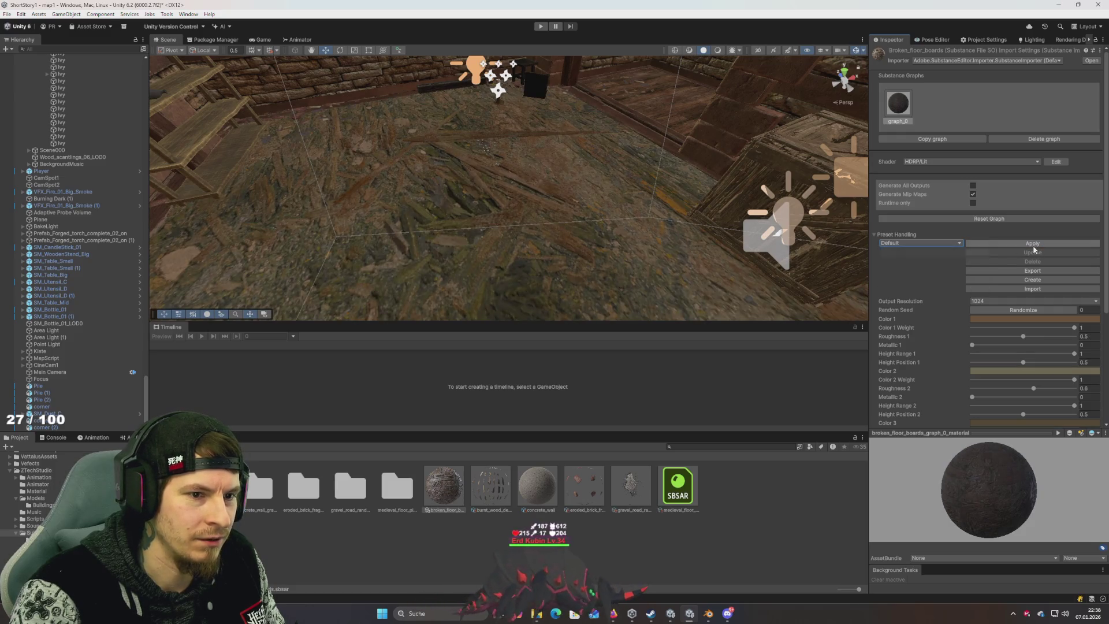
left_click(1020, 244)
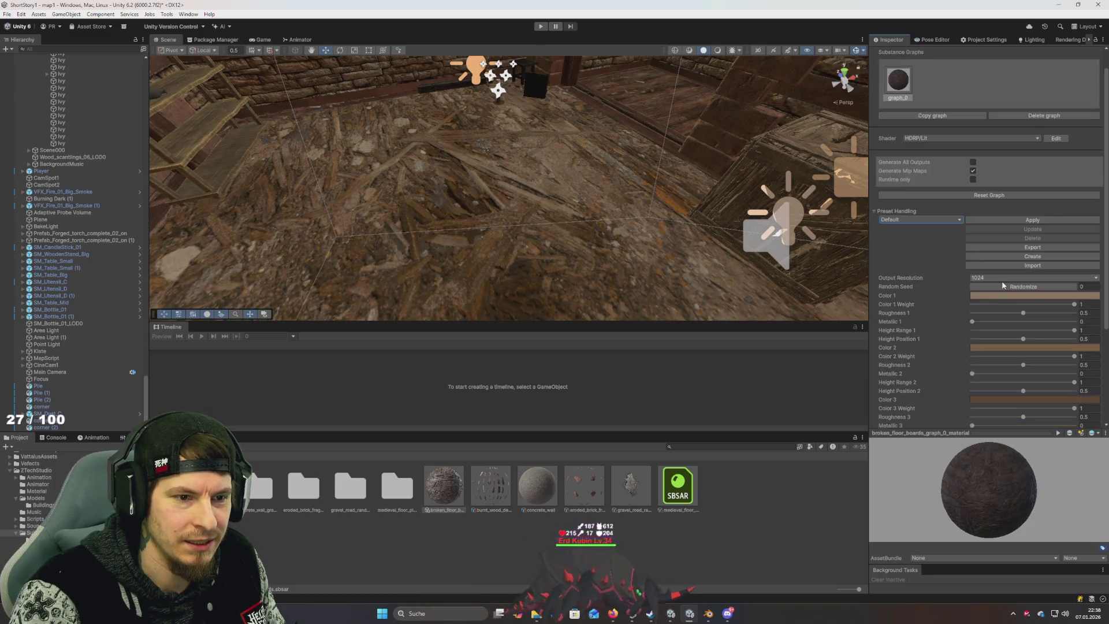
Step: Raise Color 1 Weight to about 0.93 and lower Height Range 3 to about 0.1
scroll(1002, 281, "down", 3)
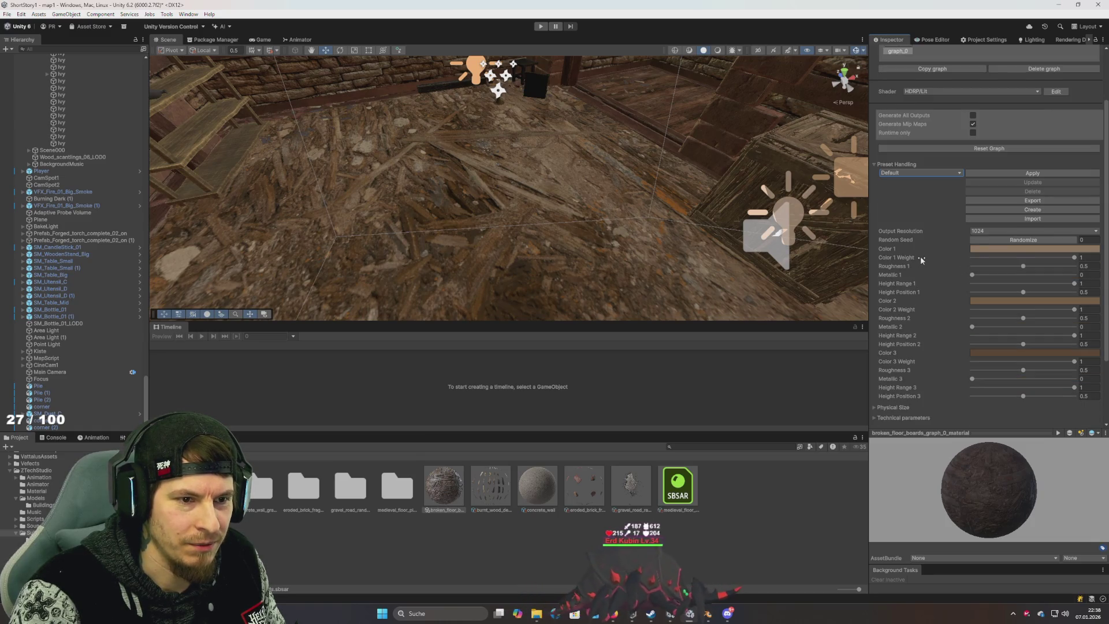
scroll(920, 260, "down", 2)
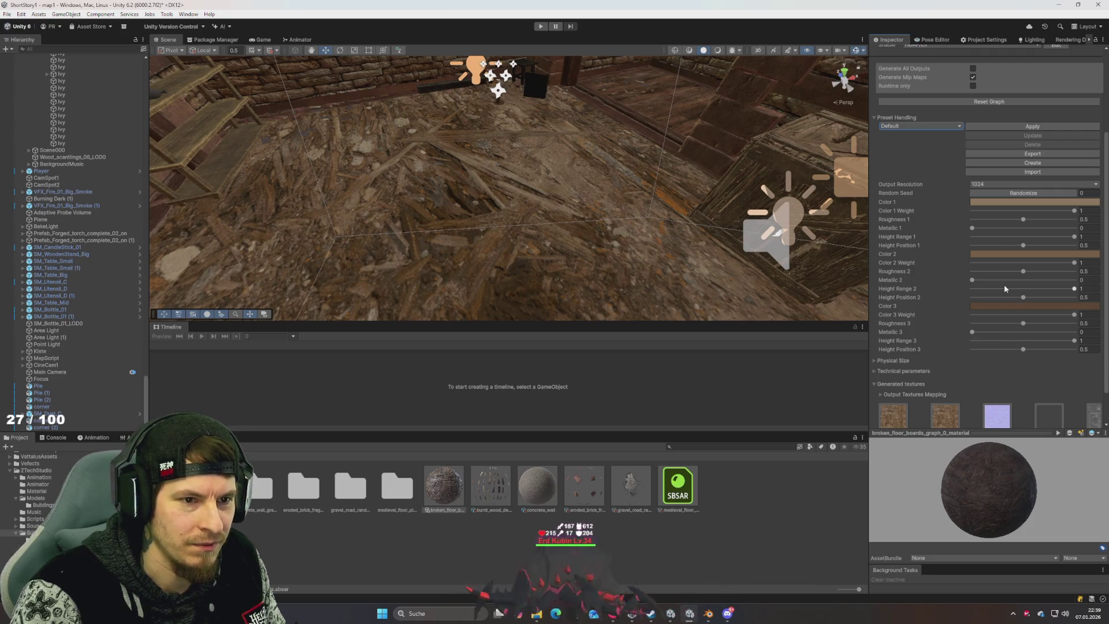
mouse_move(664, 231)
left_mouse_down()
mouse_move(654, 242)
mouse_move(525, 250)
mouse_move(530, 179)
mouse_move(855, 214)
left_mouse_up()
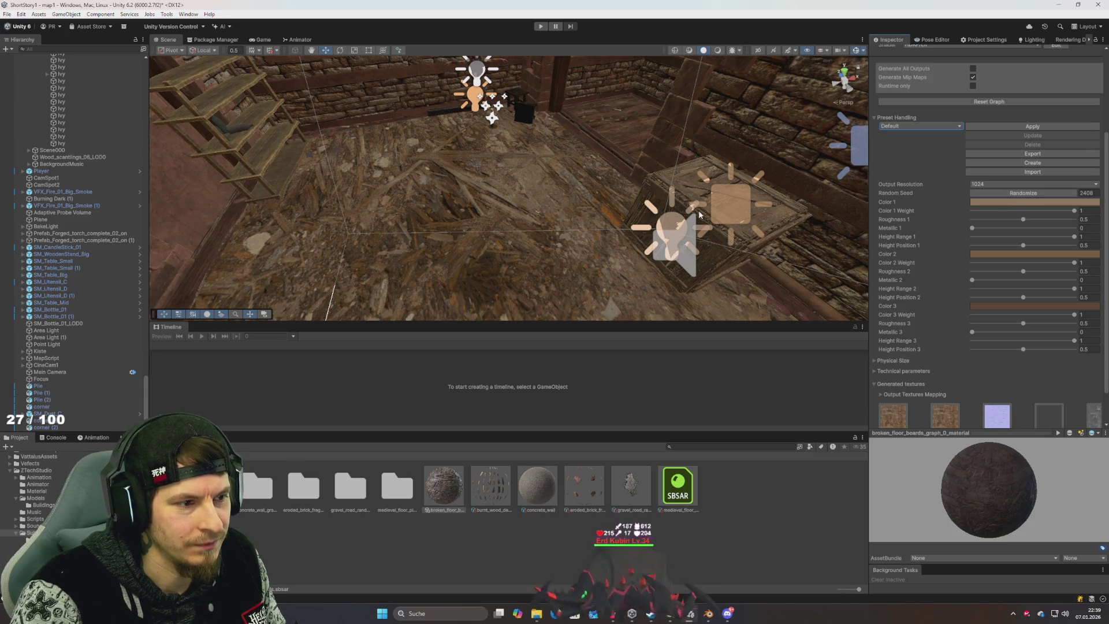
mouse_move(595, 220)
left_mouse_down()
mouse_move(530, 240)
mouse_move(762, 223)
left_mouse_up()
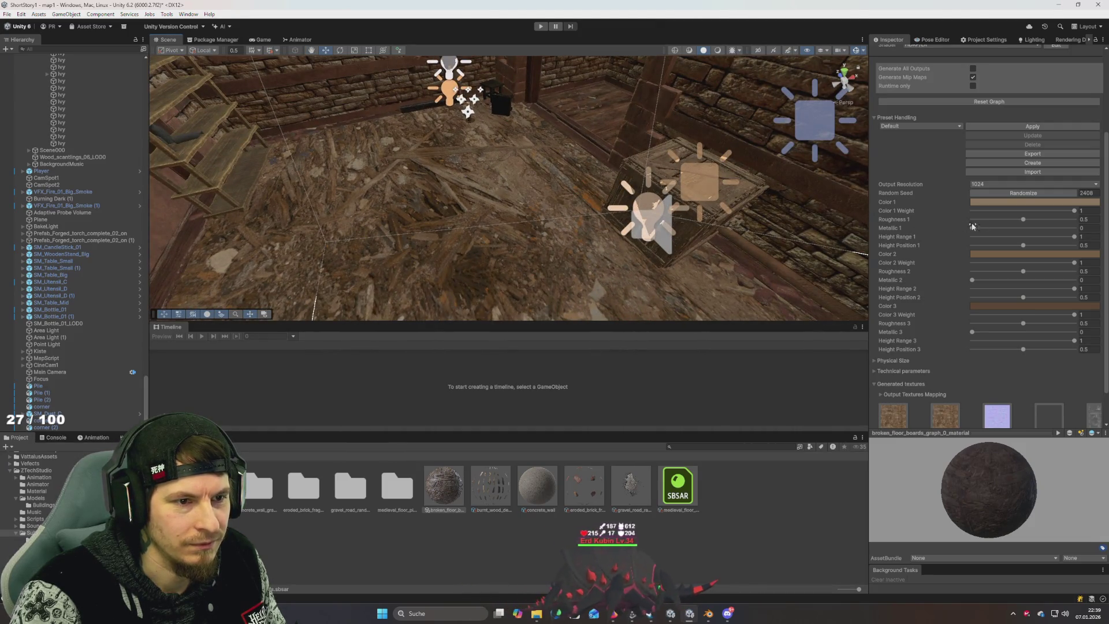
left_click(1014, 211)
left_click_drag(1016, 214, 1067, 211)
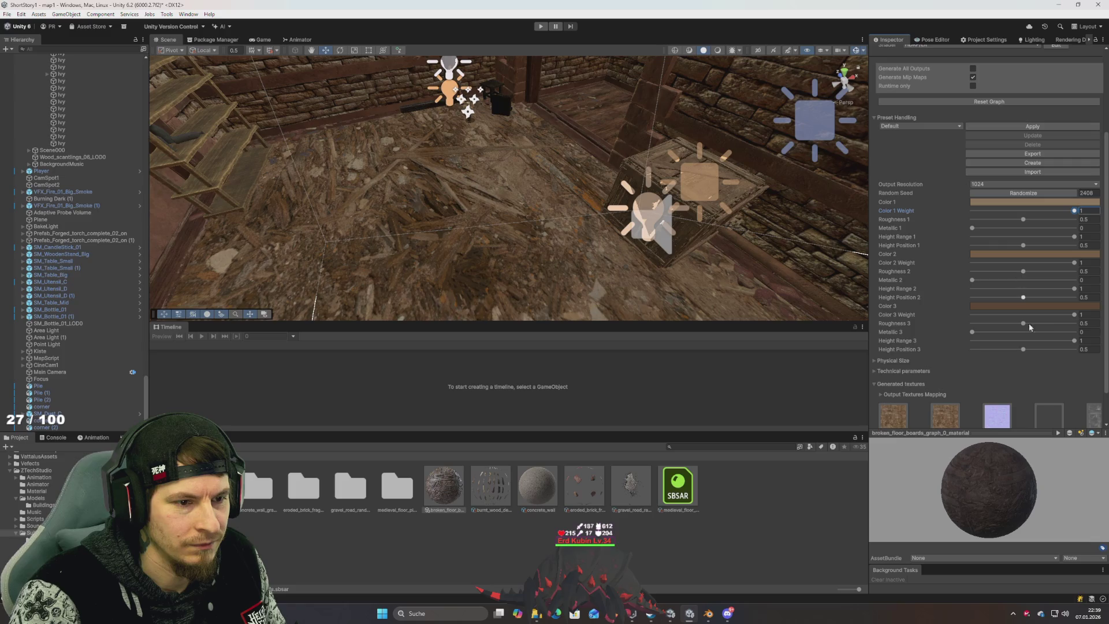
left_click(982, 341)
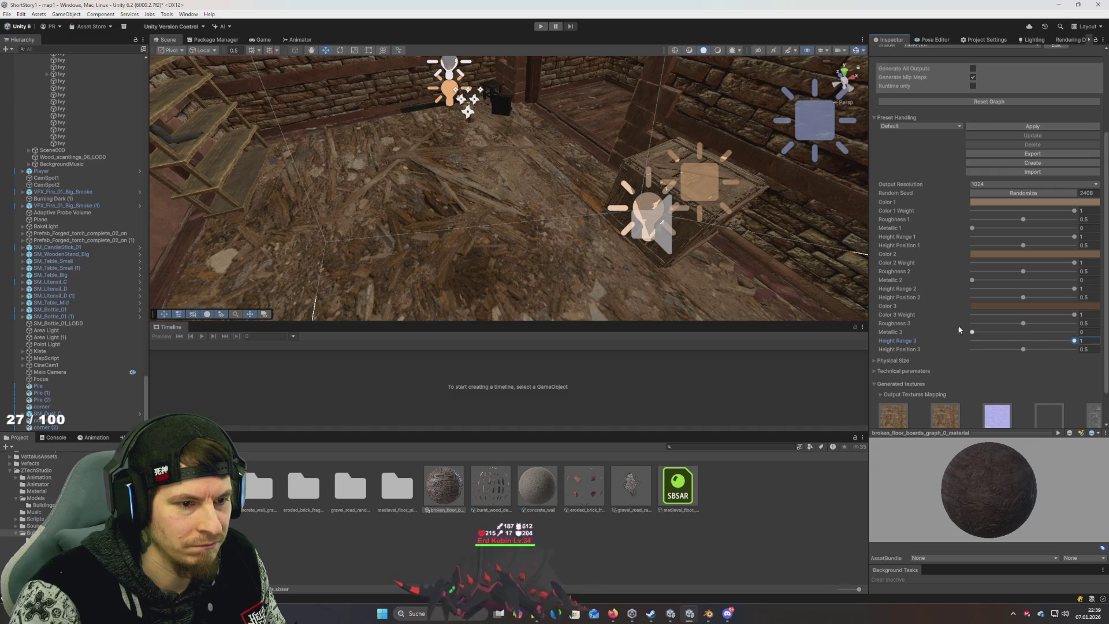
left_click_drag(857, 261, 865, 268)
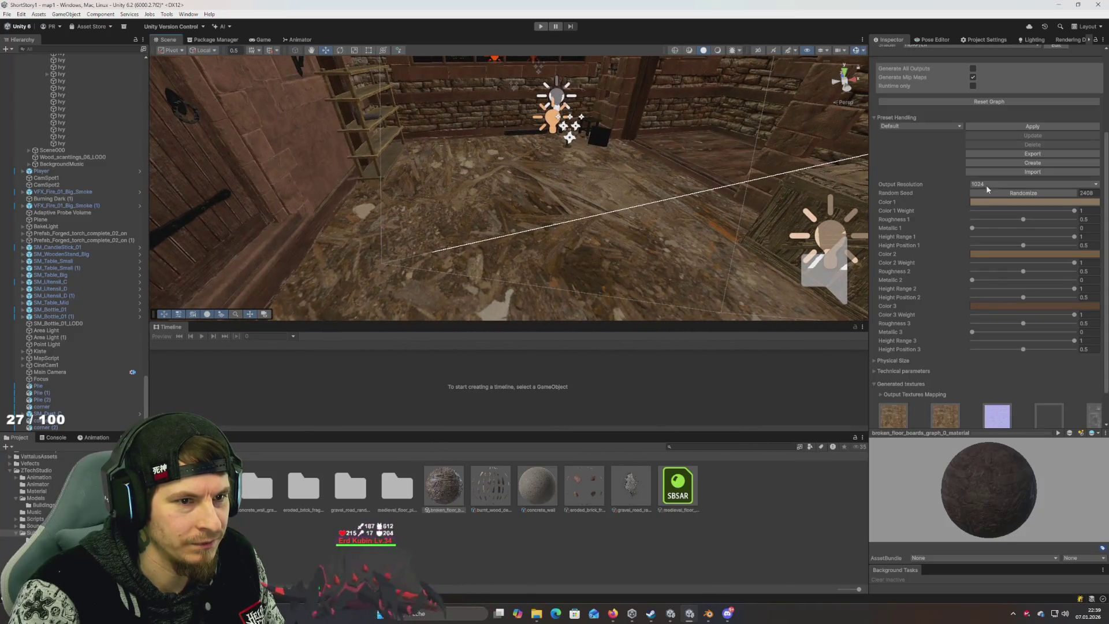
Step: Set Output Resolution to 4096, reroll the random seed, and start Play mode
left_click(987, 185)
left_click(990, 232)
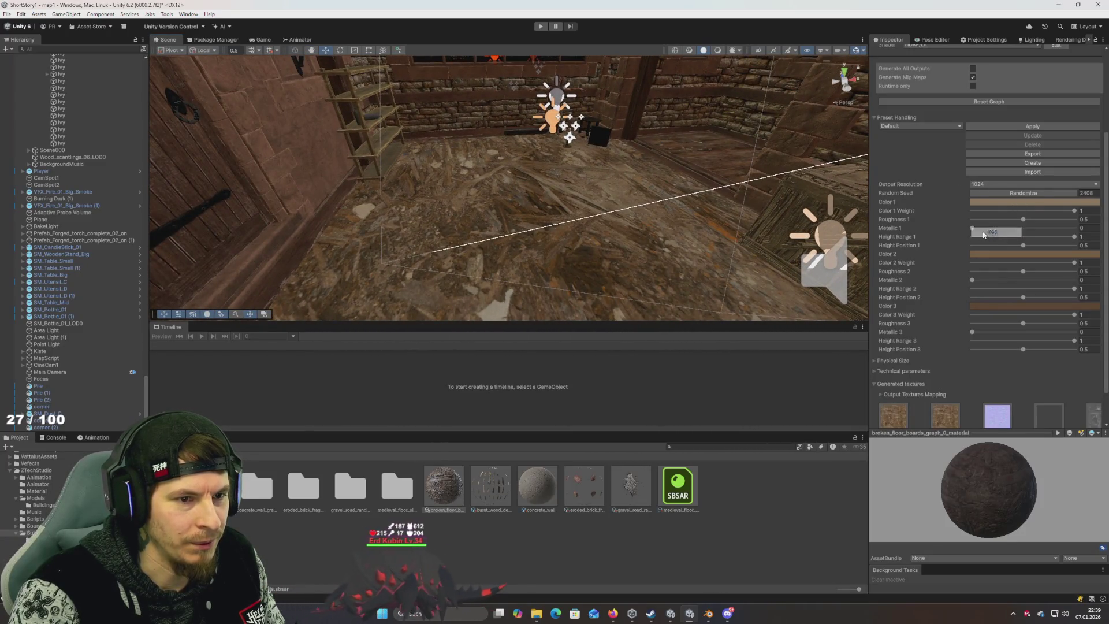
left_click(1025, 193)
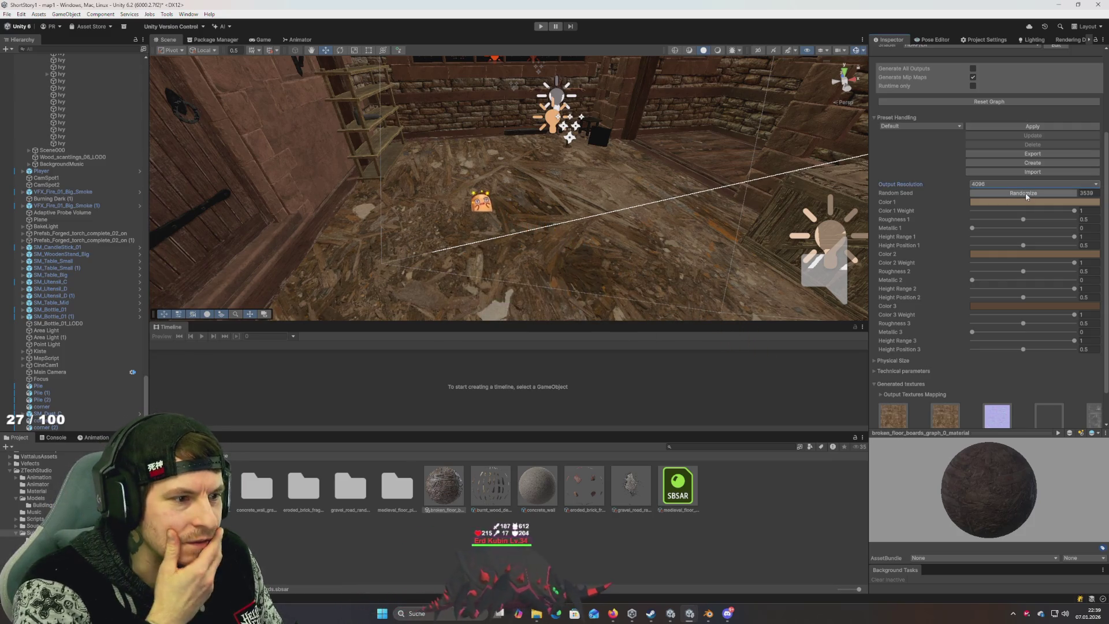
mouse_move(647, 272)
left_mouse_down()
mouse_move(662, 285)
mouse_move(502, 255)
mouse_move(619, 272)
mouse_move(722, 252)
mouse_move(584, 248)
mouse_move(544, 71)
left_mouse_up()
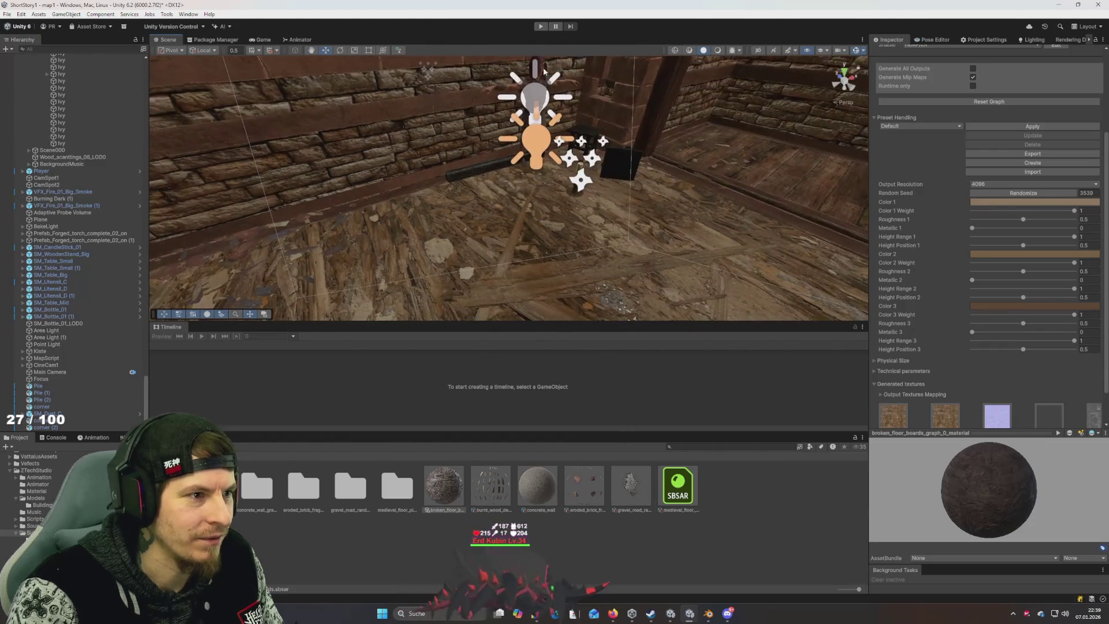
left_click(542, 30)
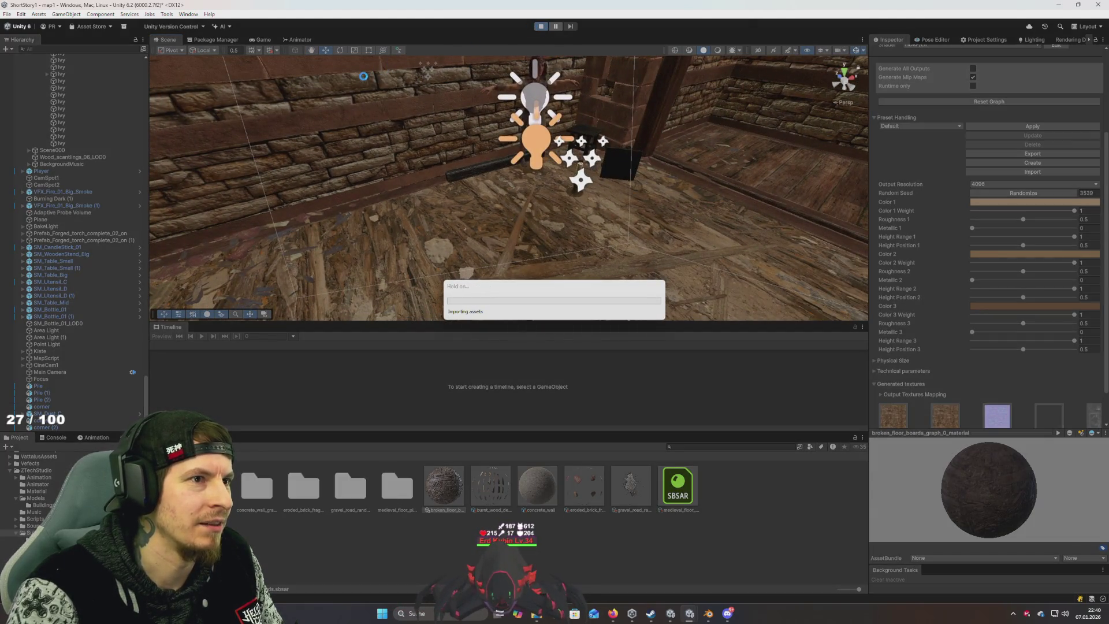
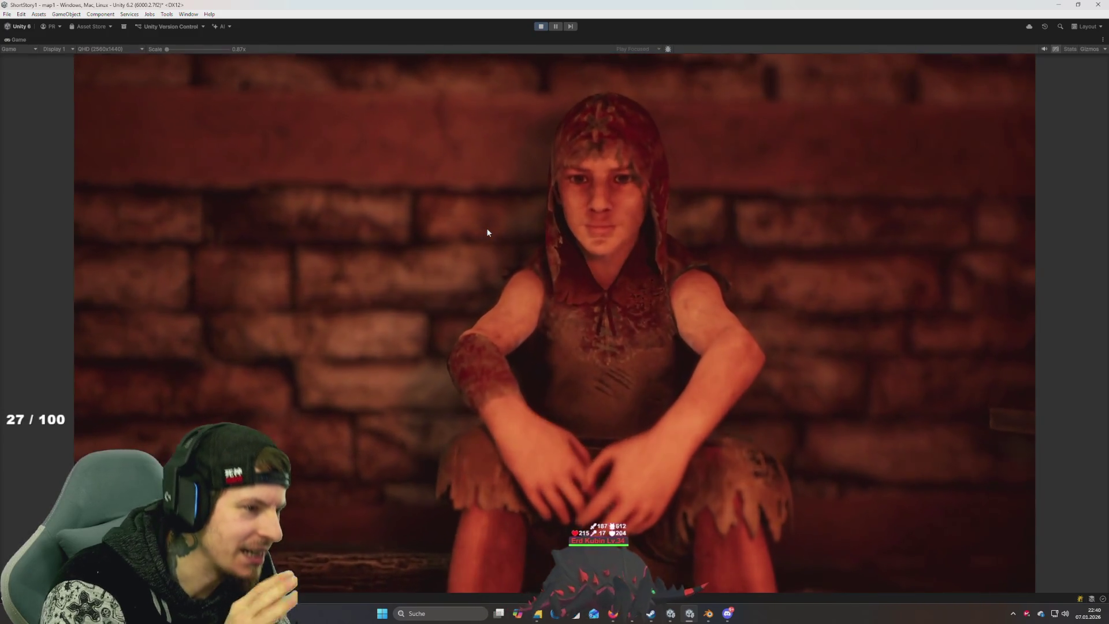
Step: Exit Play mode and drag the medieval floor planks material onto the attic floor
left_click(541, 26)
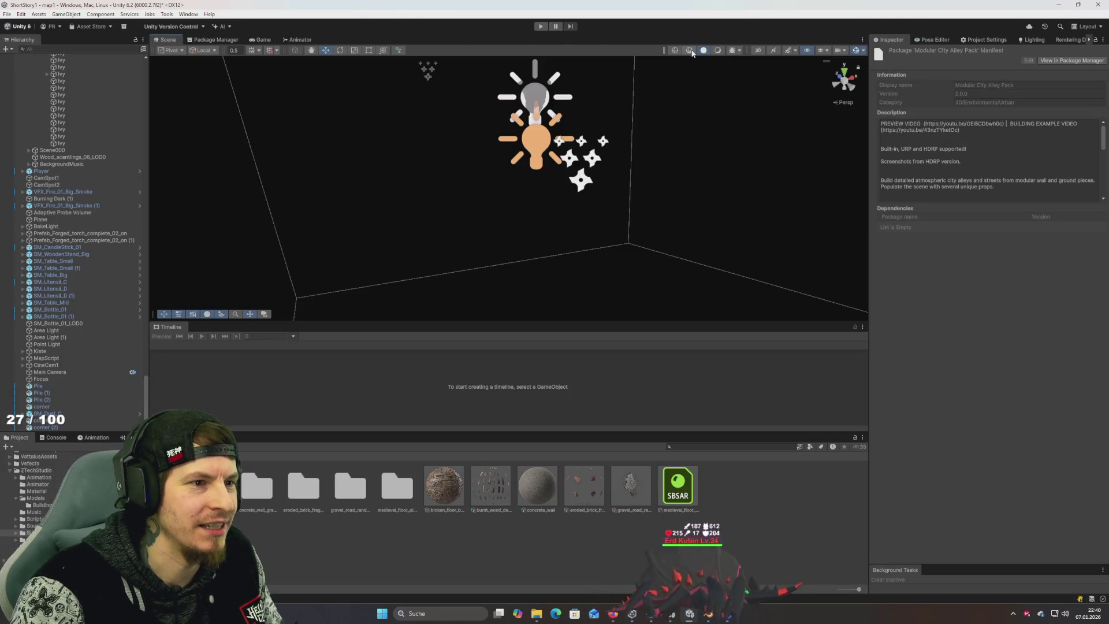
mouse_move(636, 173)
left_mouse_down()
mouse_move(586, 215)
mouse_move(766, 267)
mouse_move(624, 196)
mouse_move(572, 191)
left_mouse_up()
left_click(451, 484)
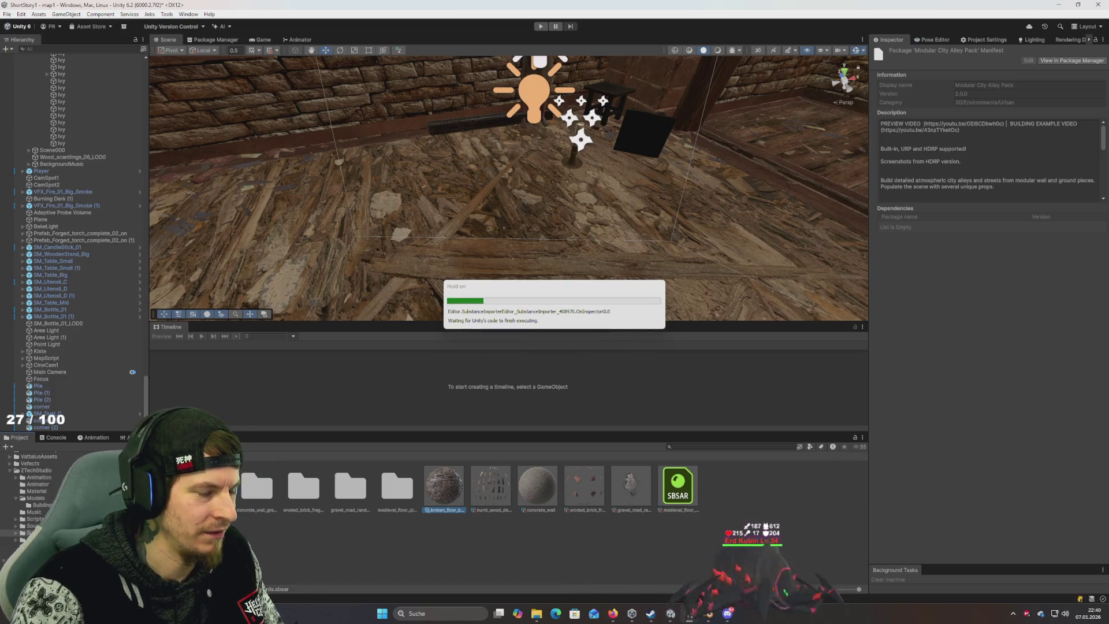
left_click(38, 498, "ctrl")
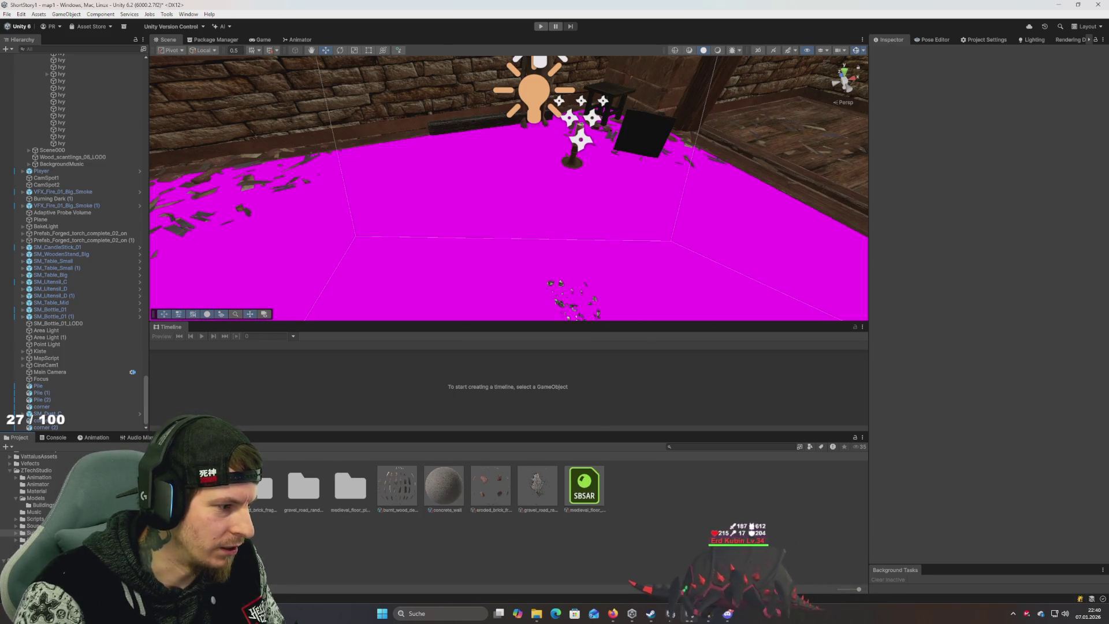
double_click(350, 485)
mouse_move(309, 491)
left_mouse_down()
mouse_move(453, 255)
mouse_move(439, 289)
mouse_move(450, 302)
mouse_move(445, 373)
mouse_move(383, 320)
mouse_move(453, 292)
left_mouse_up()
Step: Move between Unity and the Downloads folder, ending on the Substance 3D Assets browser page
key("alt+Tab")
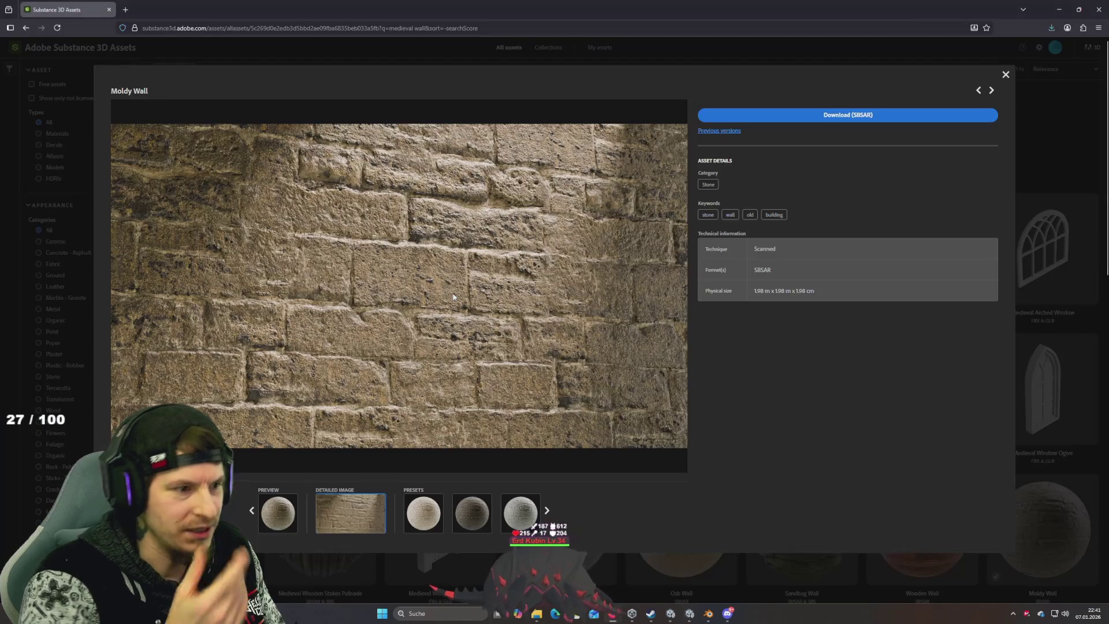
key("alt+Tab")
mouse_move(542, 296)
left_mouse_down()
mouse_move(569, 248)
mouse_move(542, 302)
mouse_move(573, 284)
mouse_move(549, 213)
mouse_move(536, 226)
left_mouse_up()
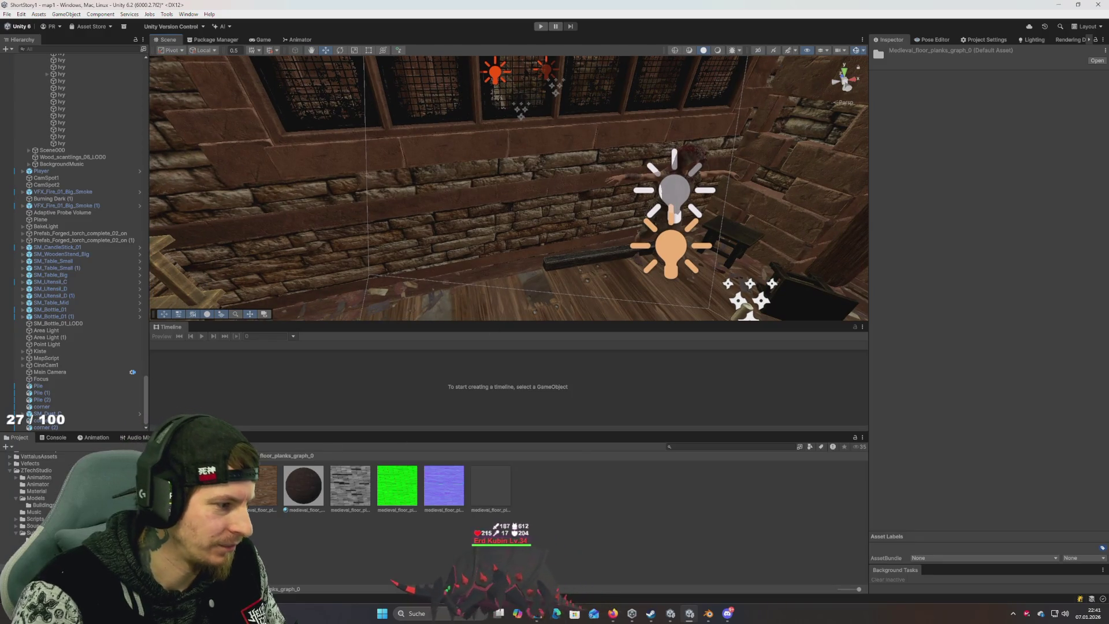
key("alt+Tab")
key("alt+Tab")
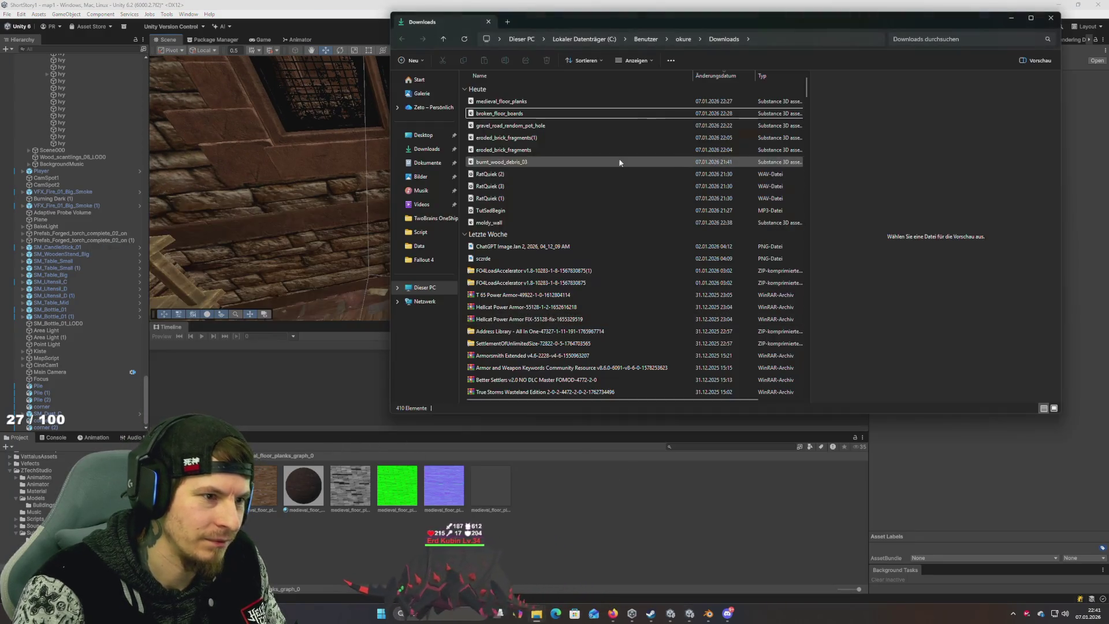
key("alt+Tab")
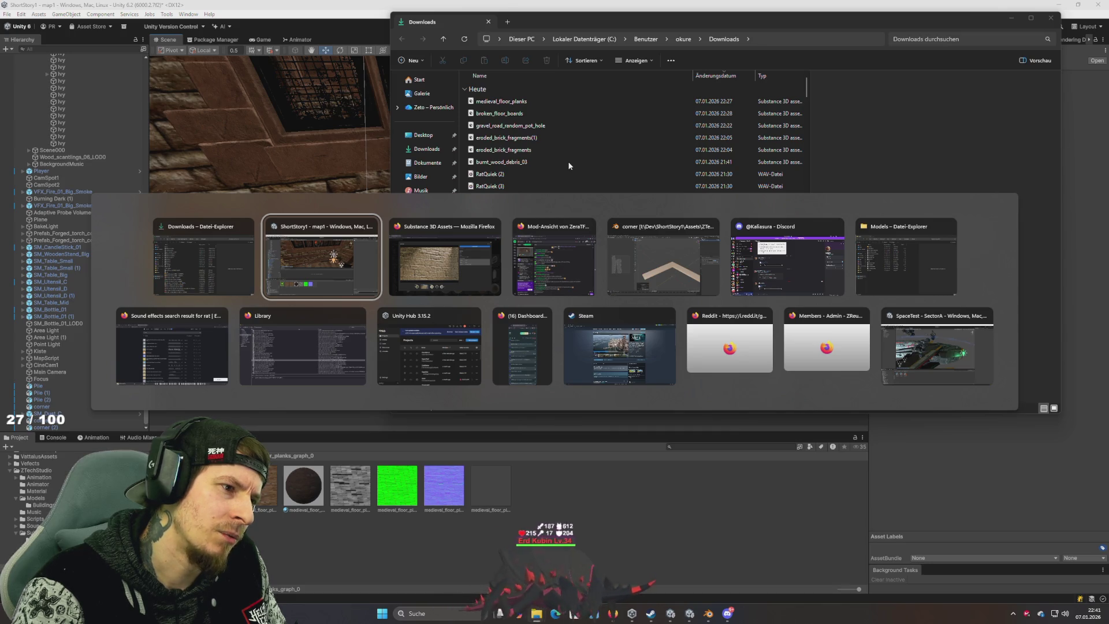
key("alt+Tab")
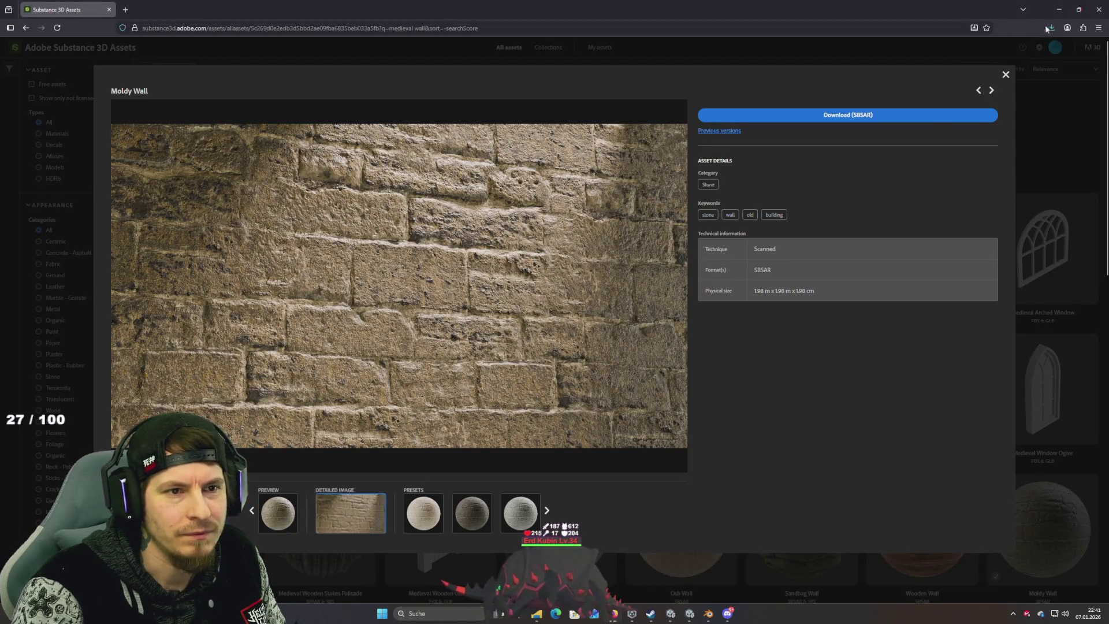
Step: Drag the downloaded moldy_wall file from its Downloads folder into Unity's Project window
left_click(1047, 28)
left_click(1047, 49)
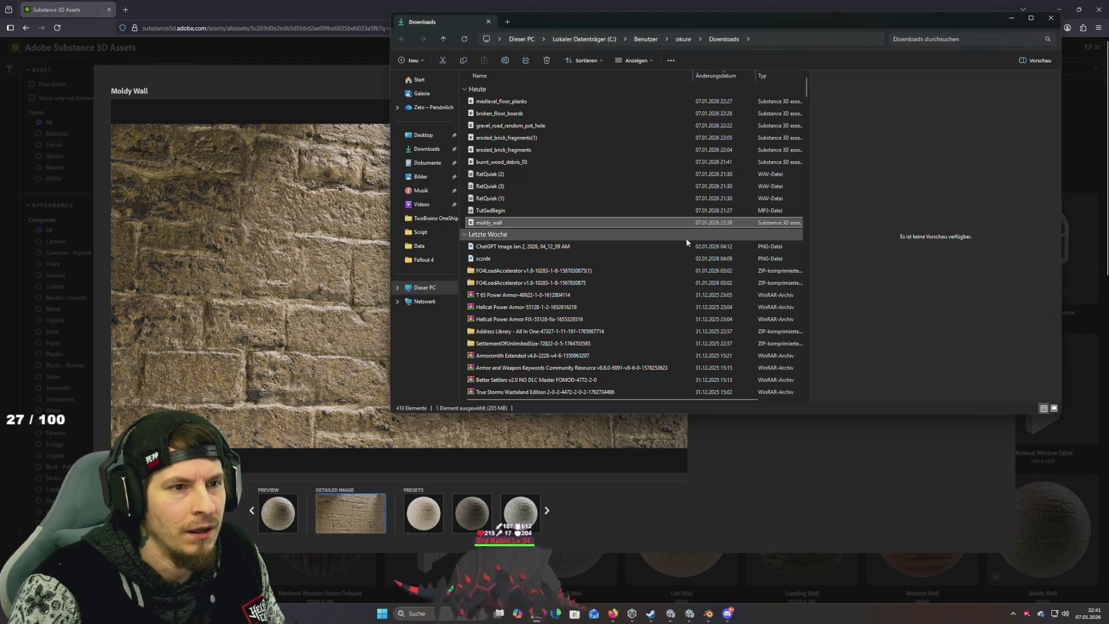
left_click_drag(489, 222, 599, 242)
key("alt+Tab")
key("alt+Tab")
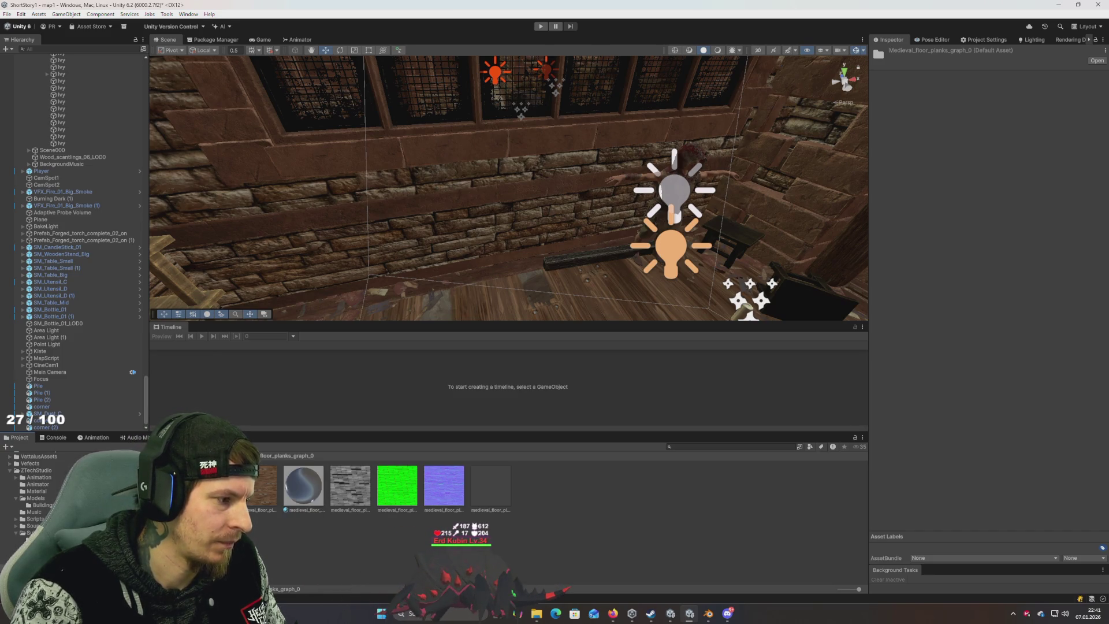
left_click(245, 456)
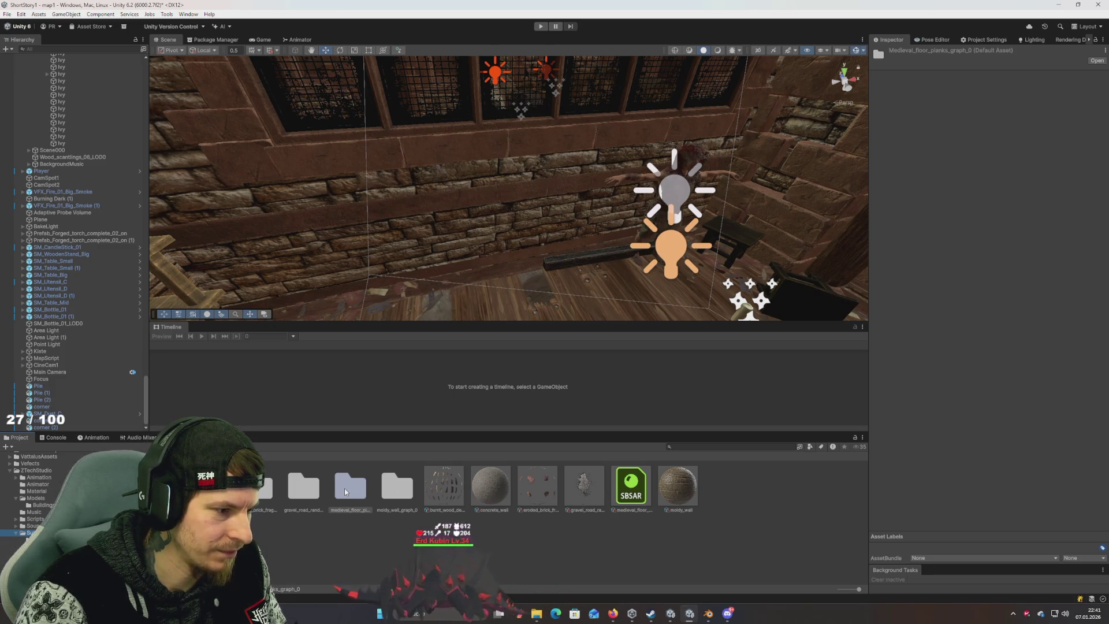
Step: Drag the moldy_wall material from moldy_wall_graph_0 onto the upper and upper-left attic walls
double_click(397, 494)
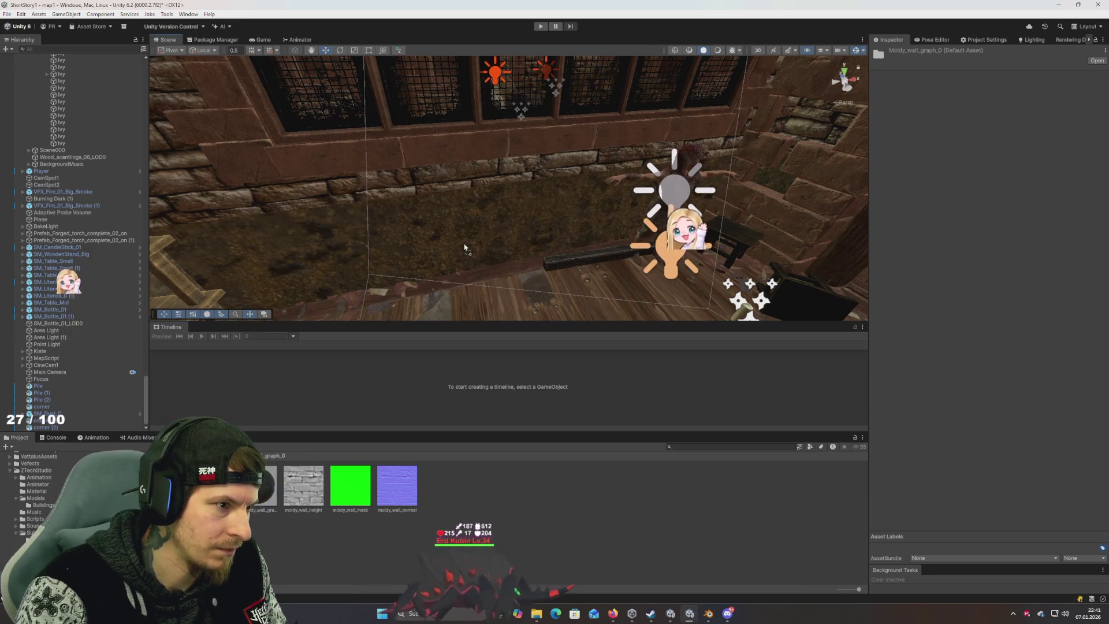
scroll(463, 243, "up", 5)
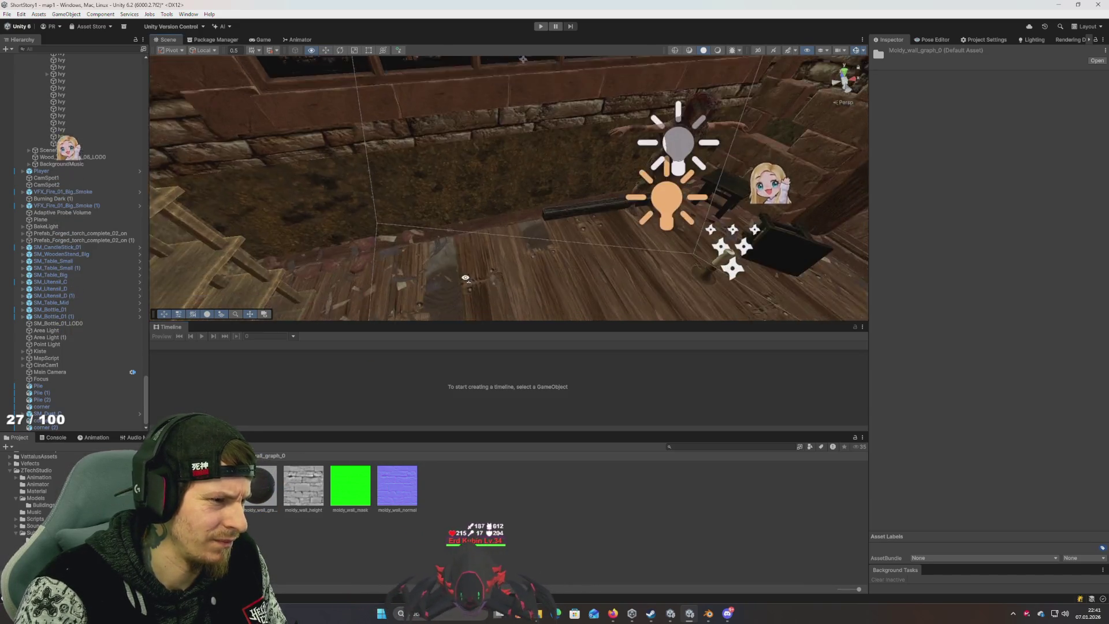
scroll(482, 249, "down", 10)
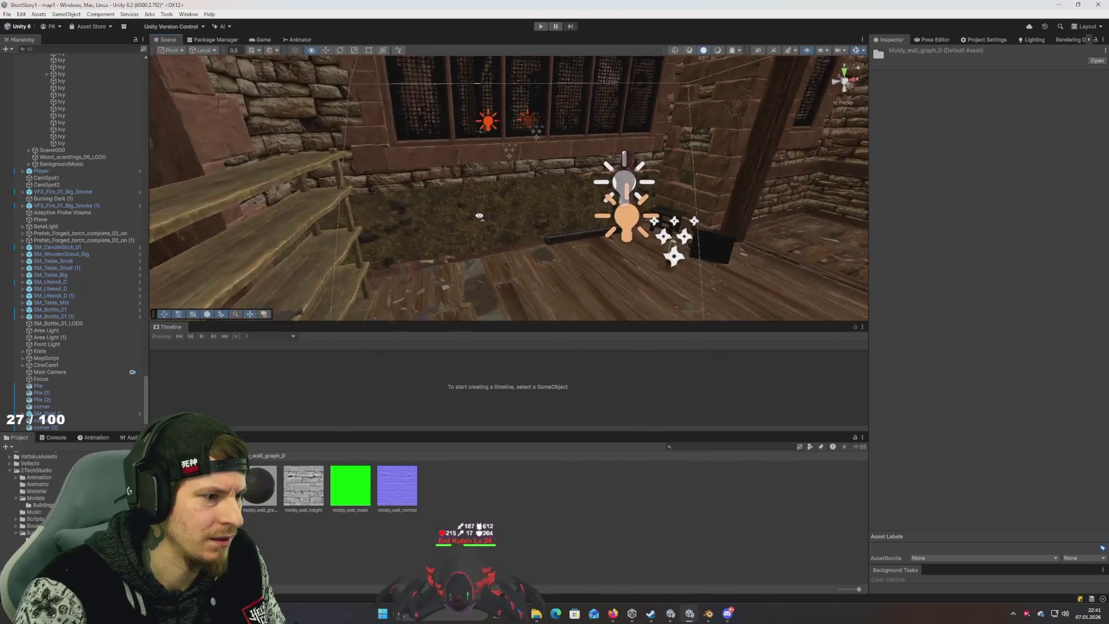
mouse_move(255, 487)
left_mouse_down()
mouse_move(358, 277)
mouse_move(460, 141)
mouse_move(441, 196)
mouse_move(451, 157)
mouse_move(460, 280)
left_mouse_up()
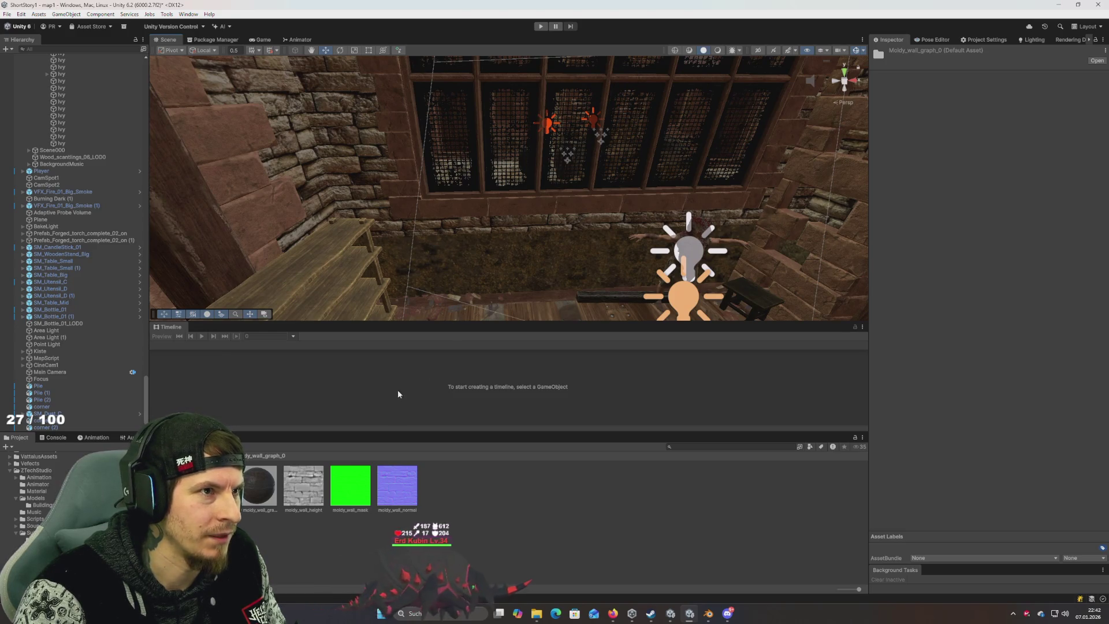
mouse_move(259, 485)
left_mouse_down()
mouse_move(358, 266)
mouse_move(366, 163)
mouse_move(362, 182)
mouse_move(317, 98)
mouse_move(592, 226)
mouse_move(451, 237)
mouse_move(418, 203)
left_mouse_up()
left_click(23, 532)
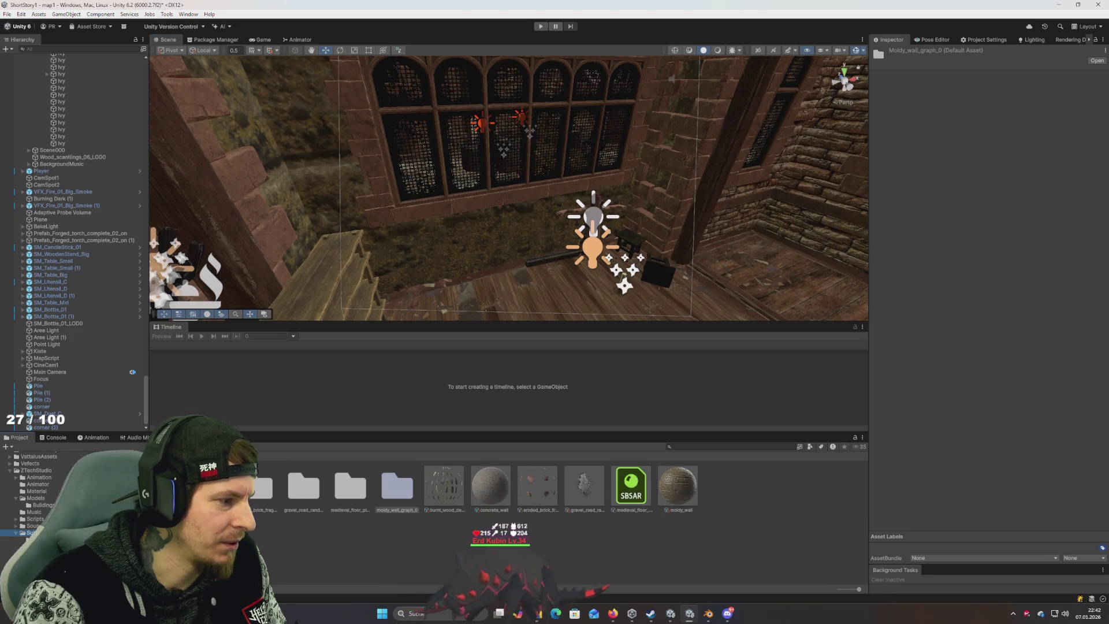
Step: Give the moldy_wall substance the Gilded Beige Stones preset, keeping 1024 output resolution
left_click(678, 491)
left_click(990, 249)
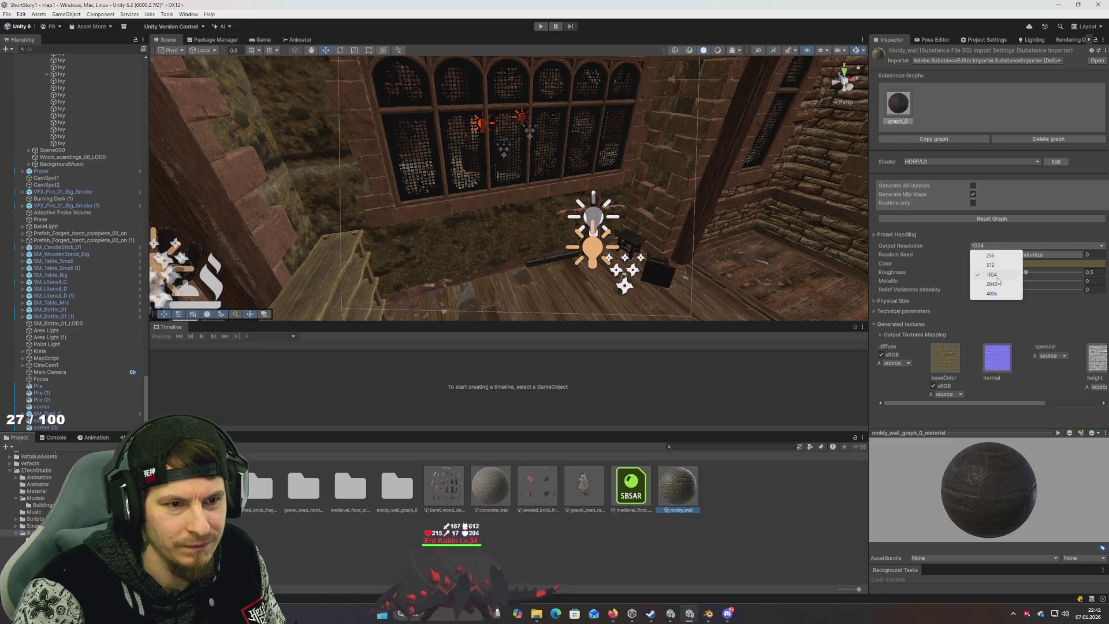
left_click(994, 284)
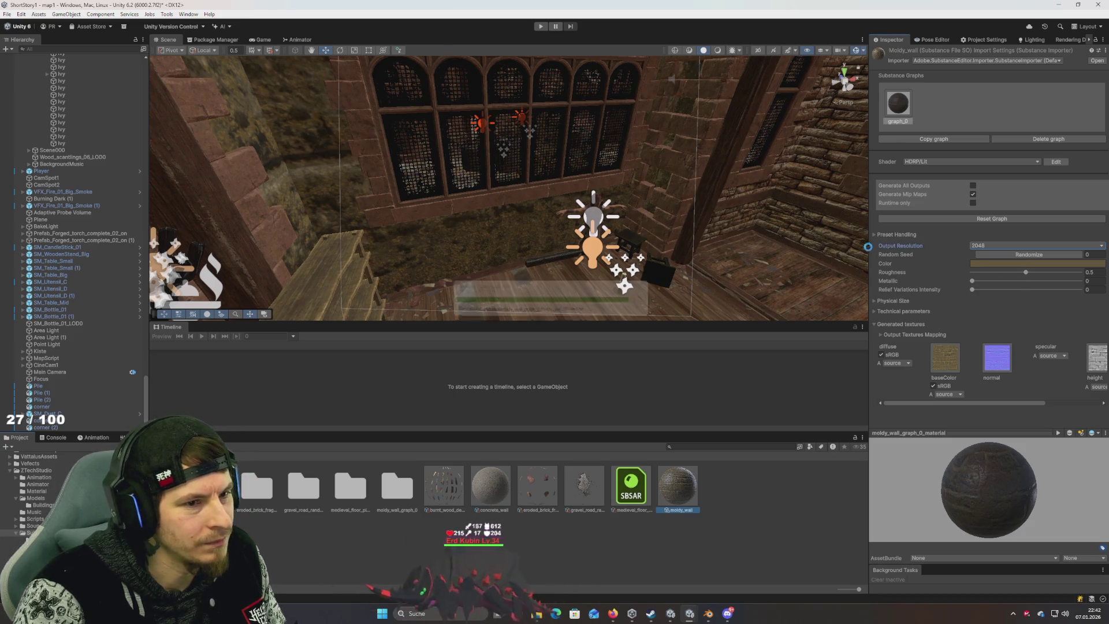
left_click(897, 234)
left_click(915, 243)
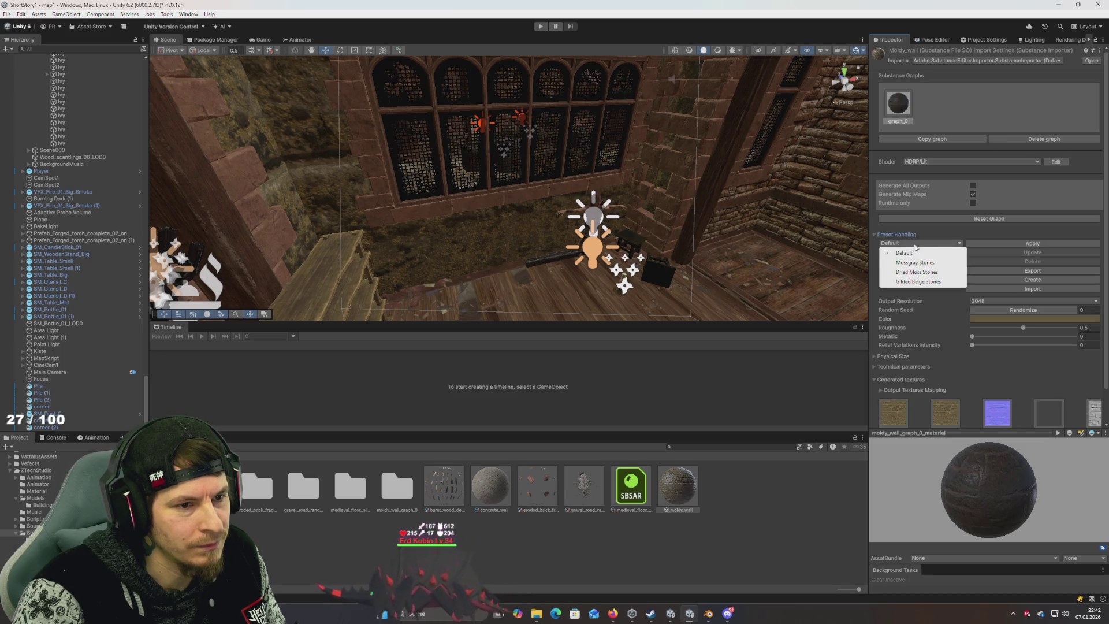
left_click(934, 282)
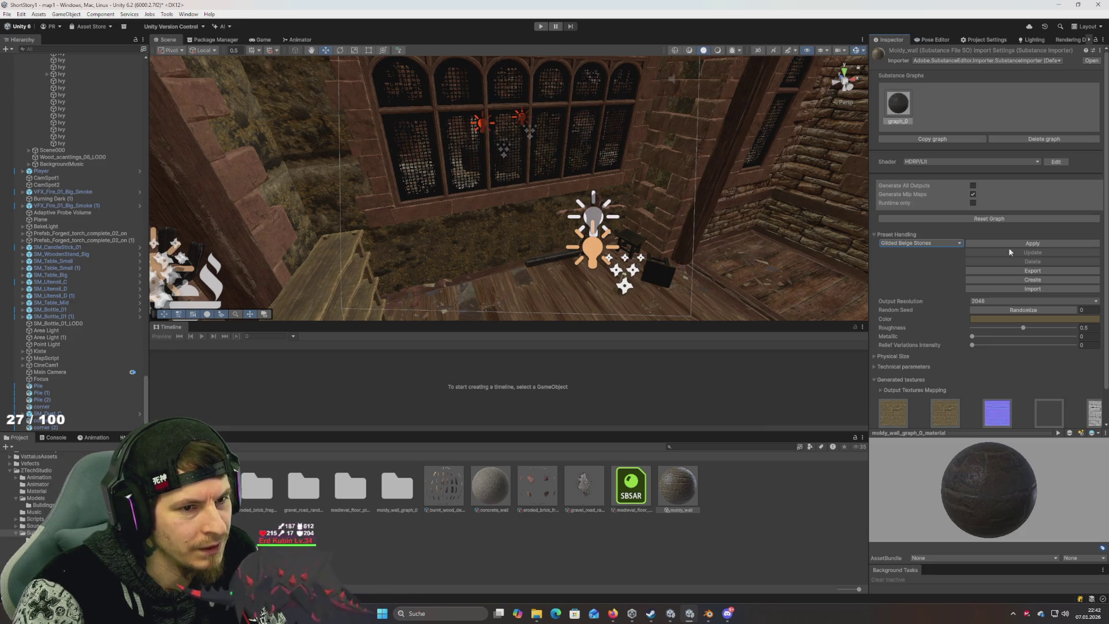
left_click_drag(760, 231, 747, 271)
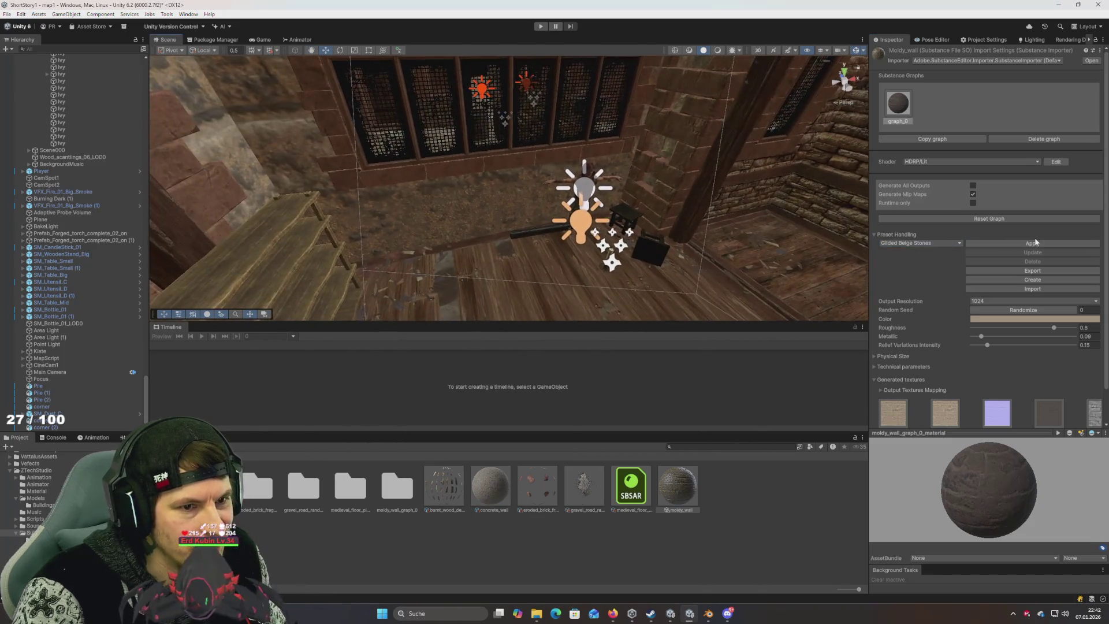
left_click(975, 301)
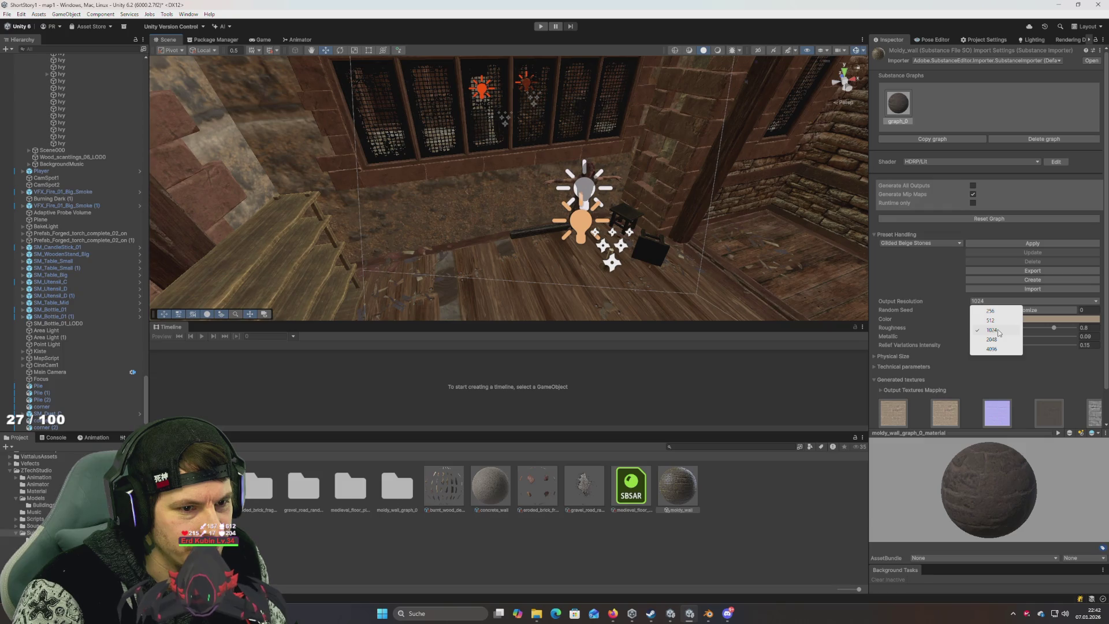
left_click(999, 333)
Step: Set Relief Variations Intensity to 1, Metallic to about 0.085 and Roughness to 1
scroll(907, 297, "down", 2)
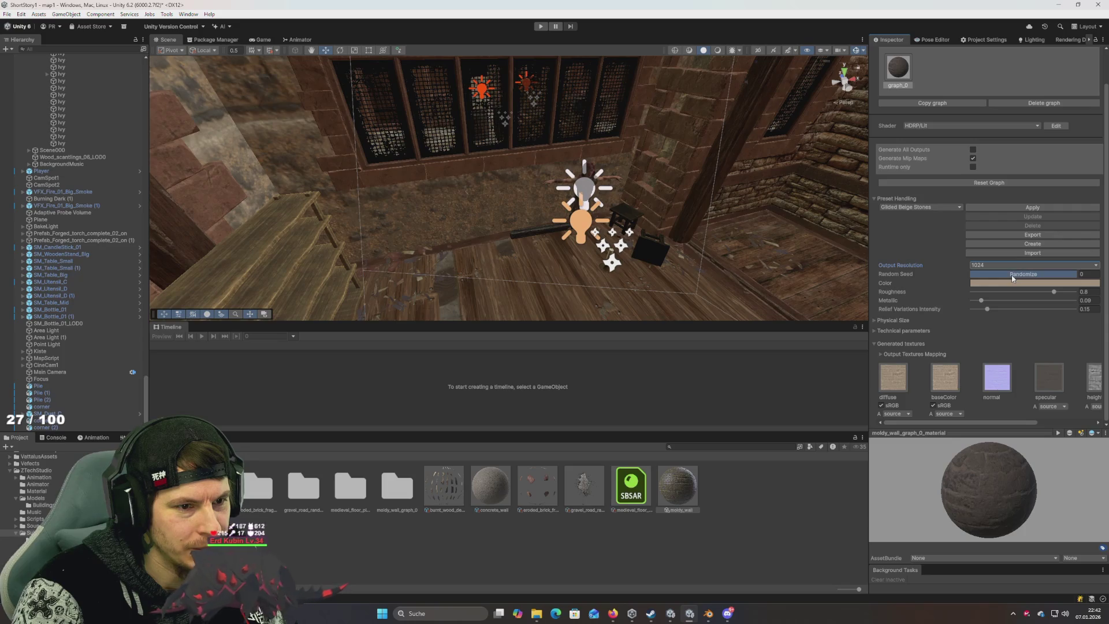
mouse_move(1034, 293)
left_mouse_down()
mouse_move(994, 296)
mouse_move(1006, 296)
left_mouse_up()
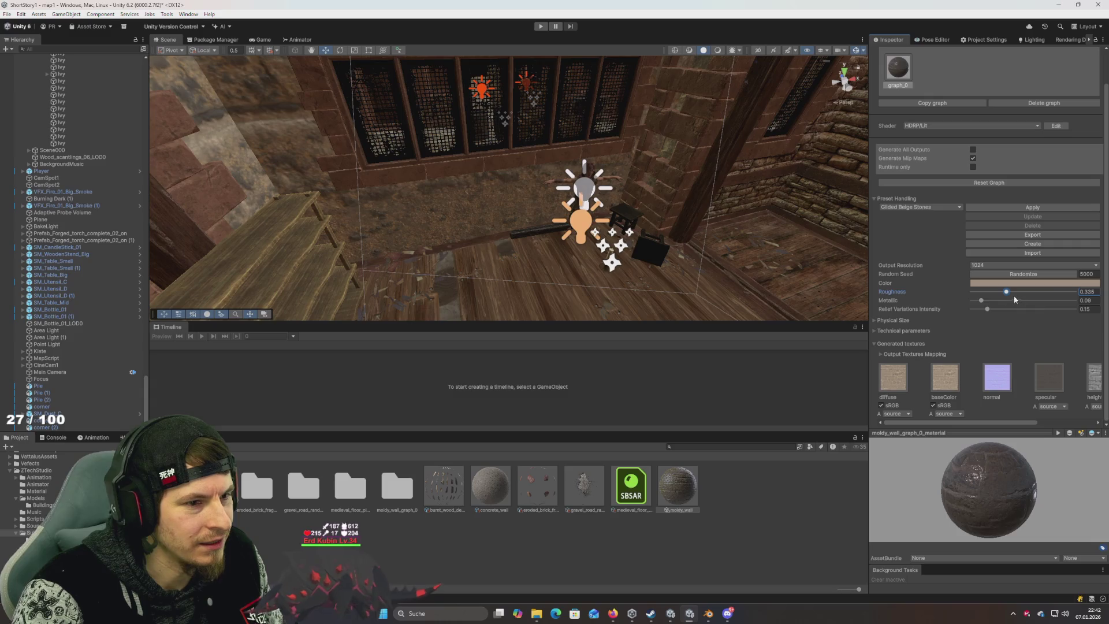
mouse_move(1062, 312)
left_mouse_down()
mouse_move(1092, 310)
mouse_move(913, 316)
left_mouse_up()
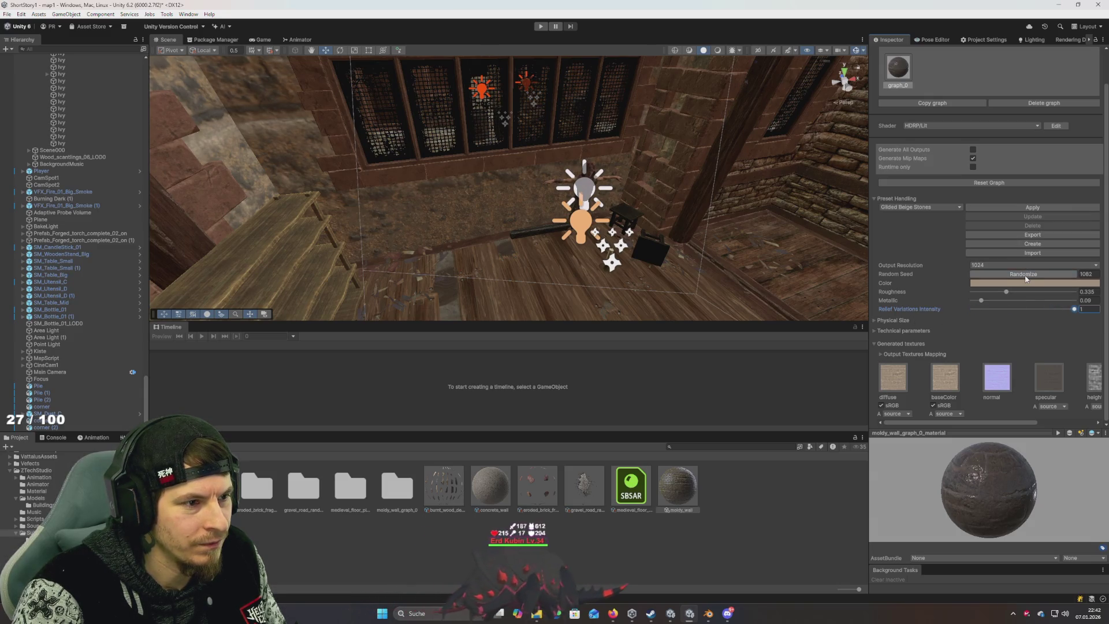
left_click(1035, 301)
left_click(1054, 293)
left_click(986, 292)
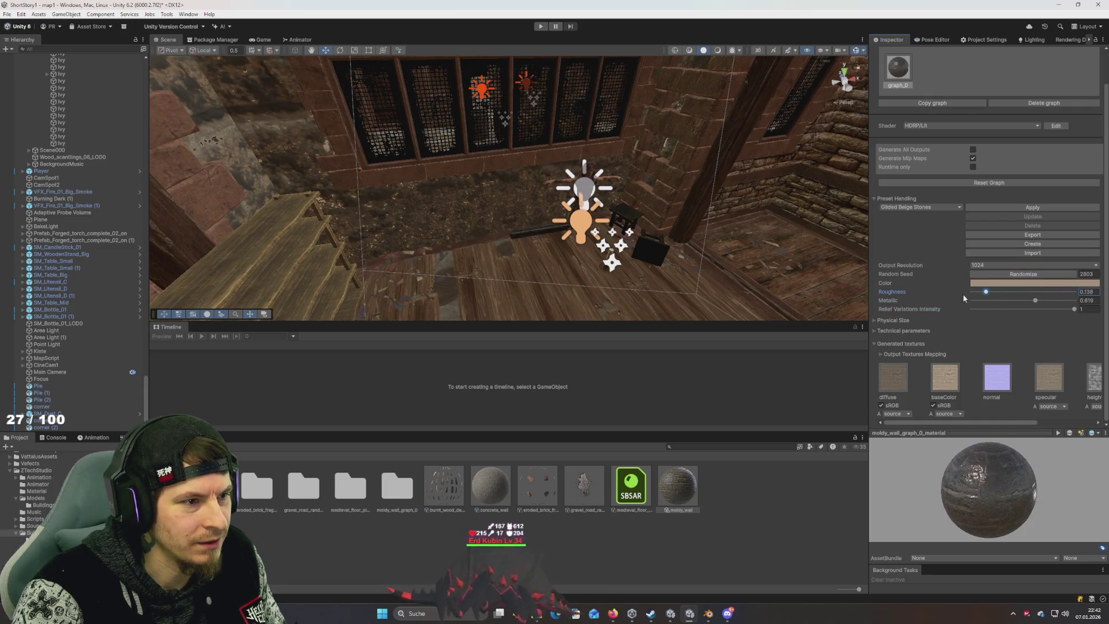
left_click(1042, 292)
left_click(998, 300)
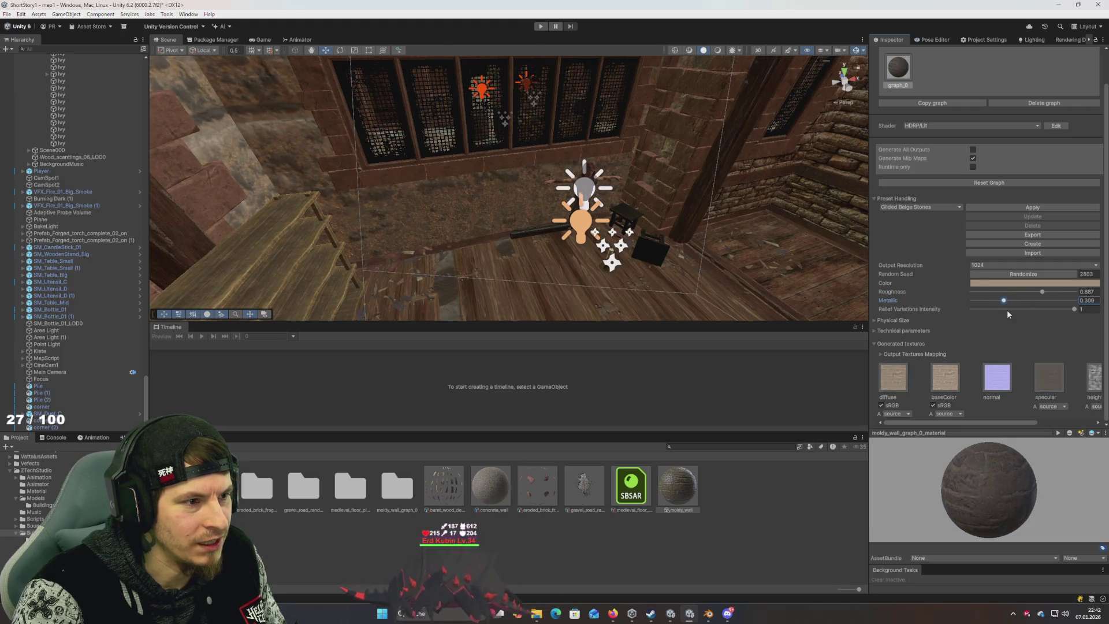
left_click(980, 300)
left_click(1043, 292)
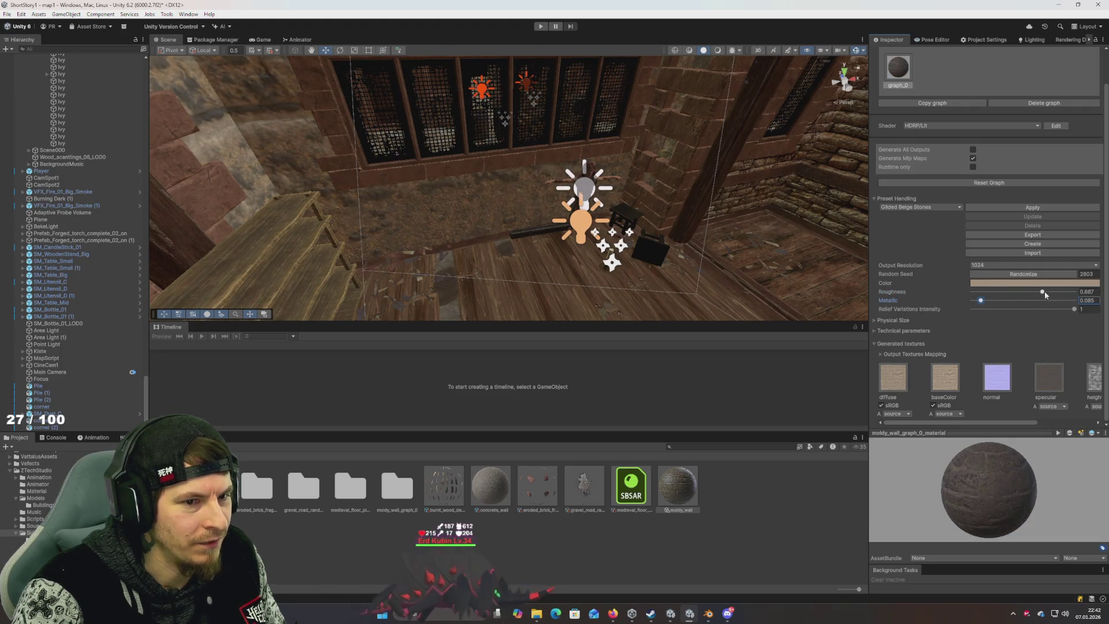
type("1")
key("Return")
Step: Inspect the retextured walls and the moldy_wall material preview sphere
mouse_move(736, 231)
left_mouse_down()
mouse_move(567, 148)
mouse_move(751, 243)
mouse_move(808, 232)
left_mouse_up()
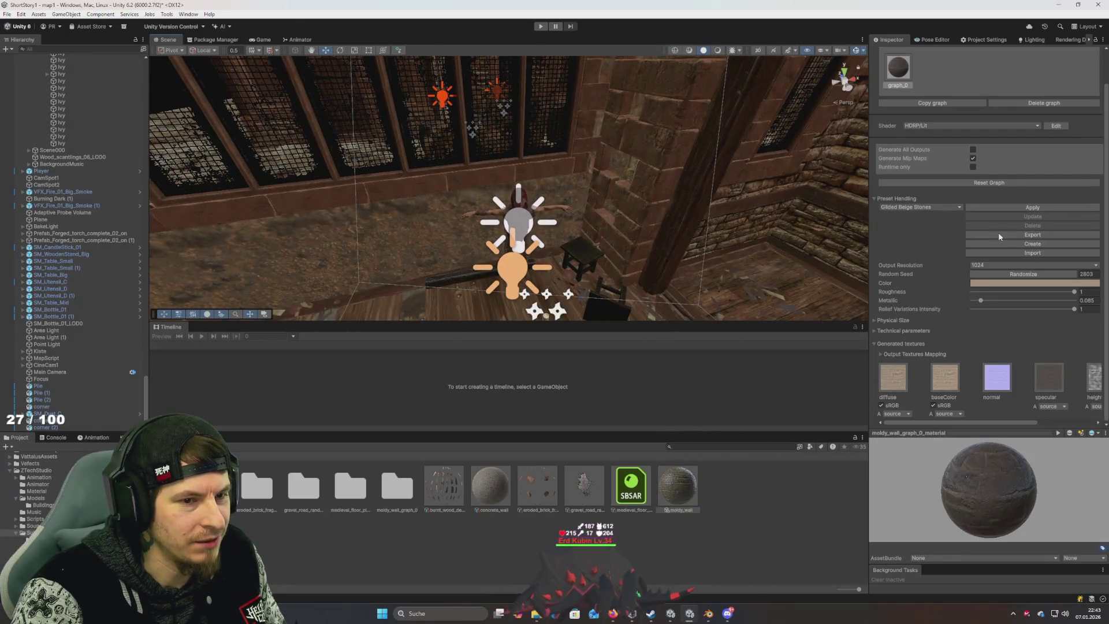
left_click(687, 487)
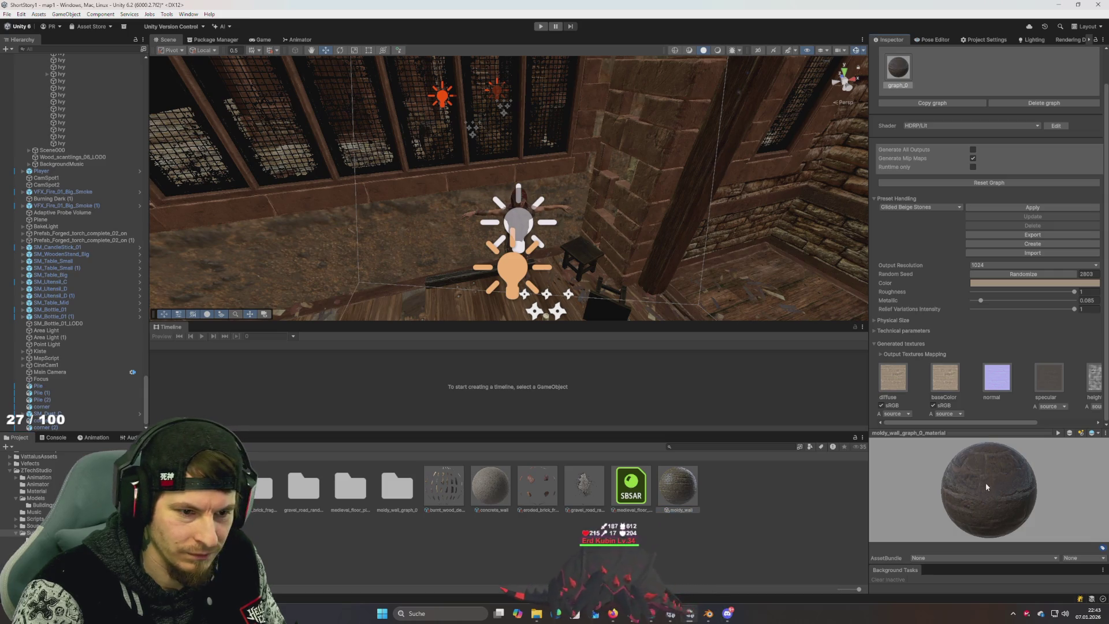
left_click_drag(986, 483, 883, 465)
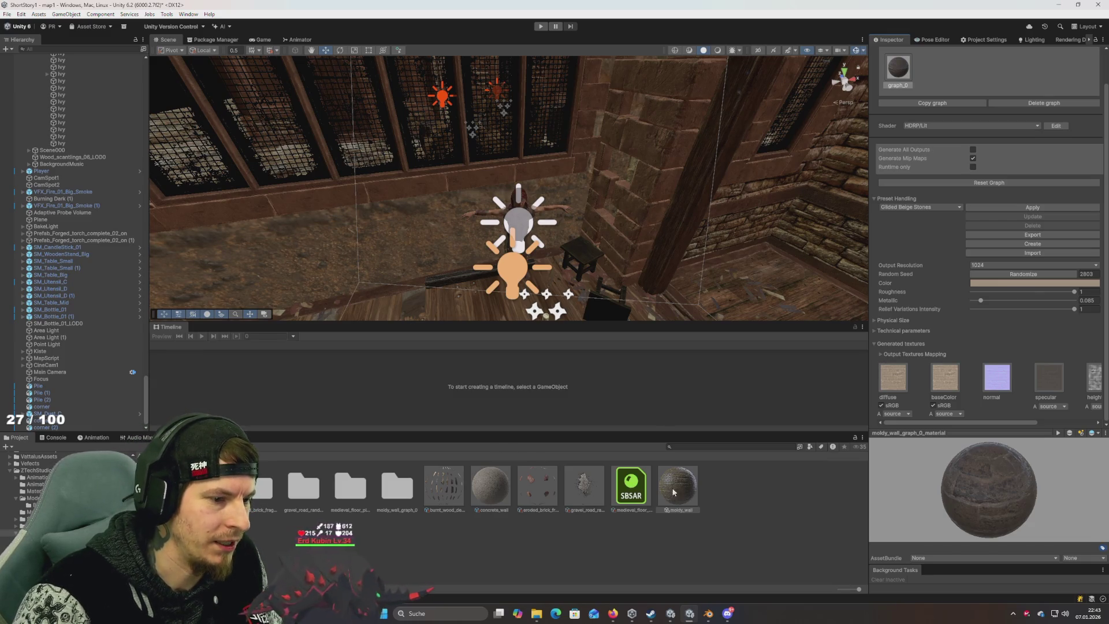
Step: Delete the moldy_wall substance and moldy_wall_graph_0 folder, then reselect medieval_floor
left_click(650, 492)
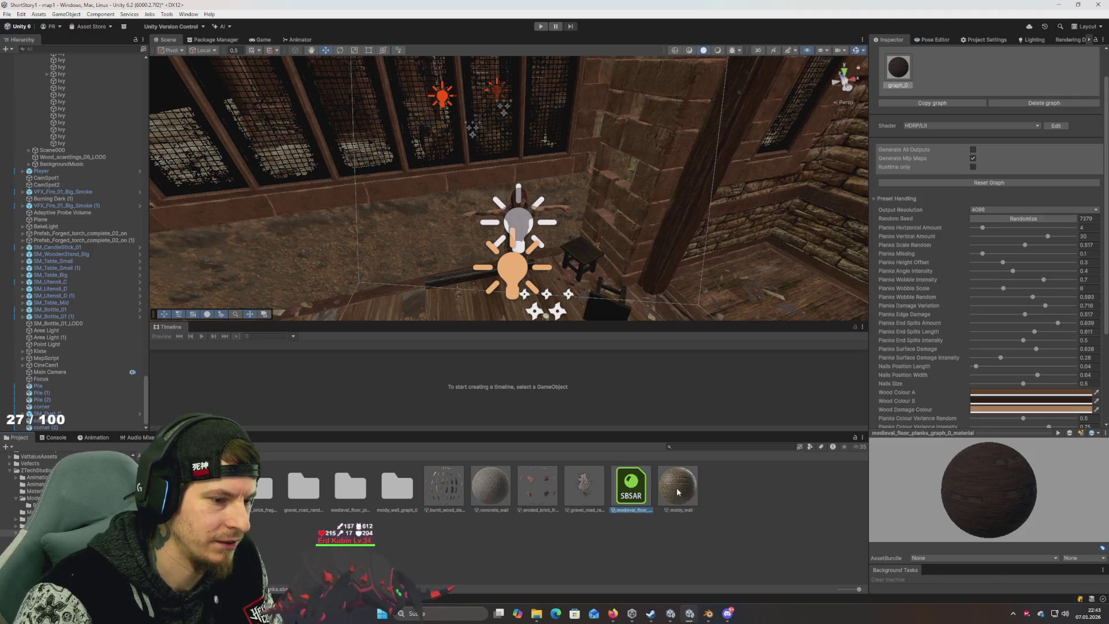
left_click(677, 487)
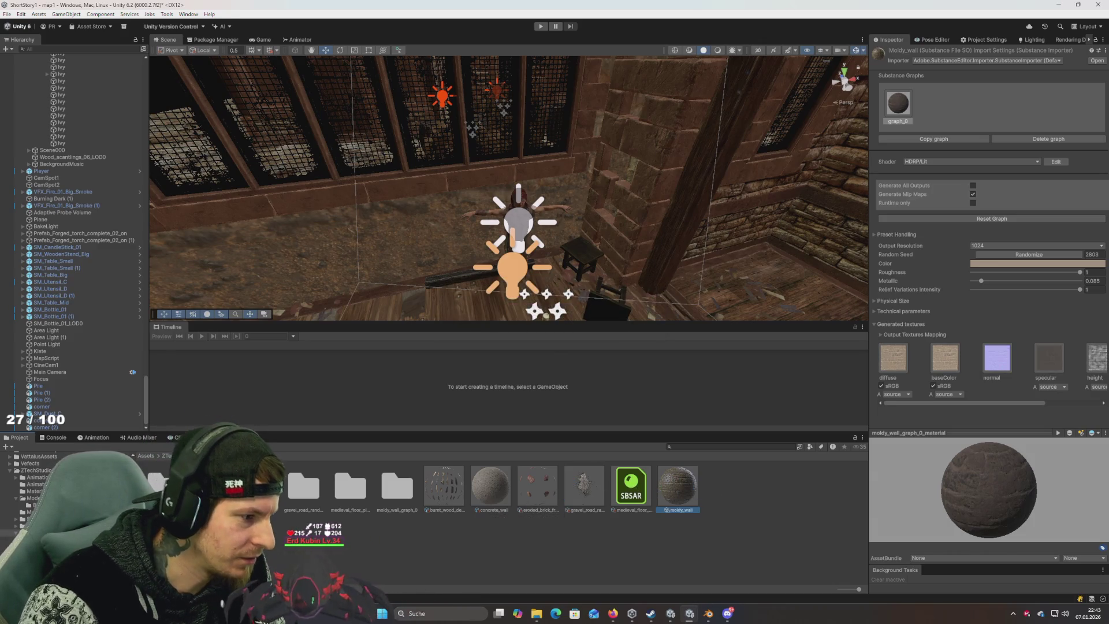
left_click(403, 494, "ctrl")
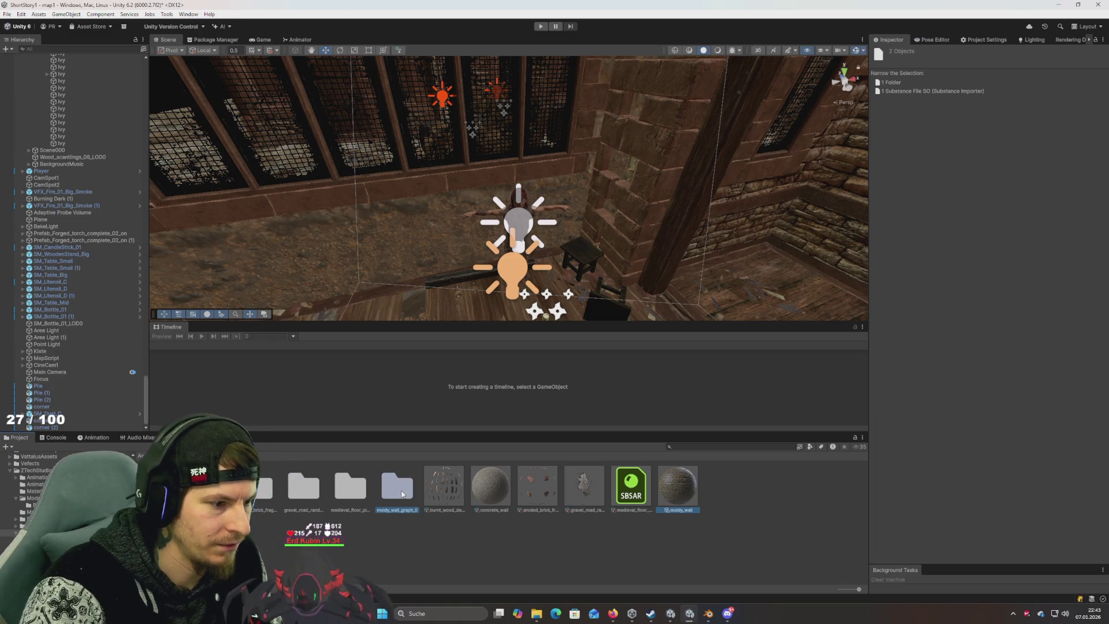
key("Delete")
key("Return")
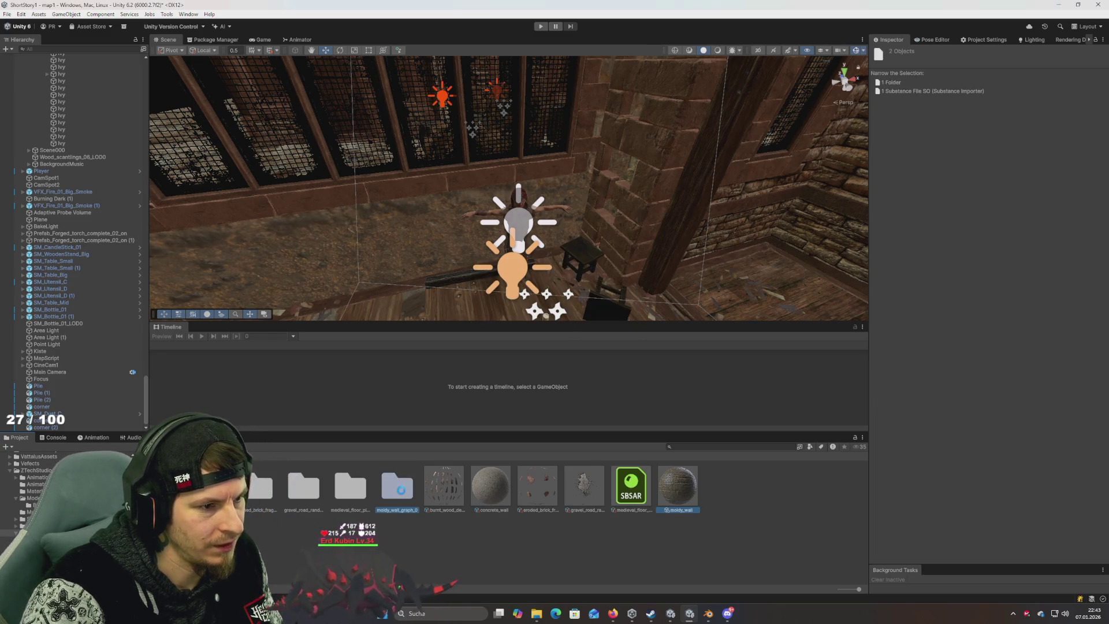
left_click(584, 485)
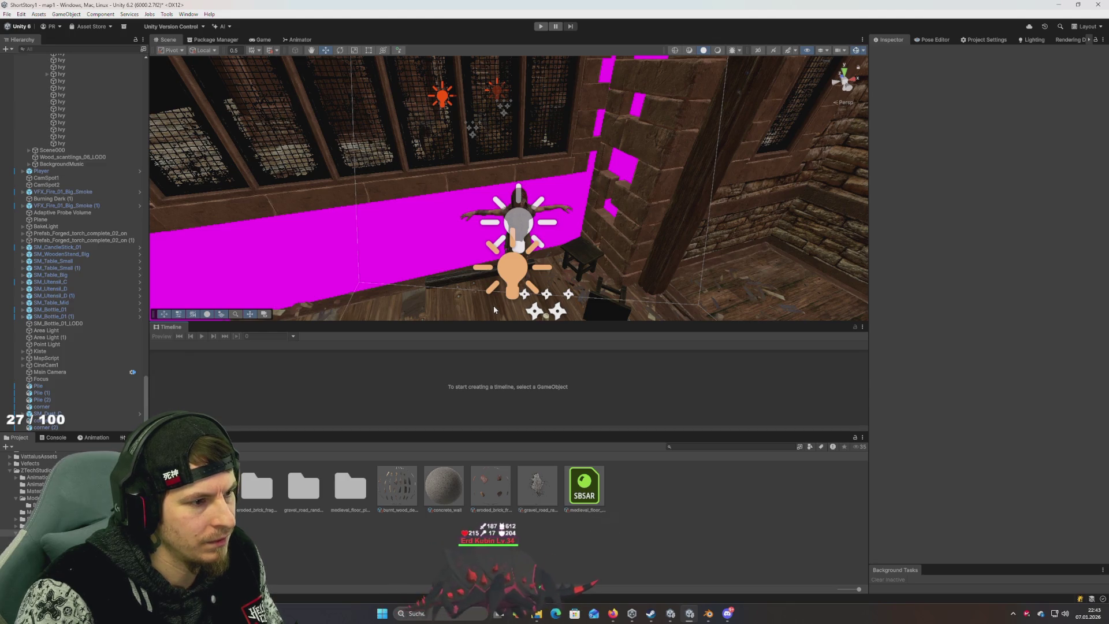
mouse_move(494, 309)
left_mouse_down()
mouse_move(387, 272)
mouse_move(324, 271)
mouse_move(398, 279)
mouse_move(494, 255)
mouse_move(510, 327)
mouse_move(501, 380)
mouse_move(508, 331)
mouse_move(496, 369)
mouse_move(490, 325)
mouse_move(502, 325)
mouse_move(517, 255)
left_mouse_up()
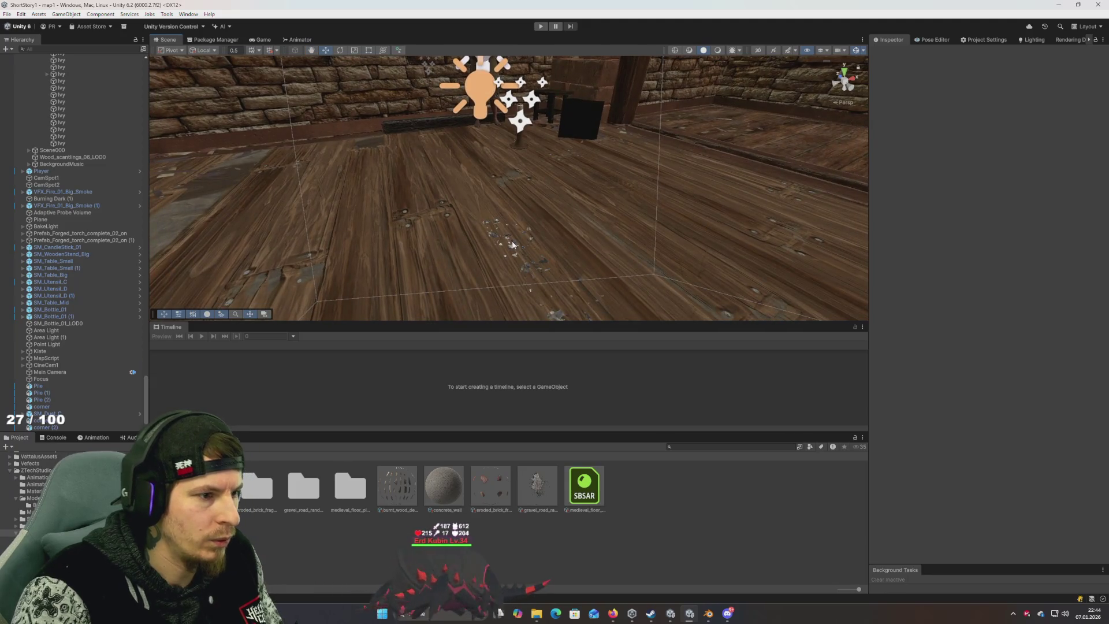
Step: Shift SM_Dust_C slightly along X, then select SM_Floor_107 to show its plank substance
left_click(512, 245)
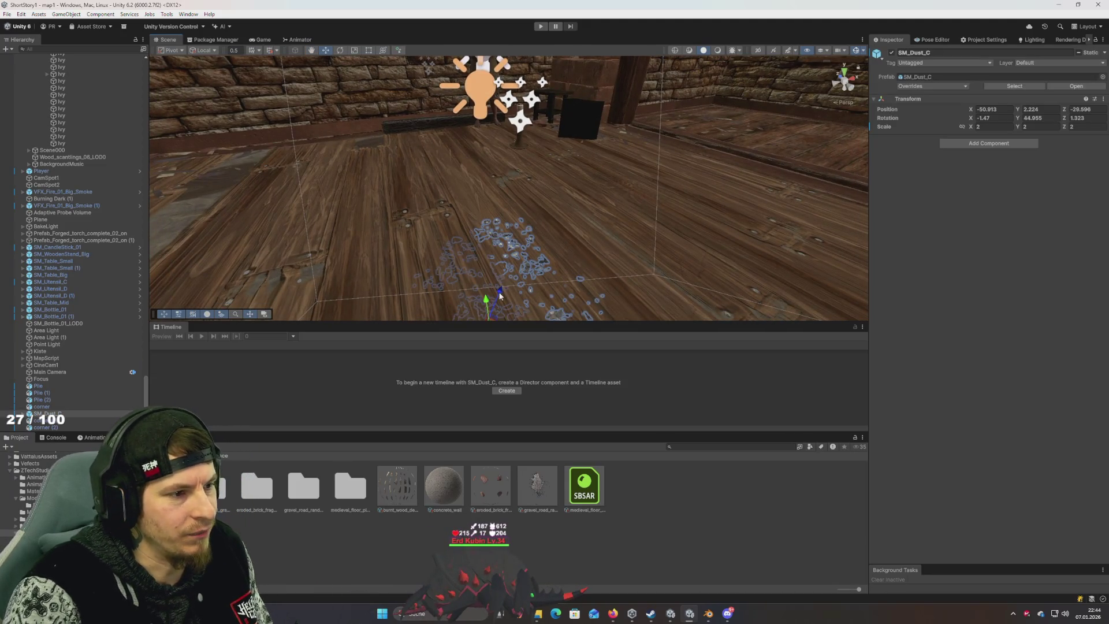
key("f")
mouse_move(501, 253)
left_mouse_down()
mouse_move(428, 290)
mouse_move(434, 237)
mouse_move(423, 302)
mouse_move(457, 287)
mouse_move(633, 275)
mouse_move(549, 270)
mouse_move(492, 237)
left_mouse_up()
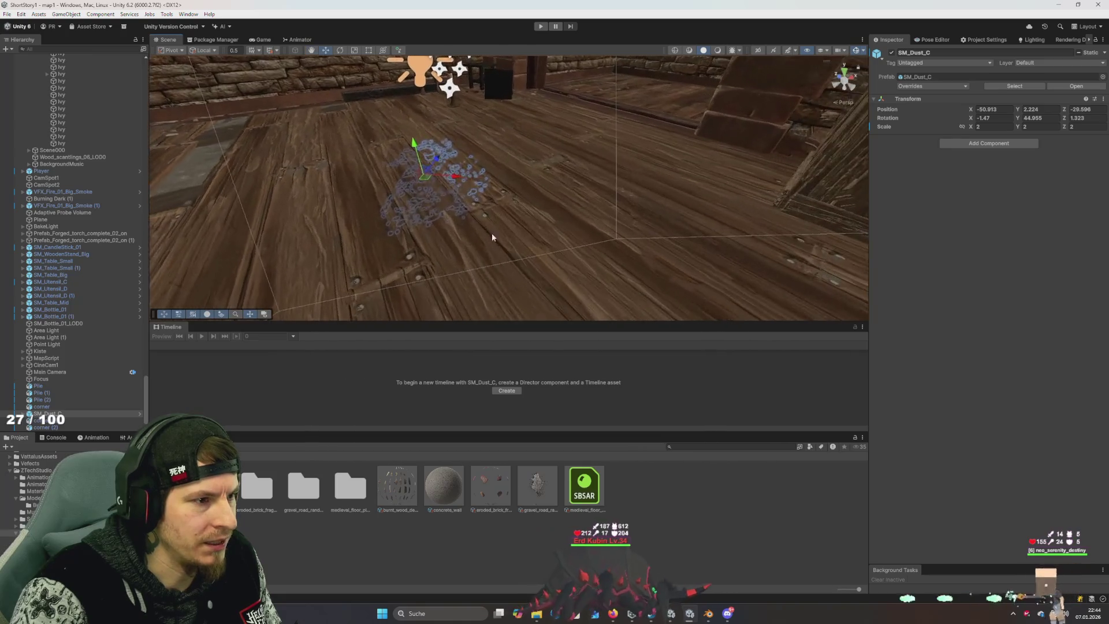
mouse_move(456, 176)
left_mouse_down()
mouse_move(515, 188)
mouse_move(497, 169)
mouse_move(470, 212)
mouse_move(478, 195)
left_mouse_up()
left_click(515, 184)
left_click(494, 188)
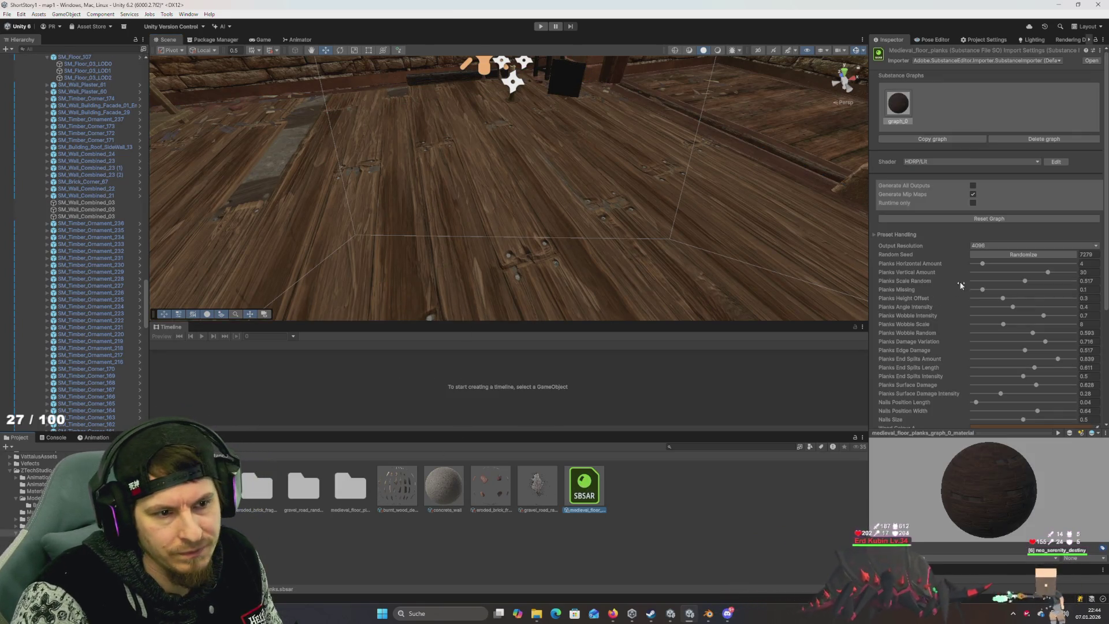
Step: Try Planks Scale Random values, settling on 0.521, and return Planks Height Offset to 0.3
scroll(938, 292, "down", 2)
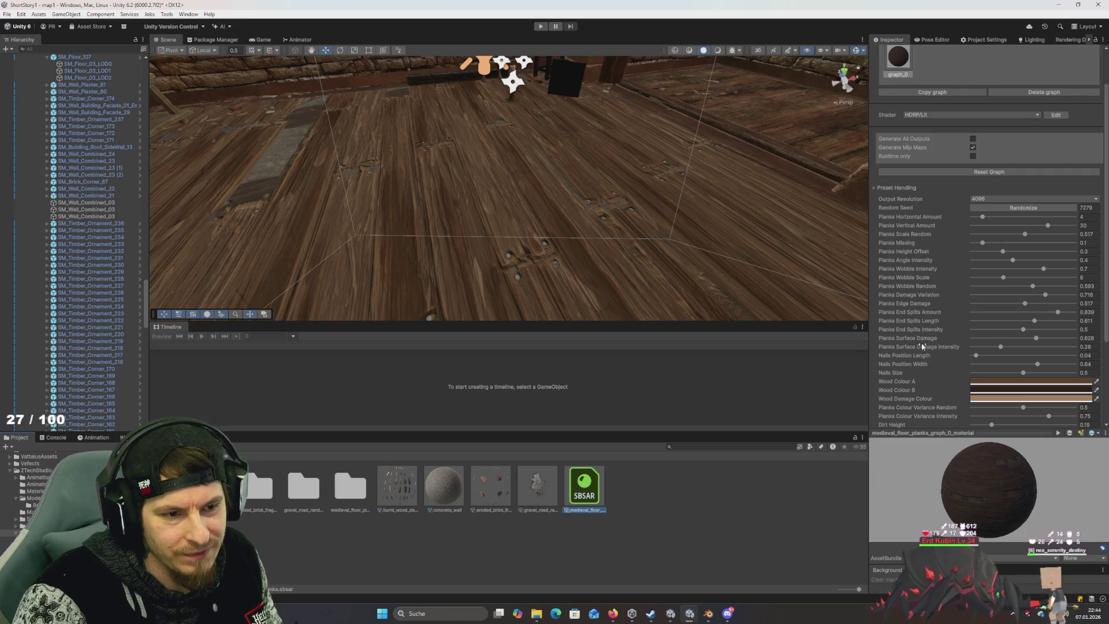
scroll(921, 329, "down", 1)
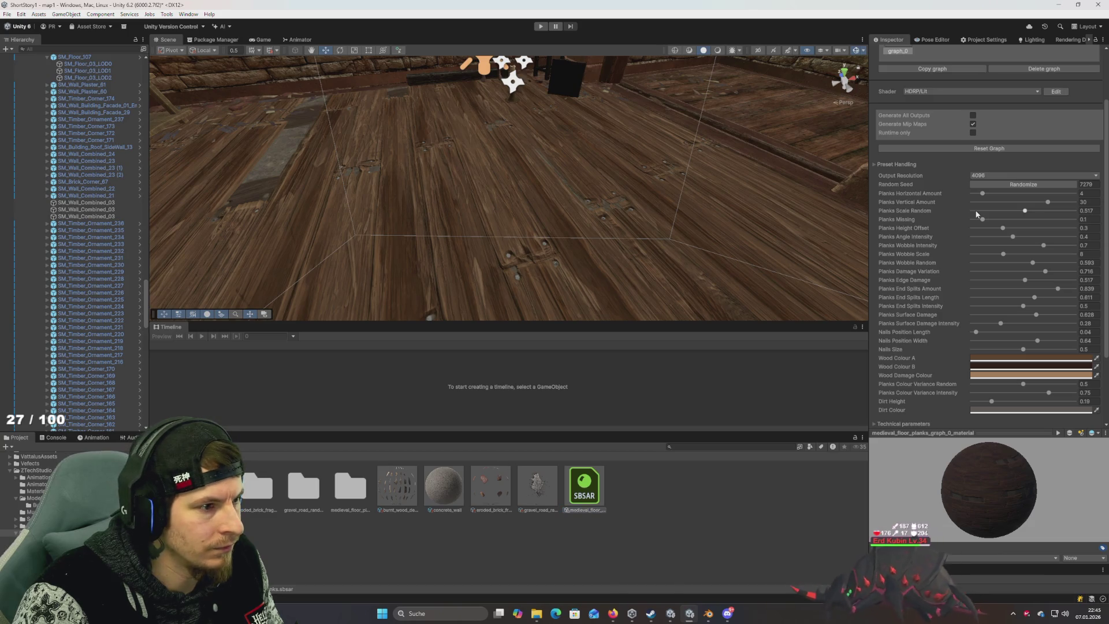
left_click(976, 211)
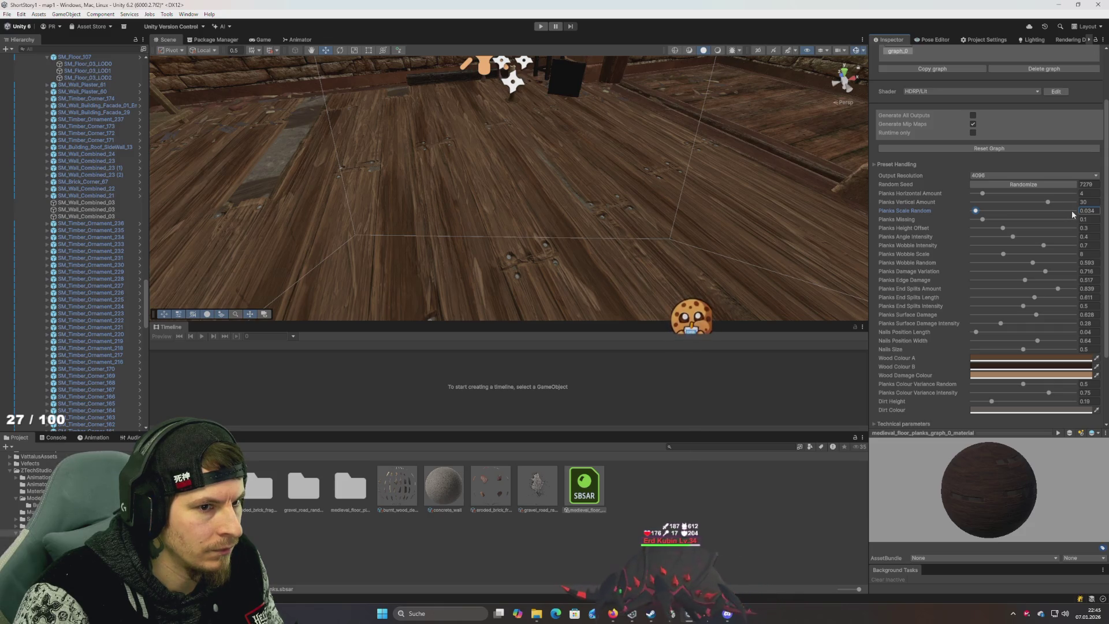
left_click(1072, 210)
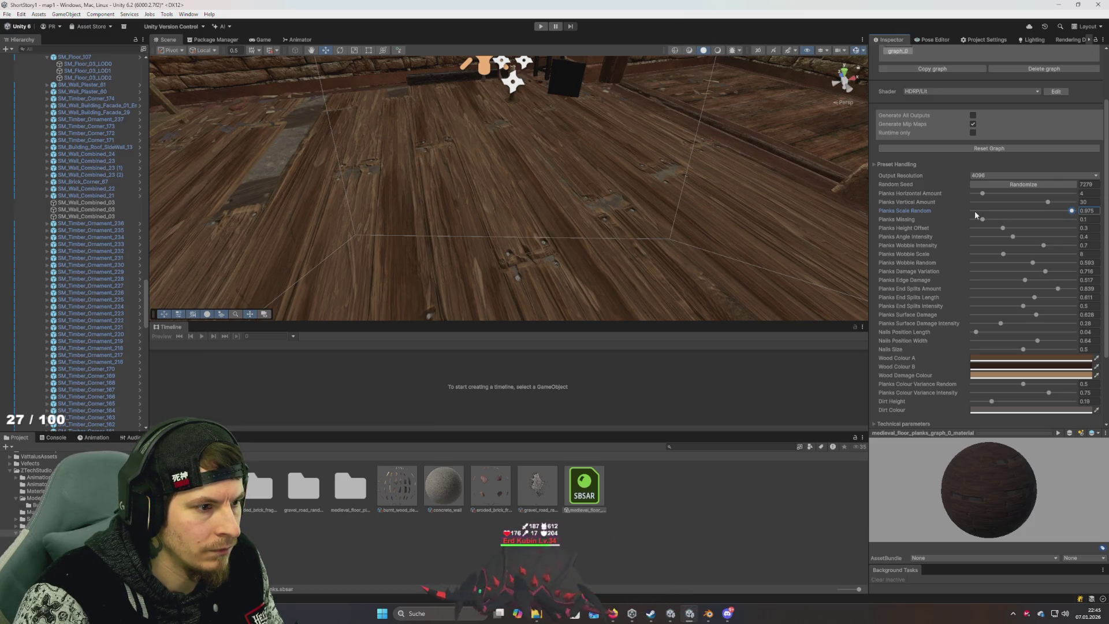
left_click(1055, 211)
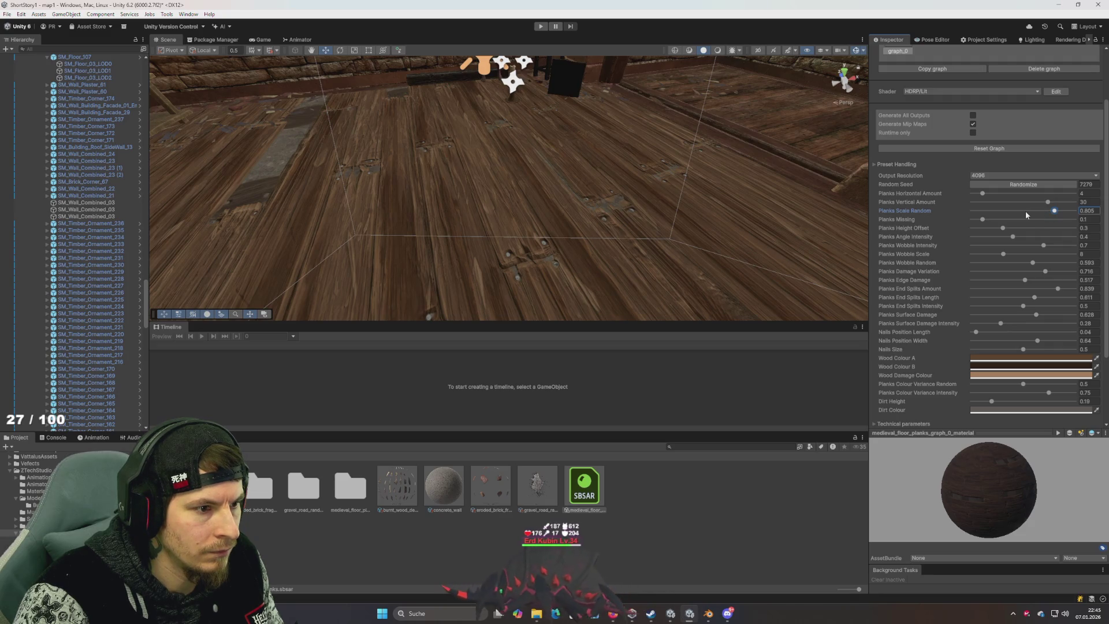
left_click(1026, 212)
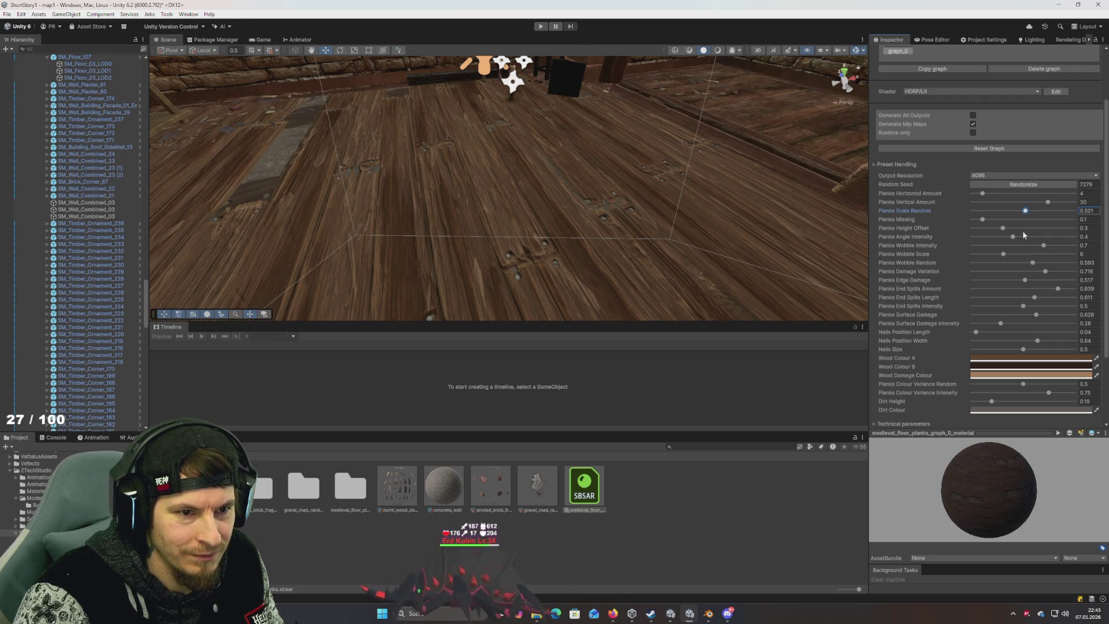
left_click(1066, 228)
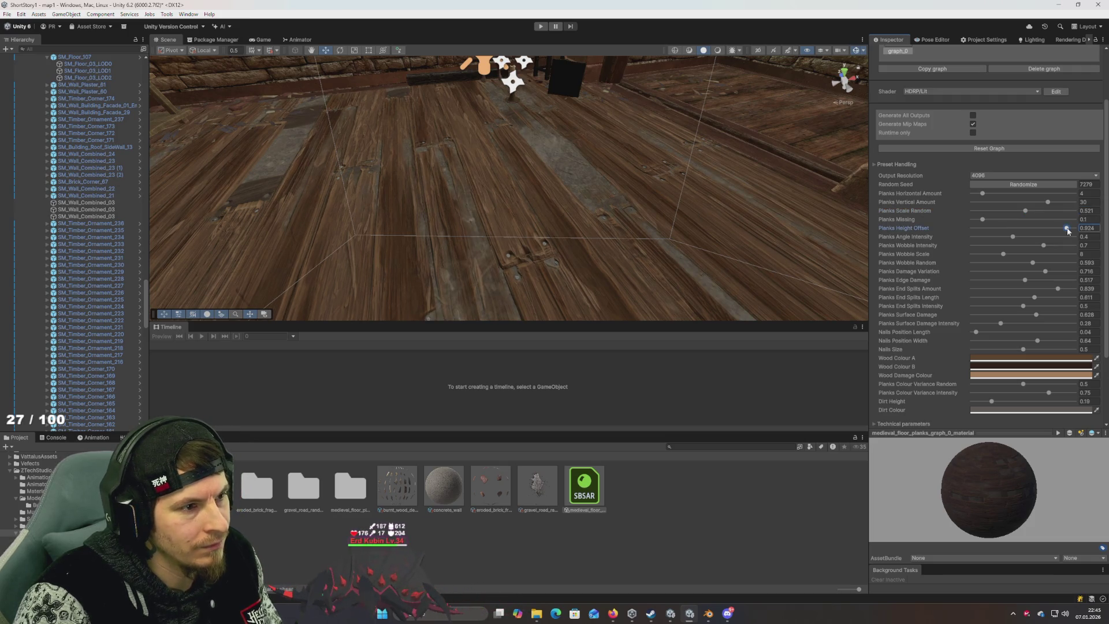
key("ctrl+z")
left_click(1094, 228)
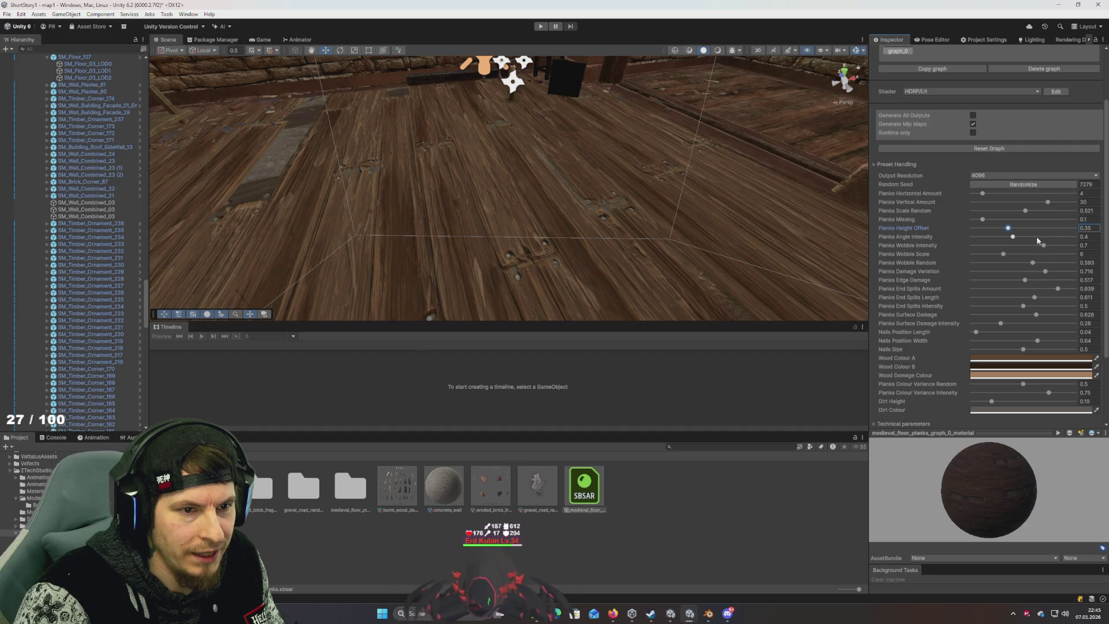
Step: Set Planks Angle Intensity to 0.771 and Planks Colour Variance Random to 0.898
left_click(1052, 236)
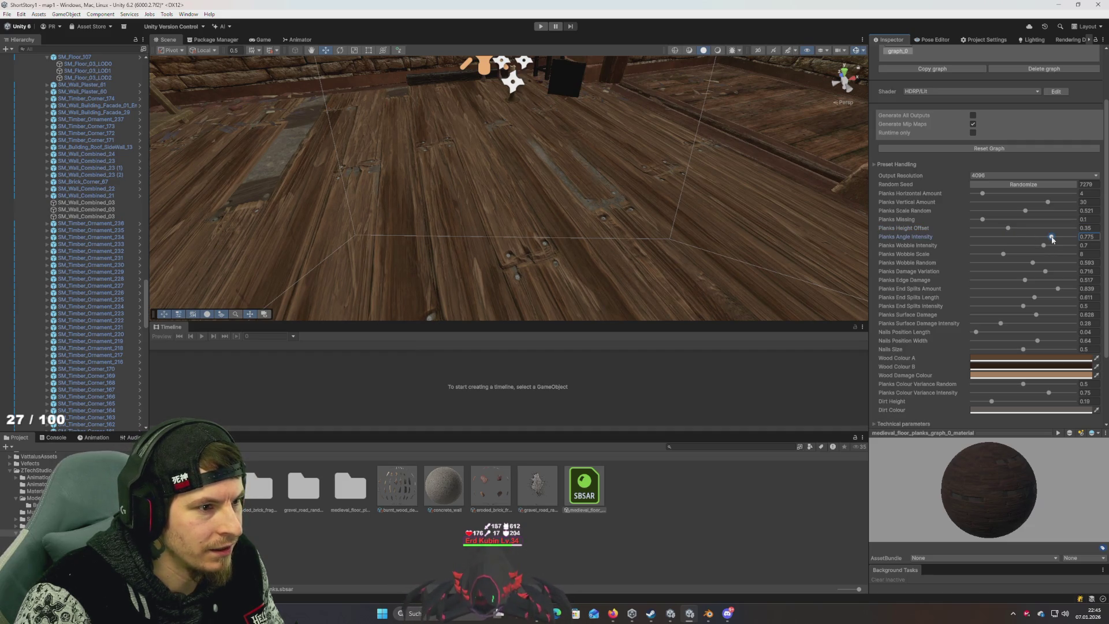
left_click(982, 237)
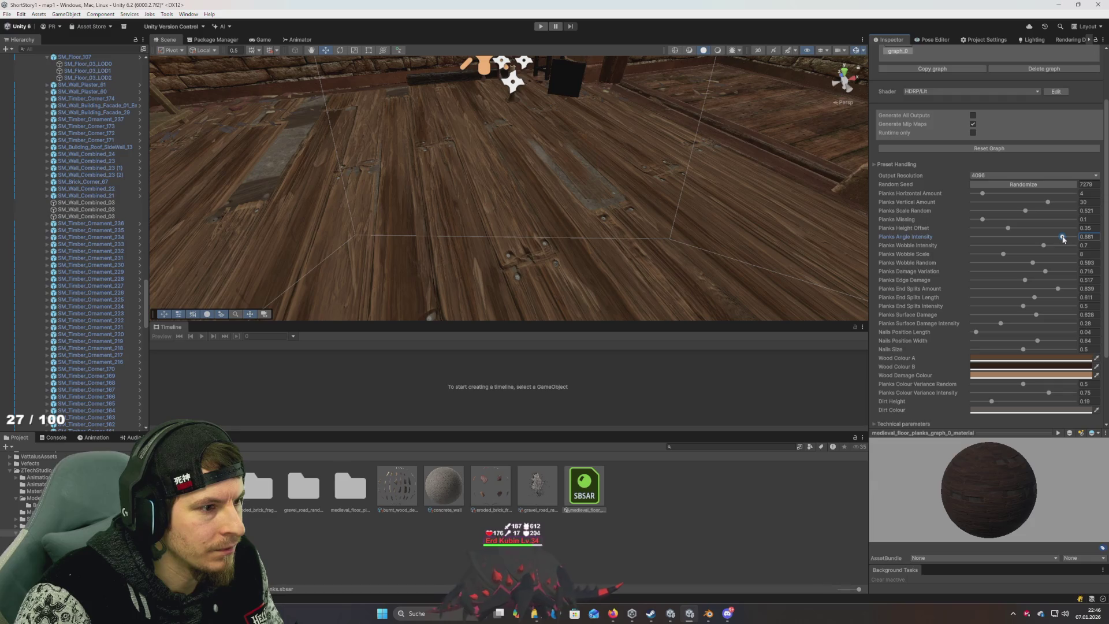
left_click(1051, 237)
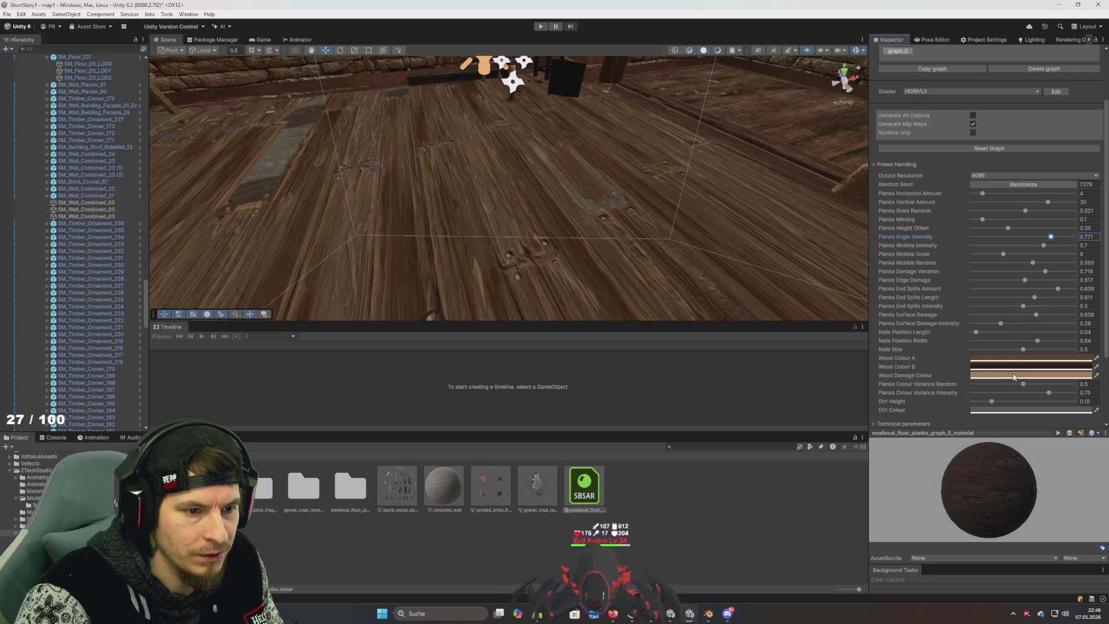
mouse_move(1001, 386)
left_mouse_down()
mouse_move(985, 384)
mouse_move(1070, 384)
mouse_move(976, 384)
left_mouse_up()
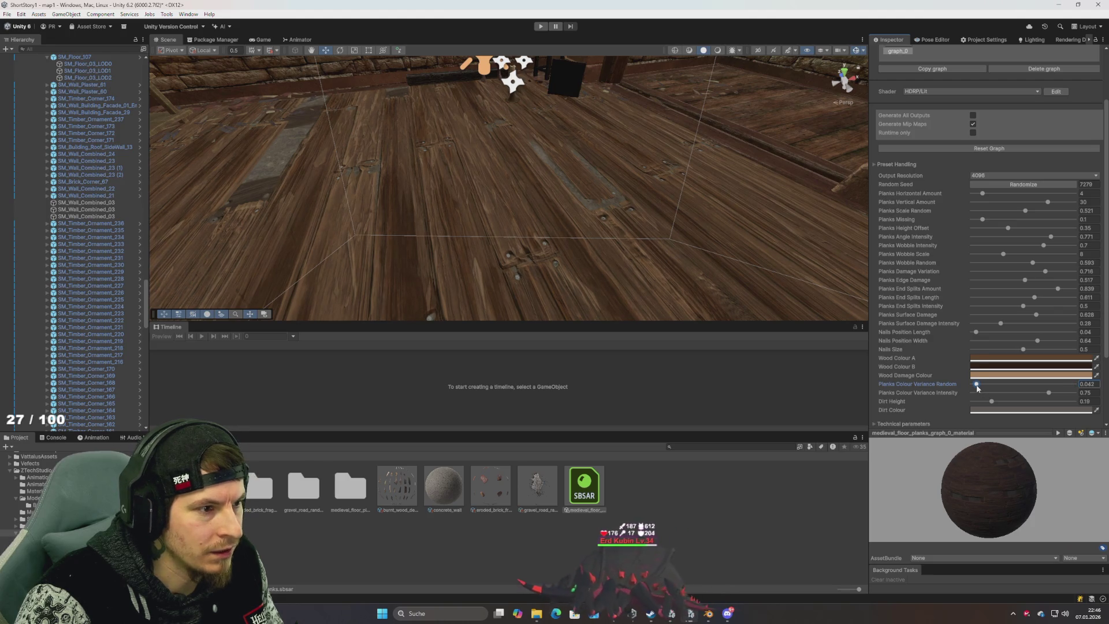
left_click(1065, 384)
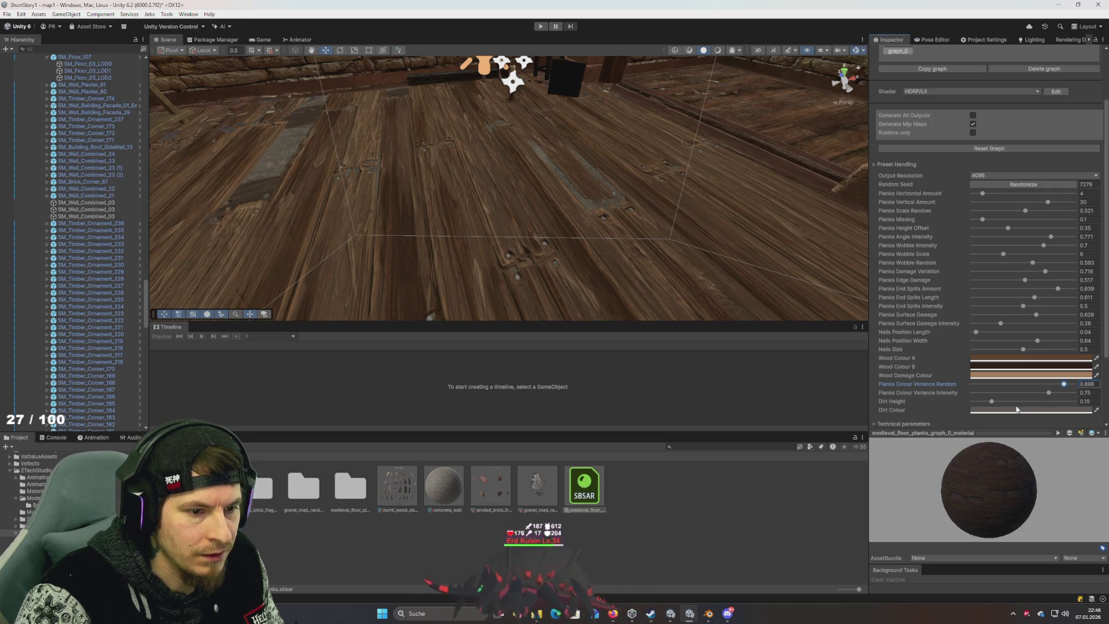
scroll(920, 307, "down", 3)
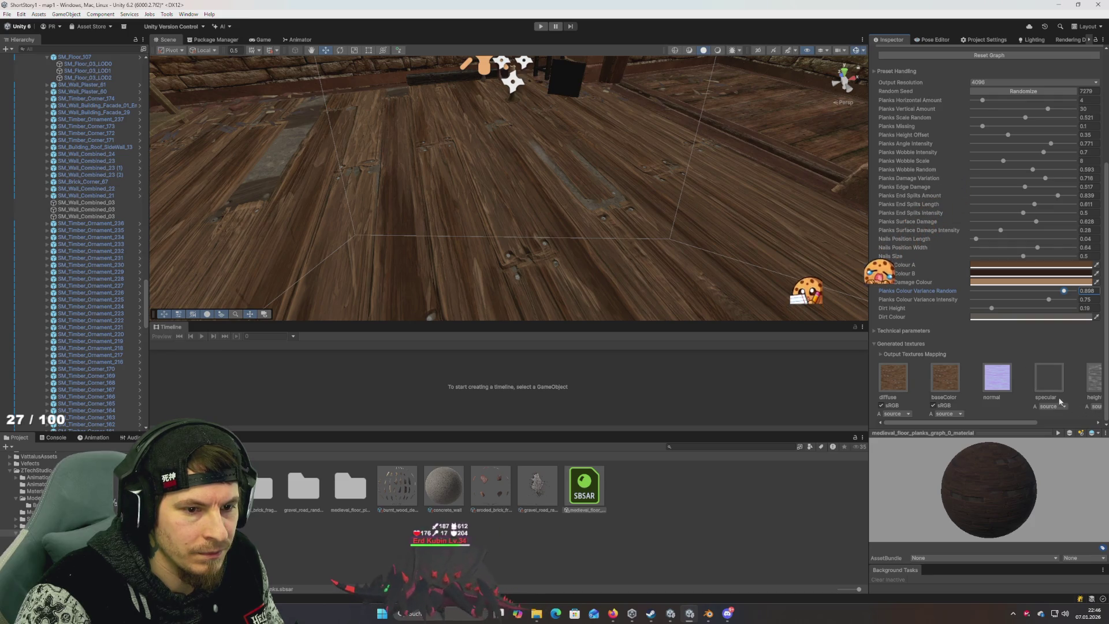
left_click(991, 316)
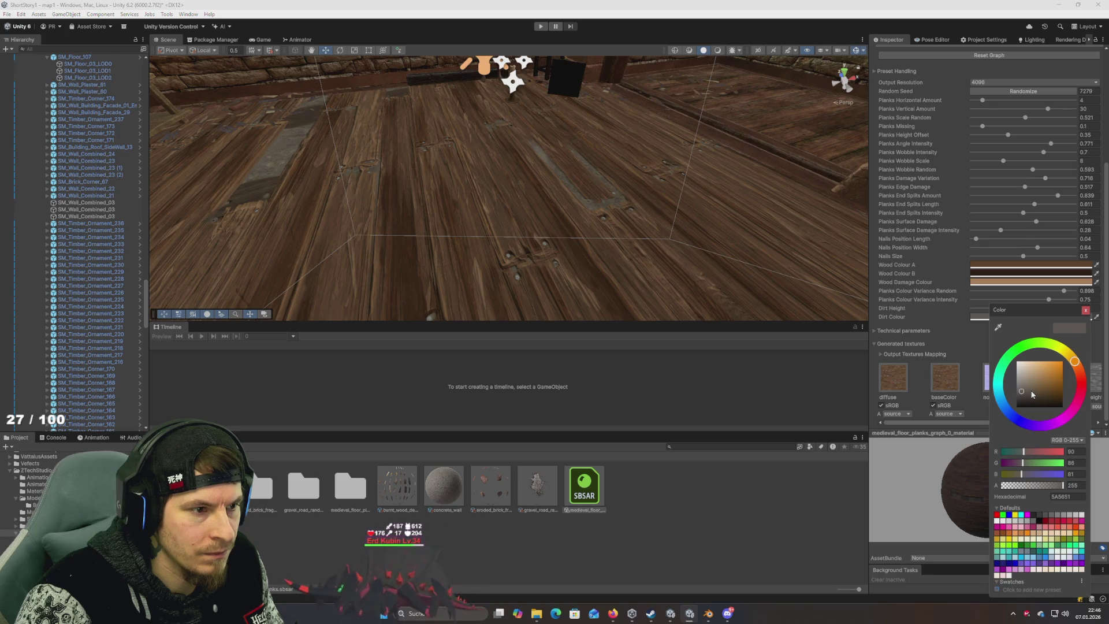
key("Escape")
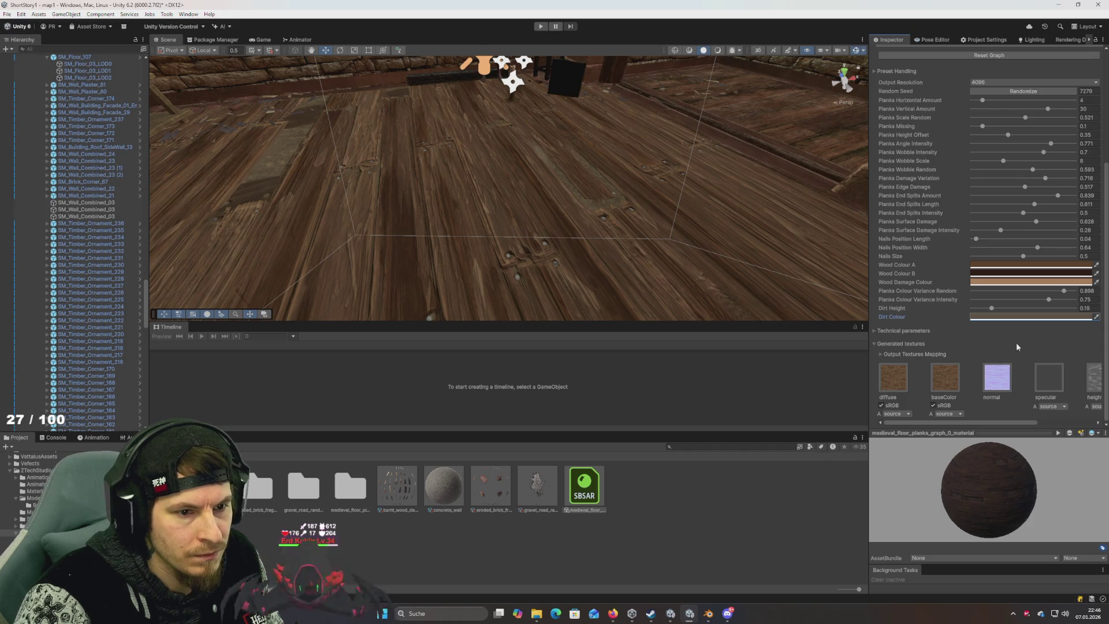
left_click(992, 317)
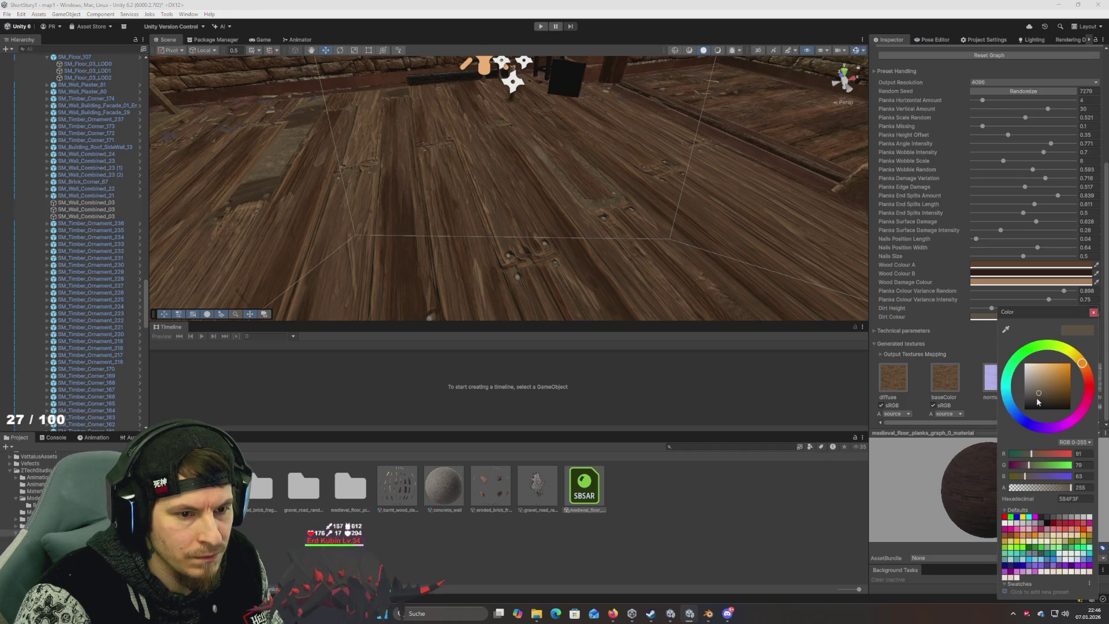
key("Escape")
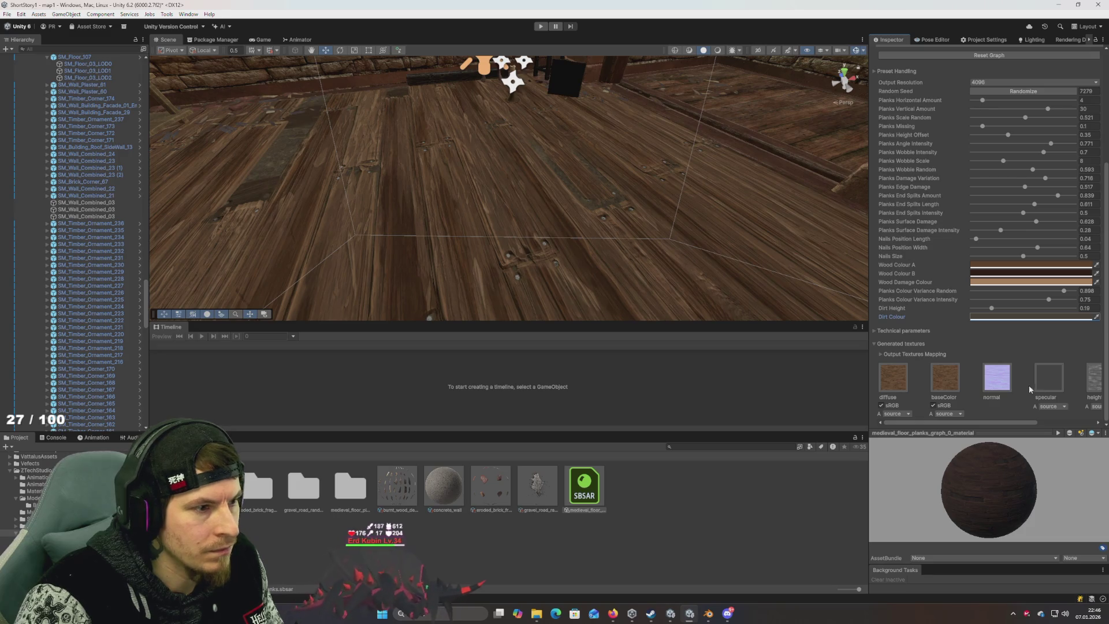
scroll(945, 304, "up", 3)
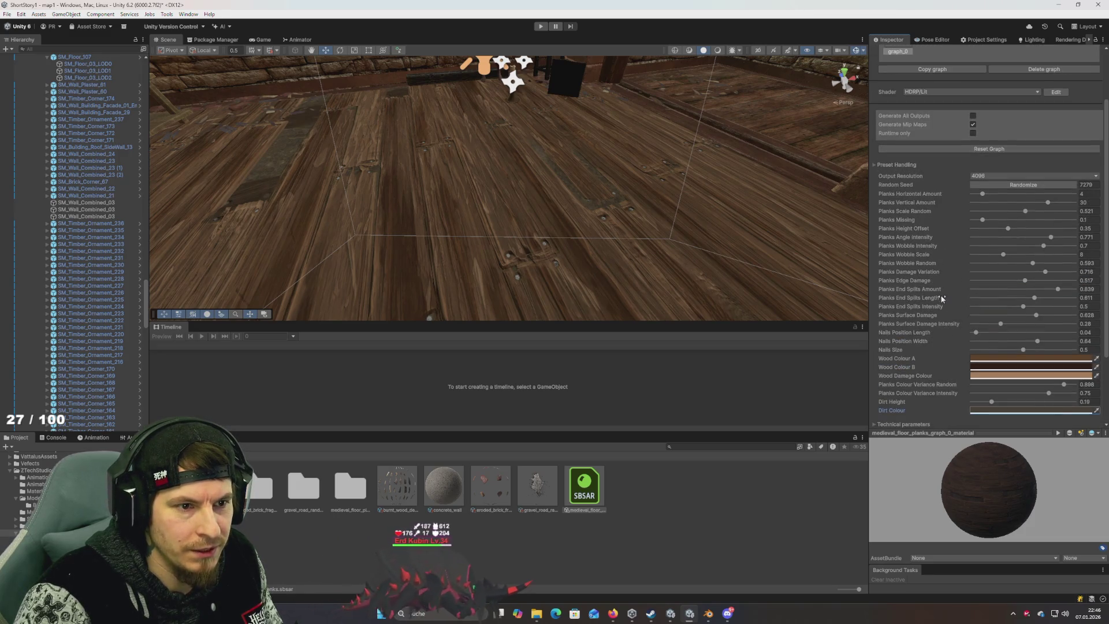
mouse_move(664, 195)
left_mouse_down()
mouse_move(605, 208)
mouse_move(629, 212)
mouse_move(555, 191)
mouse_move(602, 186)
left_mouse_up()
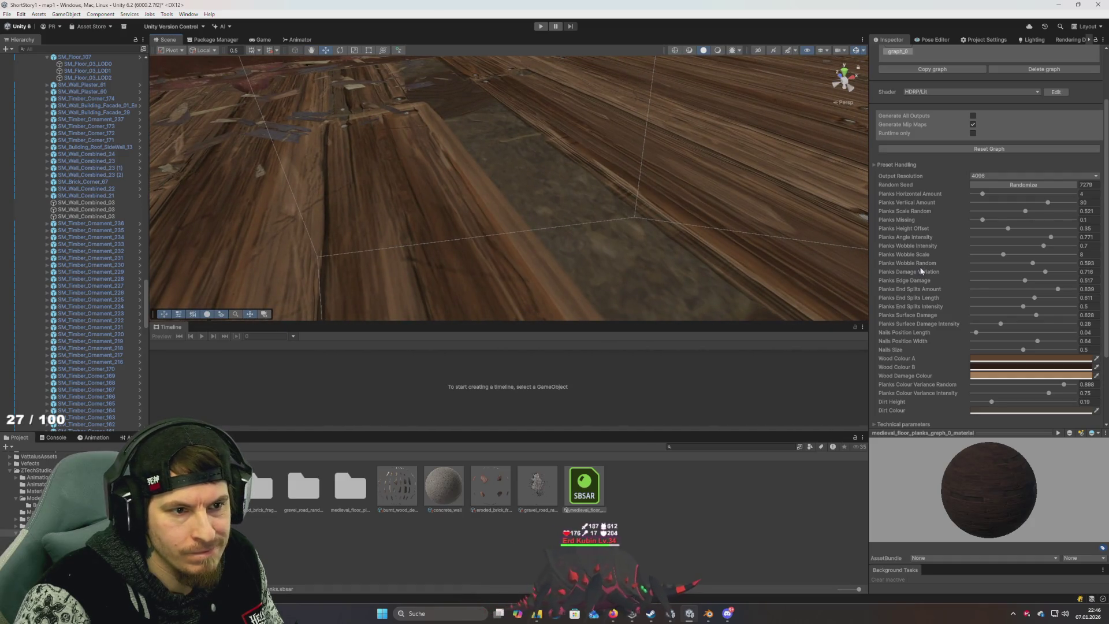
left_click_drag(677, 219, 563, 173)
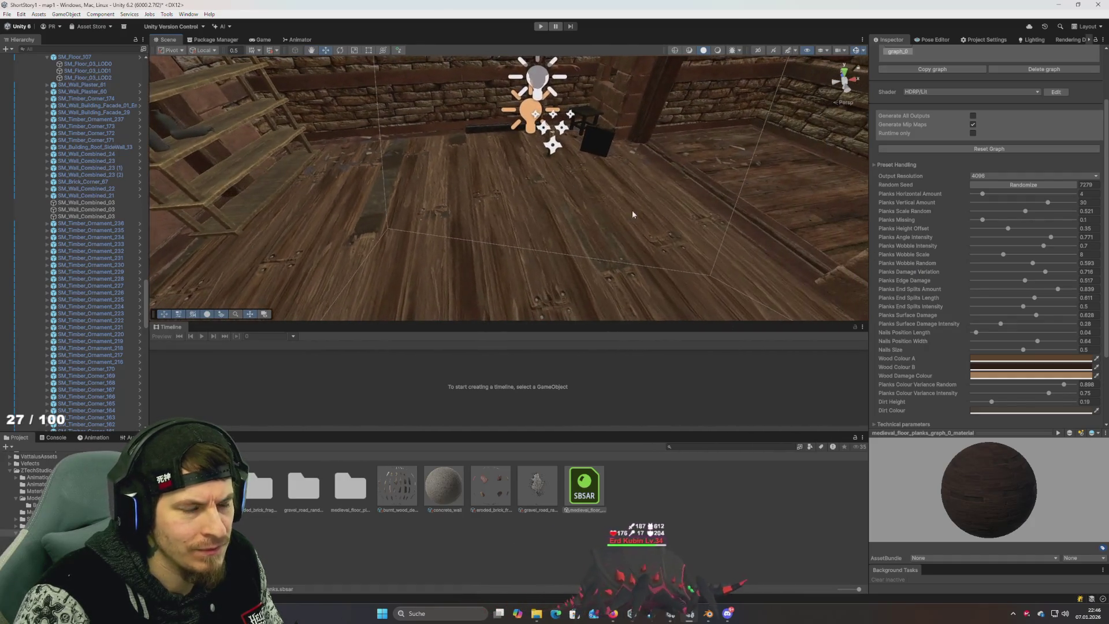
left_click(541, 27)
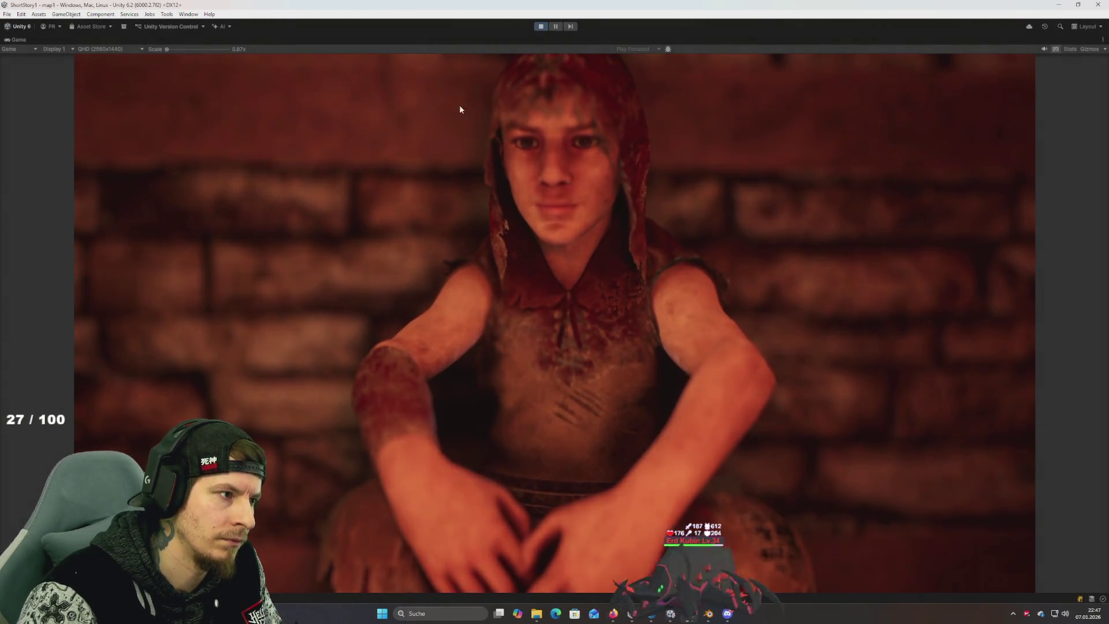
Step: Select World and untick the SitGround animator parameter so the character stands
double_click(20, 40)
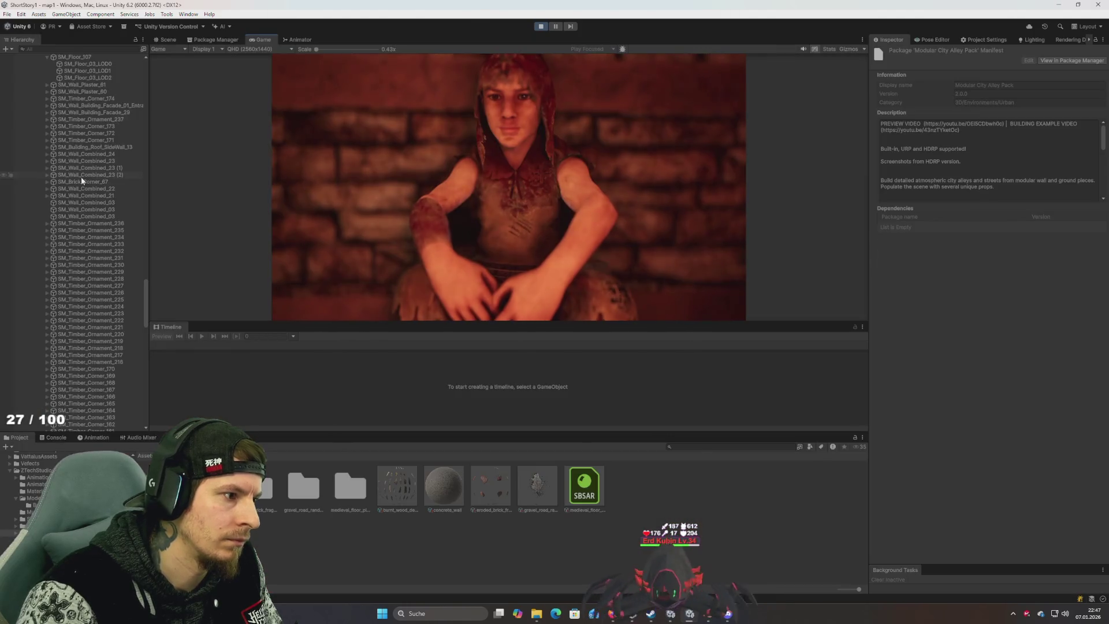
left_click(84, 175)
key("Left")
key("Left")
key("Left")
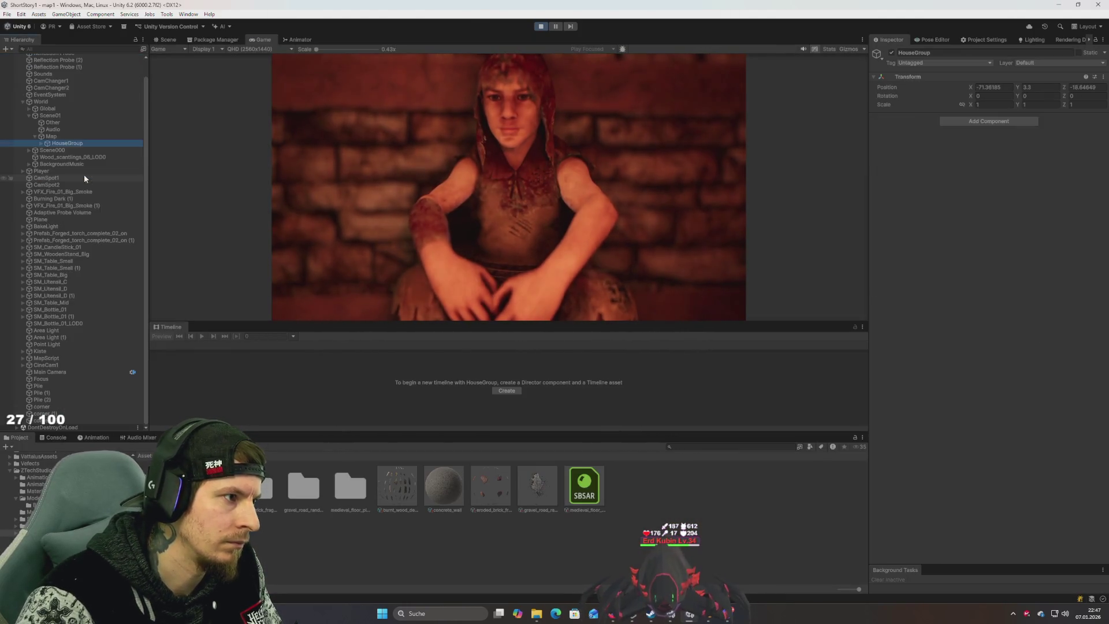
key("Left")
key("Left")
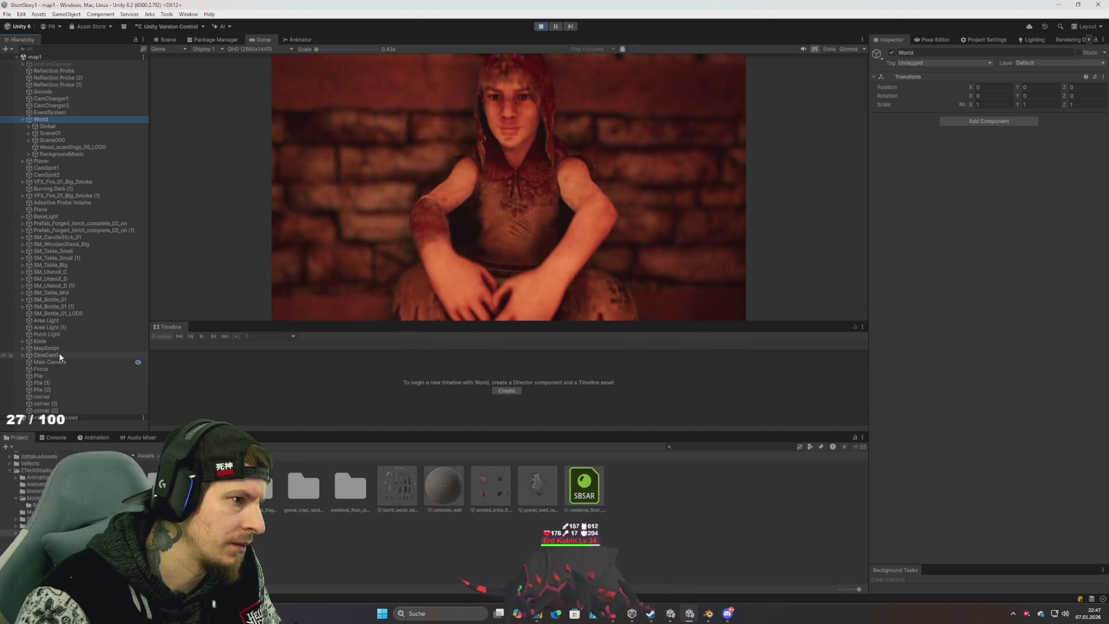
left_click(450, 242)
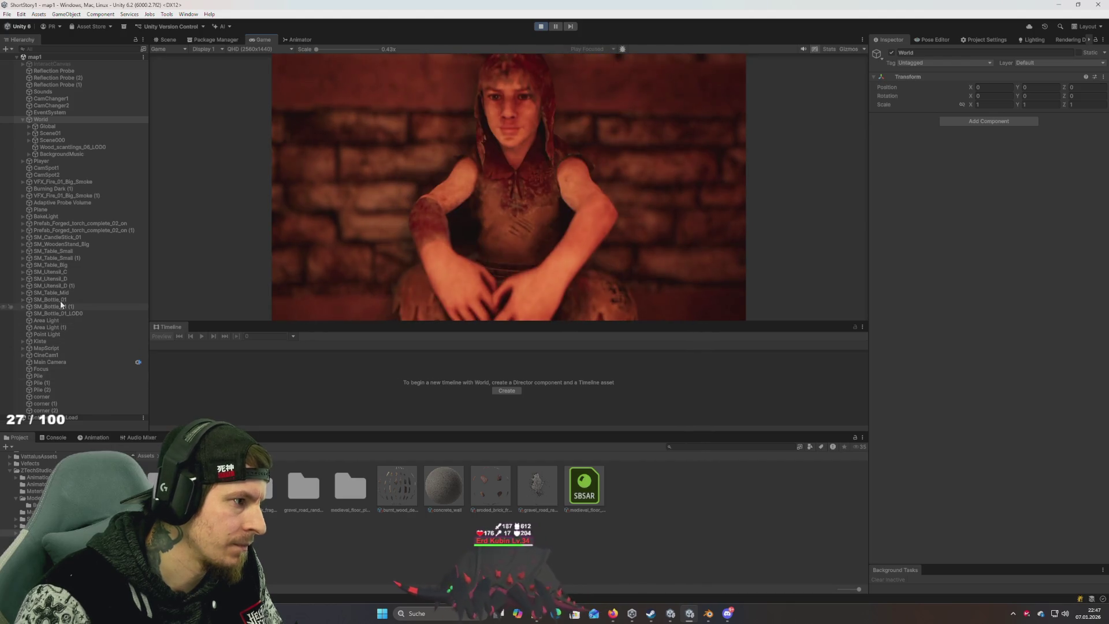
left_click(291, 41)
left_click(189, 171)
left_click(261, 39)
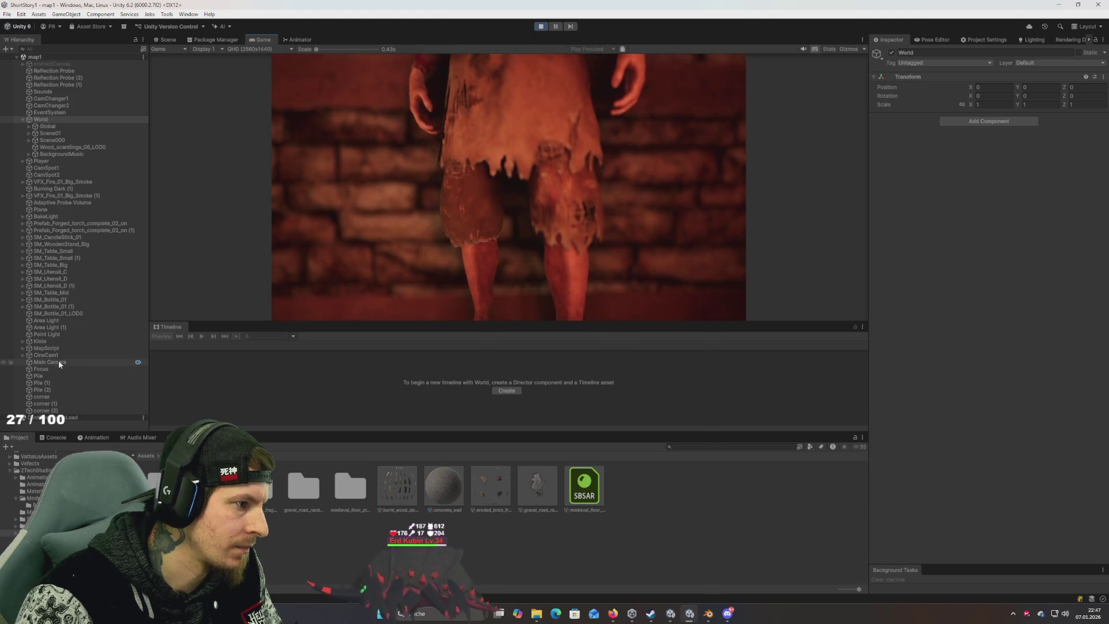
Step: Deactivate the MapScript and InteractCanvas objects, then reselect CineCam1
left_click(46, 348)
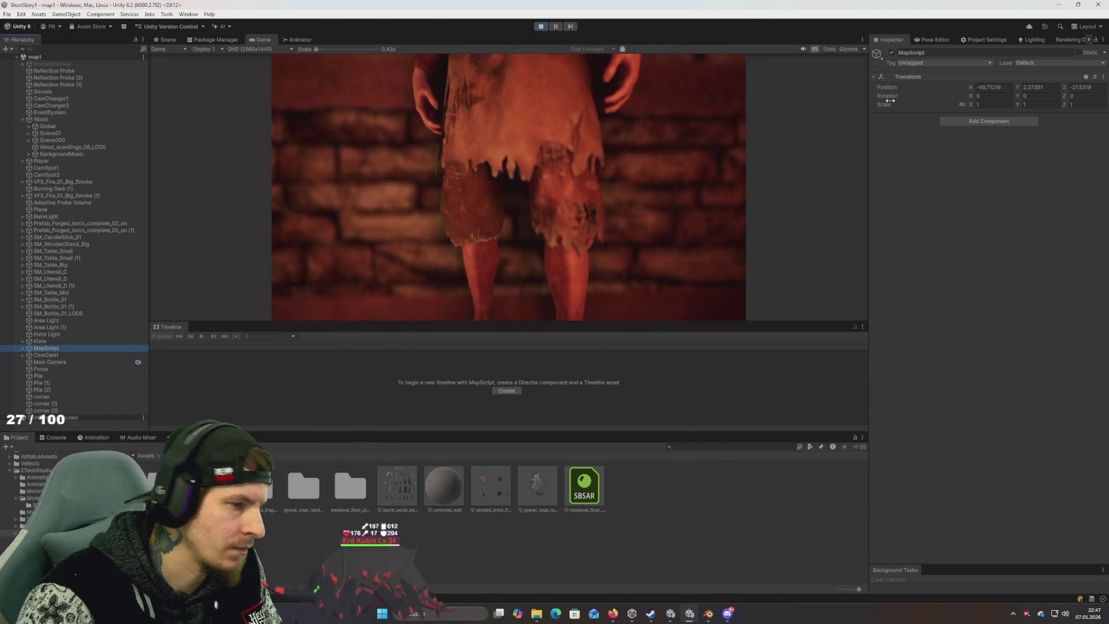
left_click(891, 54)
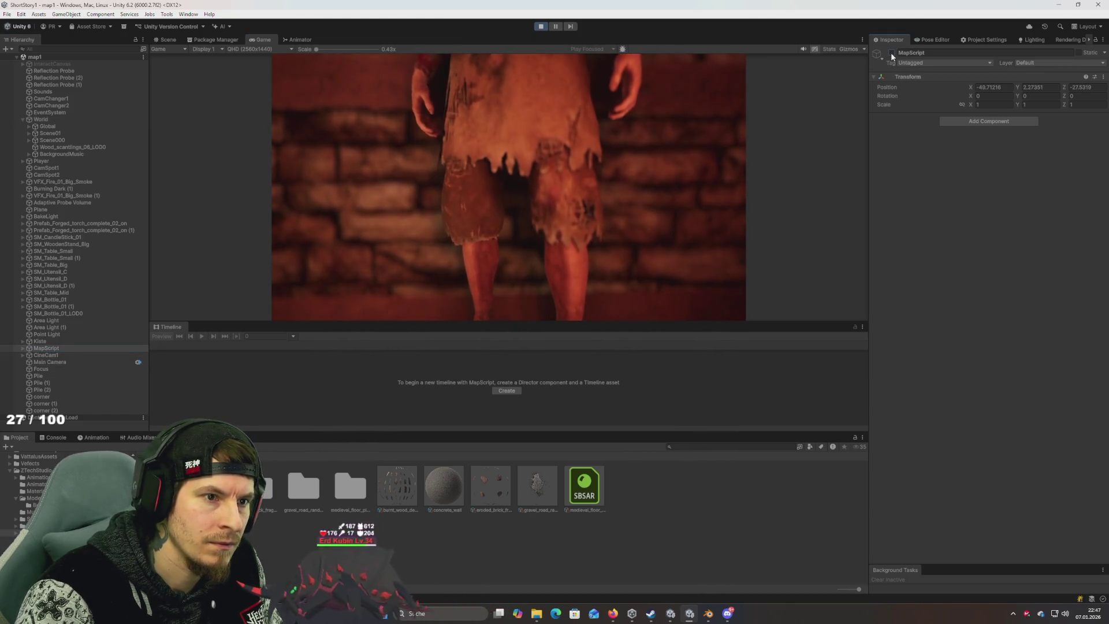
left_click(57, 356)
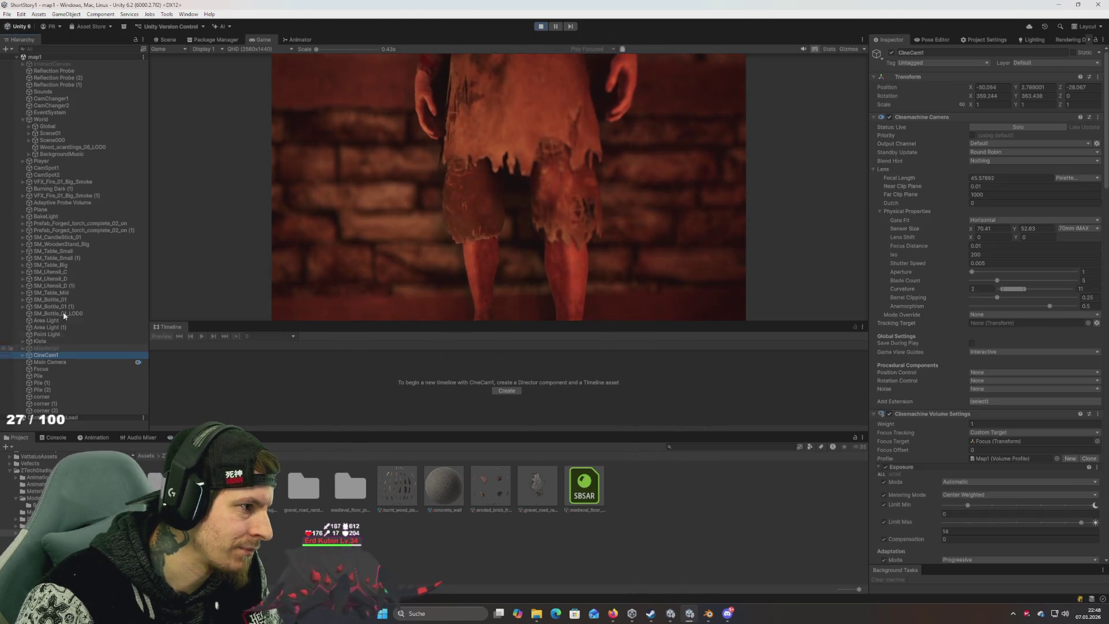
left_click(65, 64)
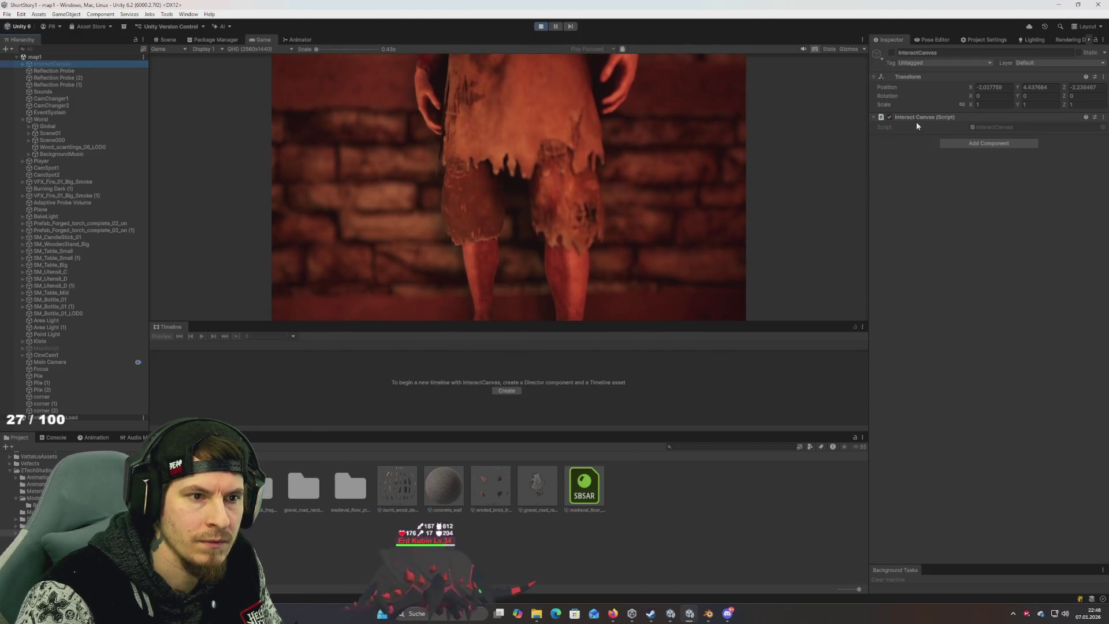
left_click(892, 53)
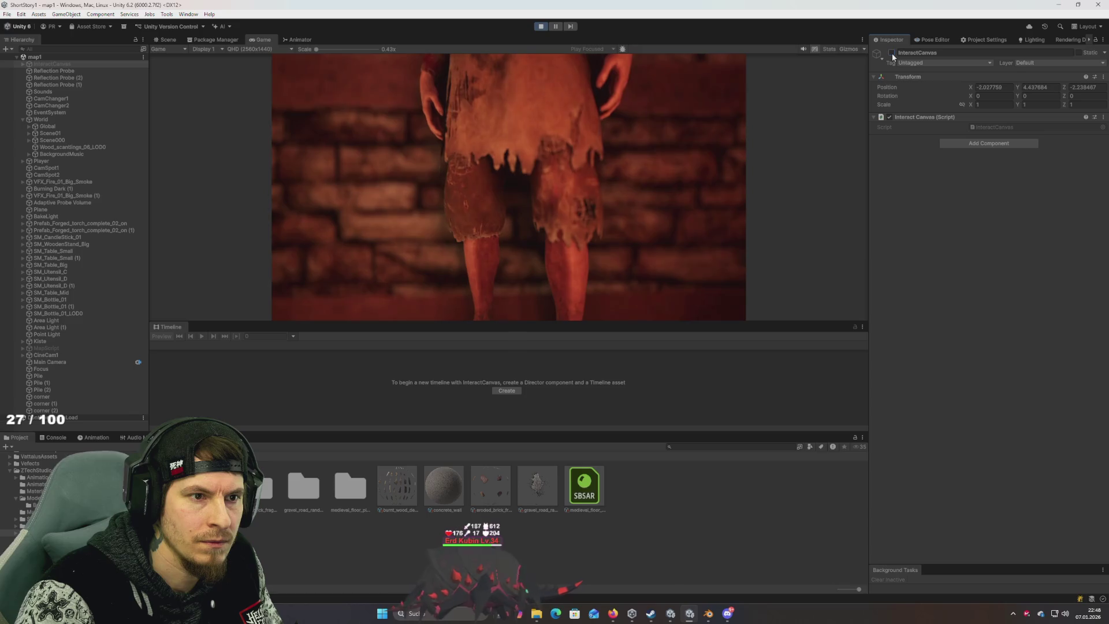
left_click(72, 148)
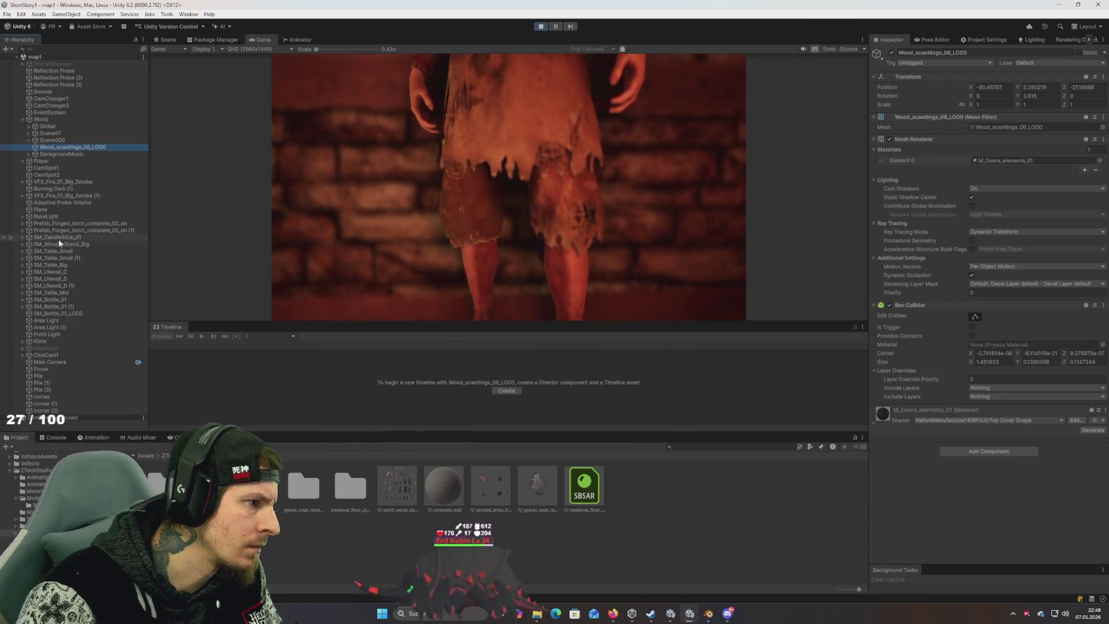
left_click(52, 355)
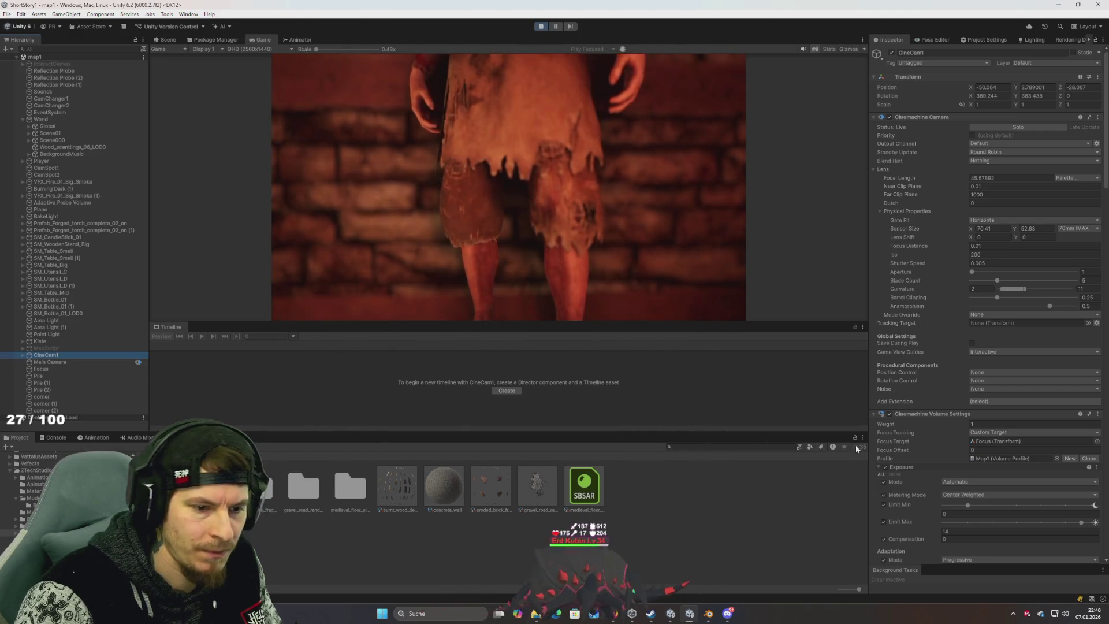
Step: Enable the Cam Follow Object script on CineCam1
scroll(954, 449, "down", 15)
scroll(959, 465, "down", 15)
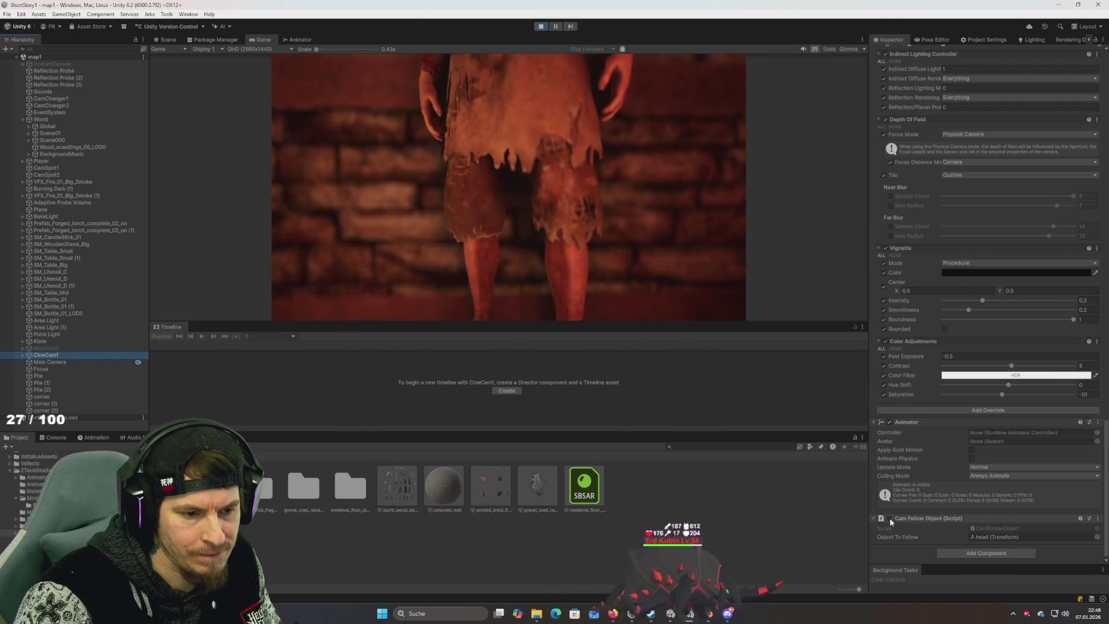
left_click(889, 518)
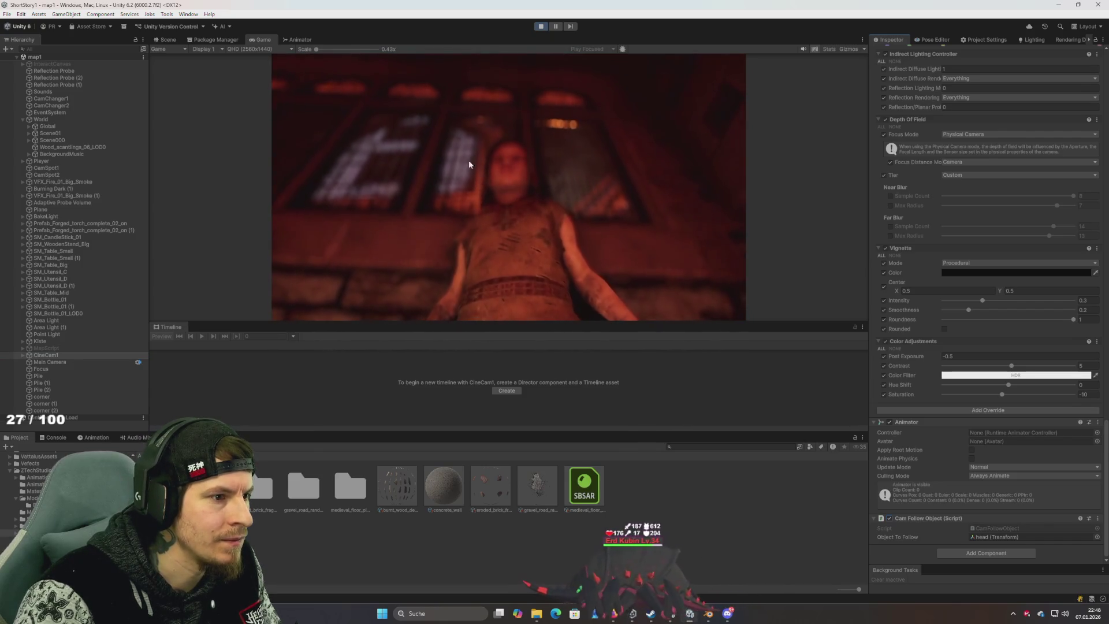
Step: Nest CineCam1 under CamSpot1 in the Hierarchy and return to the Game view
left_click(168, 40)
mouse_move(487, 192)
left_mouse_down()
mouse_move(656, 255)
mouse_move(474, 162)
mouse_move(451, 185)
left_mouse_up()
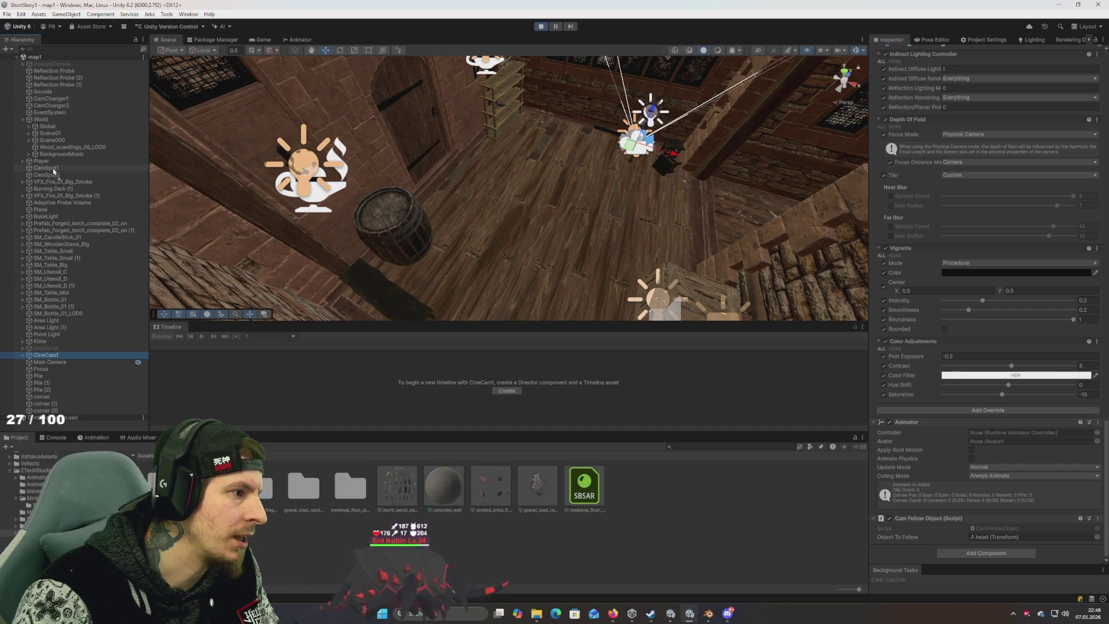
left_click_drag(53, 171, 52, 168)
scroll(951, 115, "up", 15)
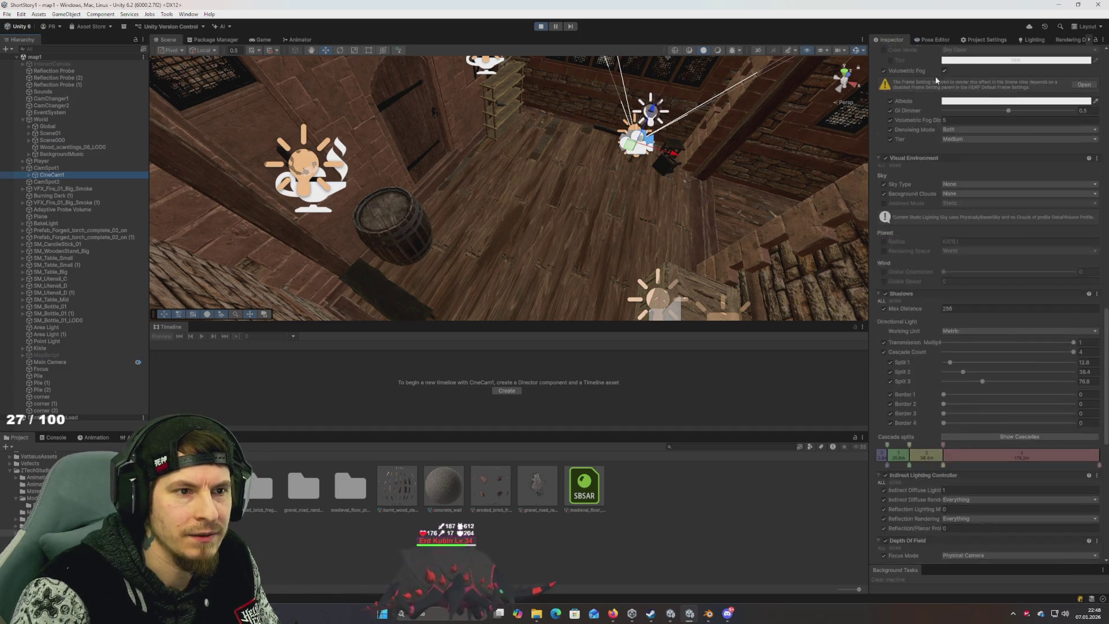
scroll(949, 72, "up", 10)
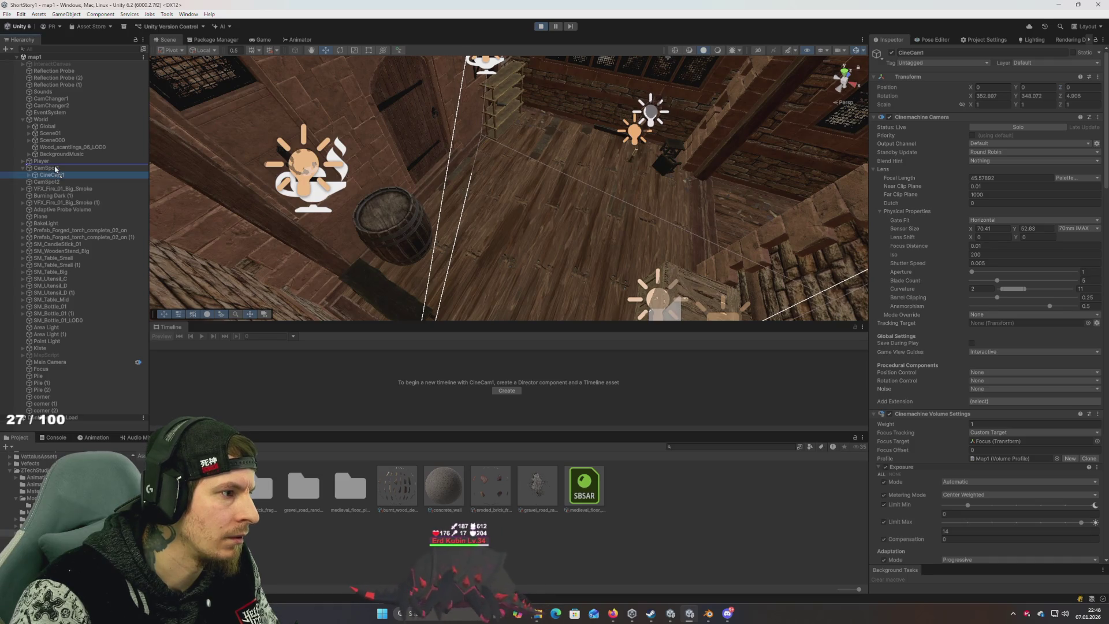
left_click(263, 40)
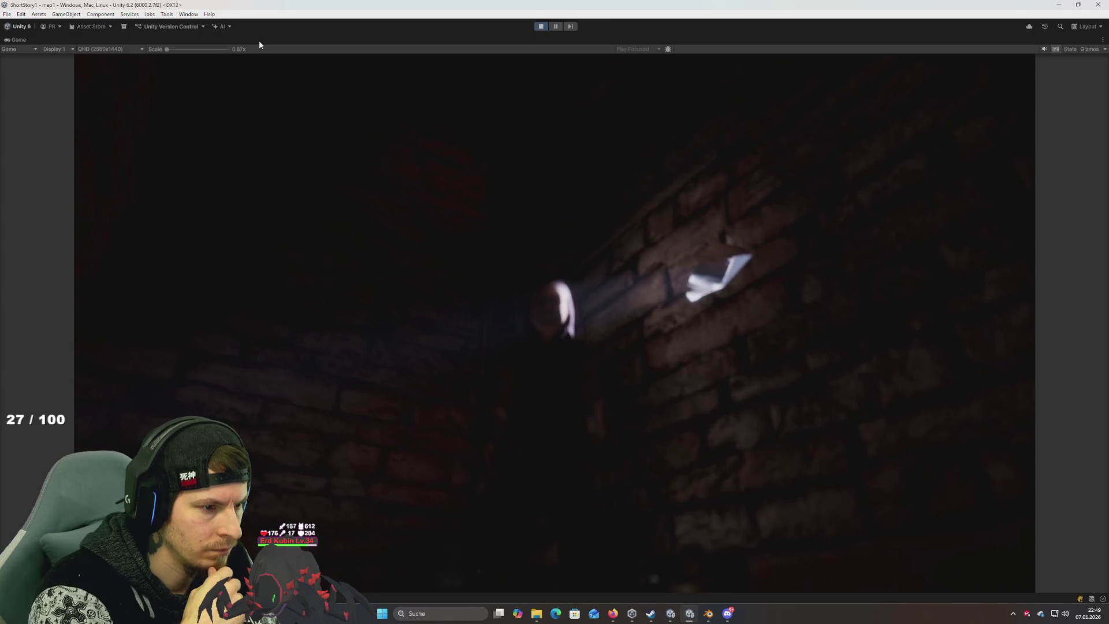
Step: Restore the maximized Game view to the full editor layout
key("super")
key("super")
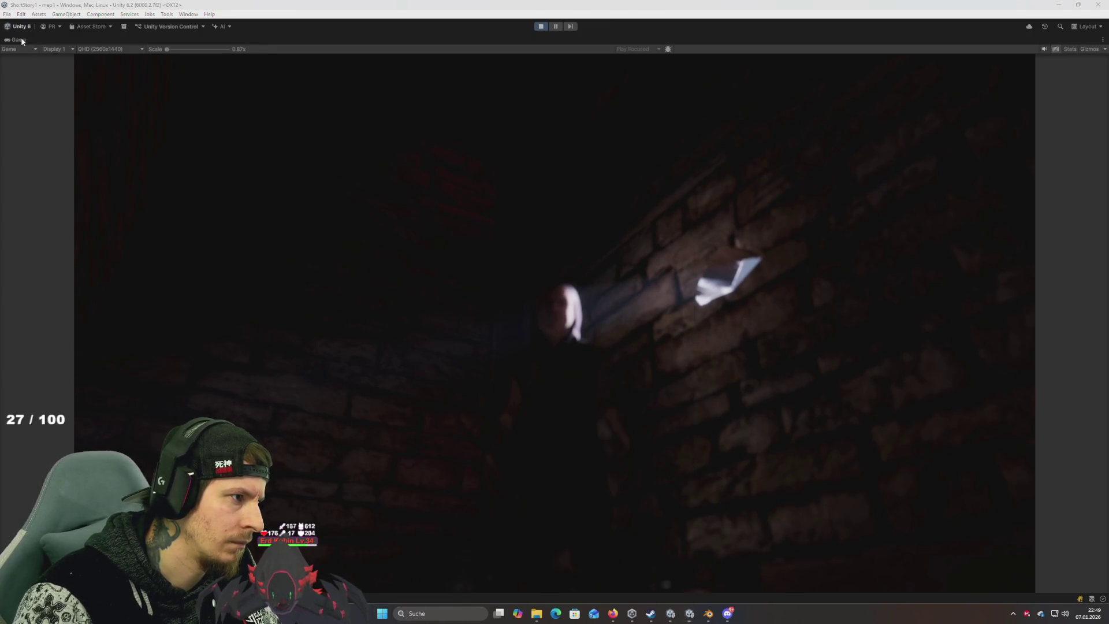
double_click(16, 42)
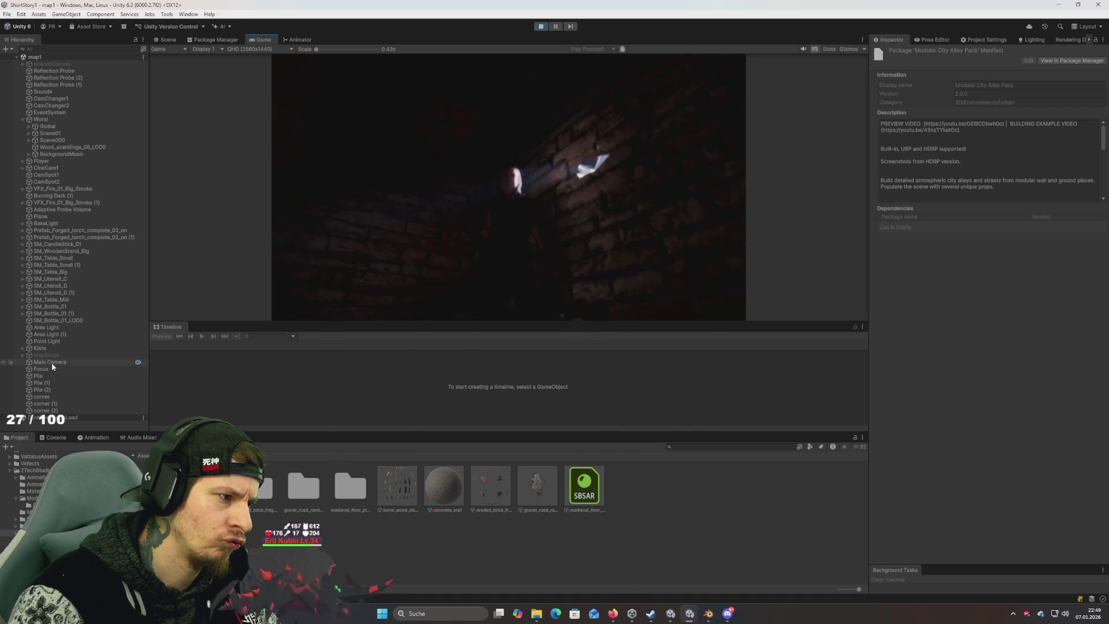
Step: Set CineCam1's Focus Target to the character's head transform
left_click(56, 168)
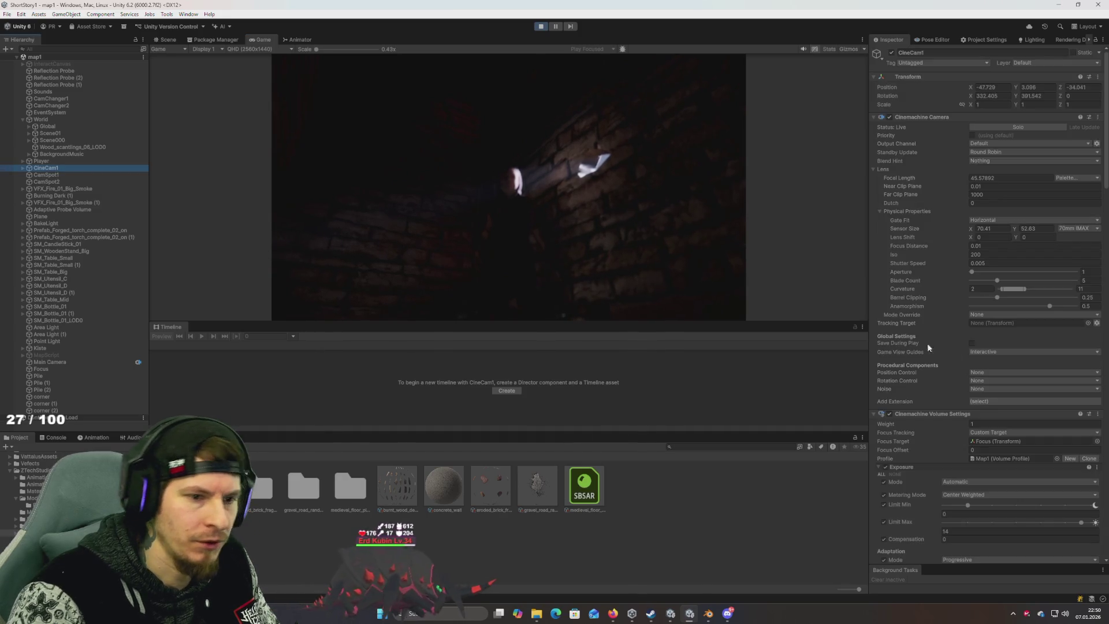
scroll(939, 357, "down", 4)
scroll(949, 367, "up", 3)
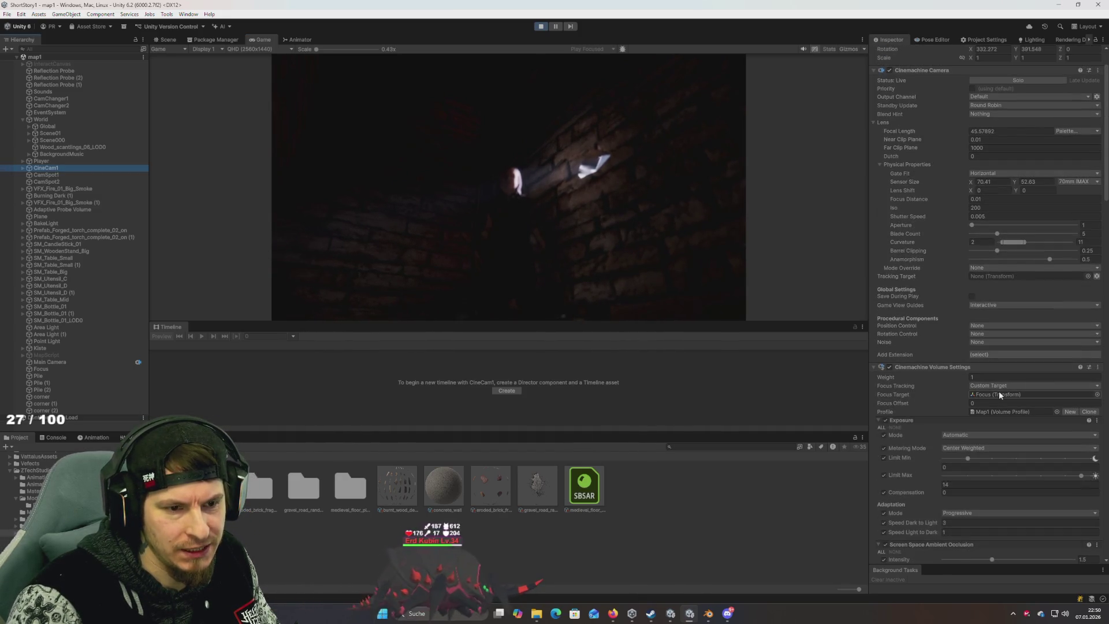
left_click(1097, 395)
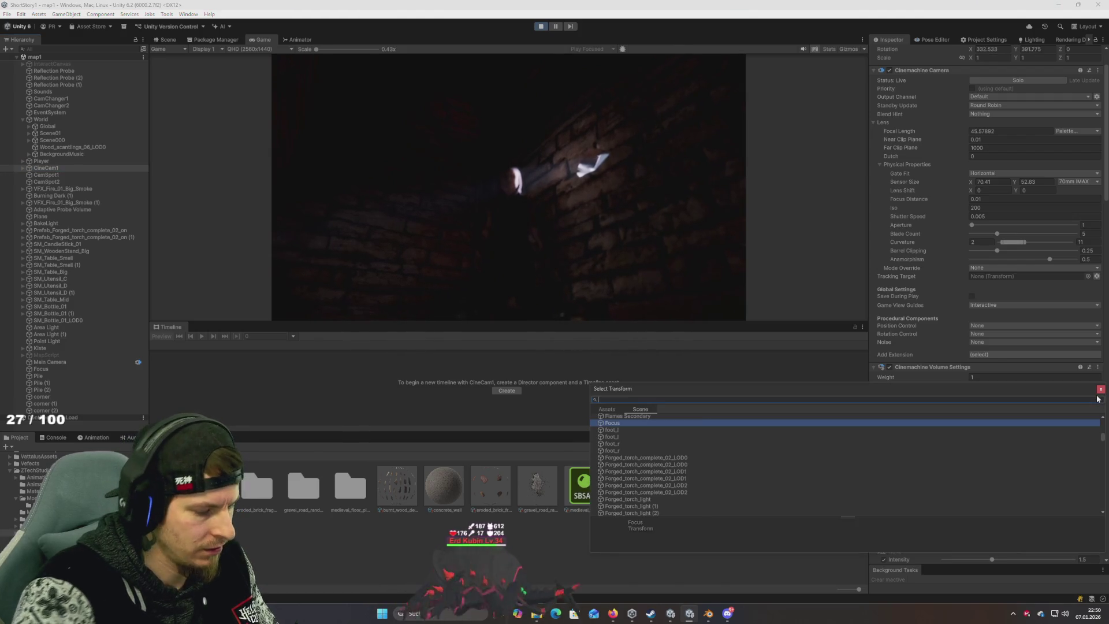
type("head")
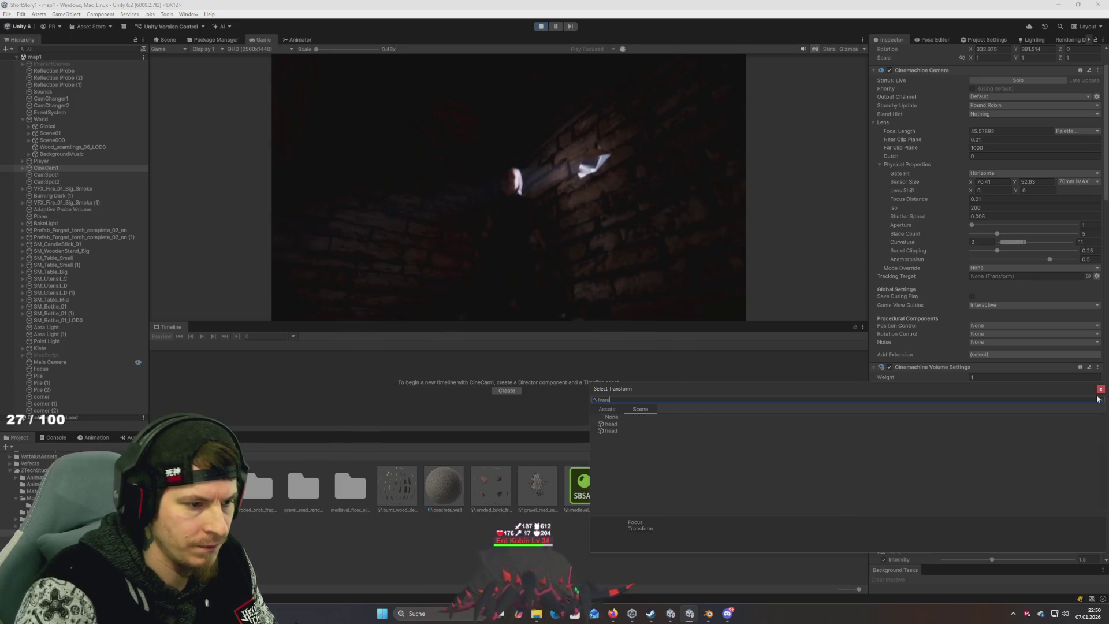
double_click(607, 425)
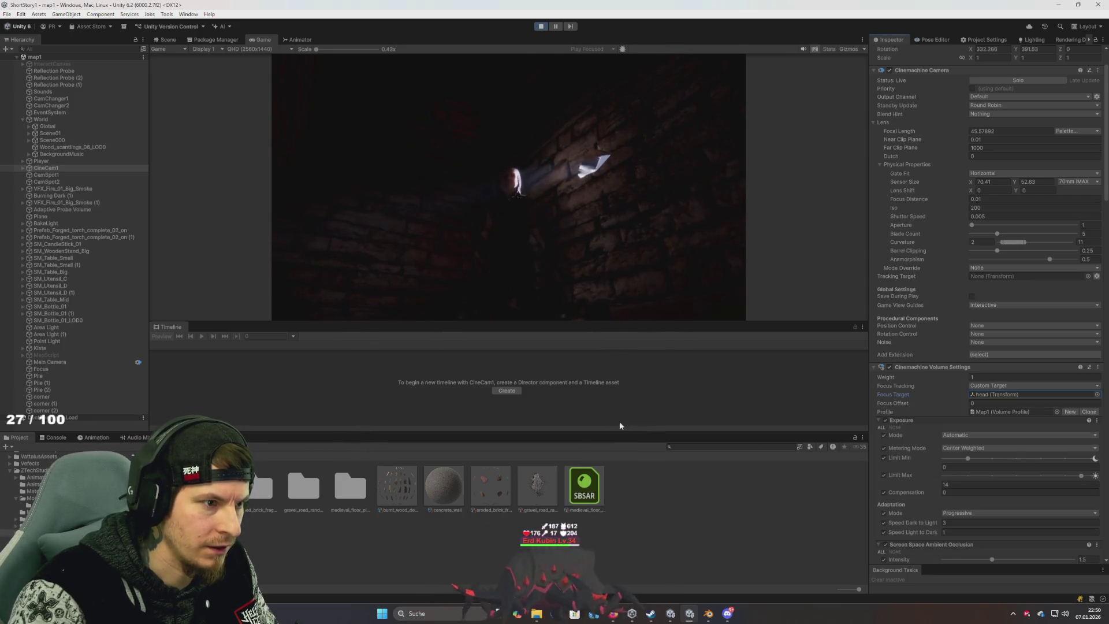
Step: Maximize the Game view to check the new framing, then restore the editor layout
double_click(263, 39)
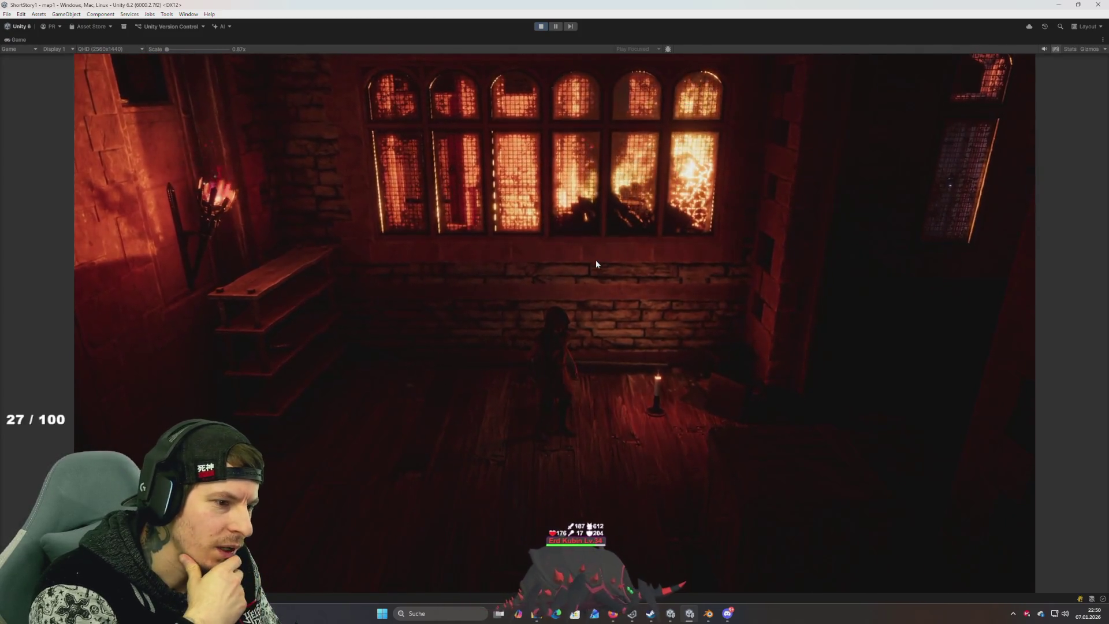
key("super")
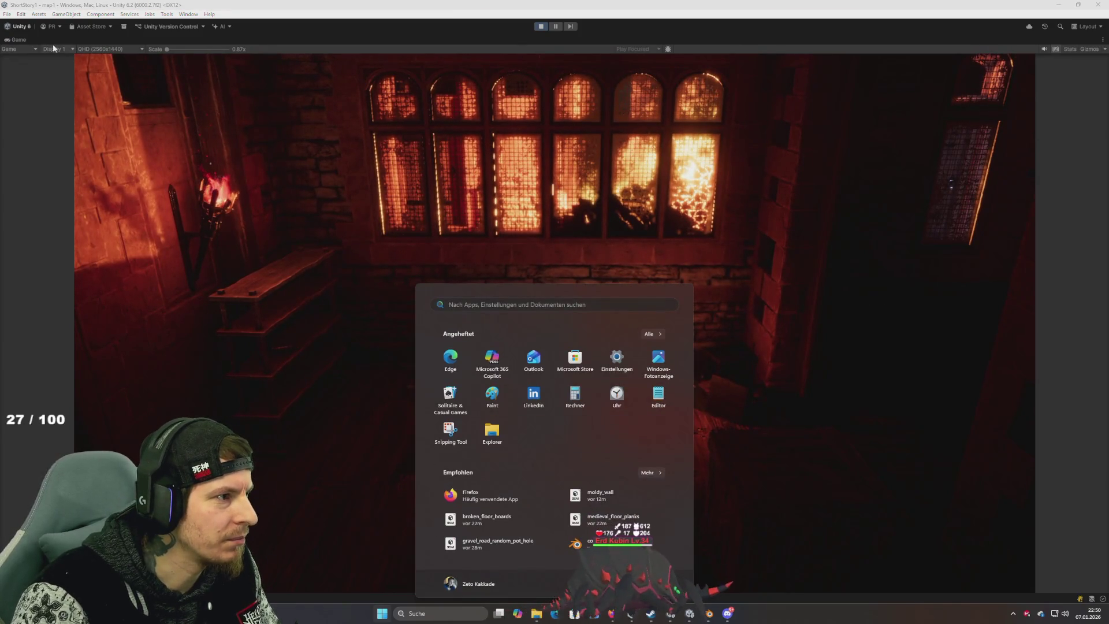
left_click(21, 41)
double_click(21, 40)
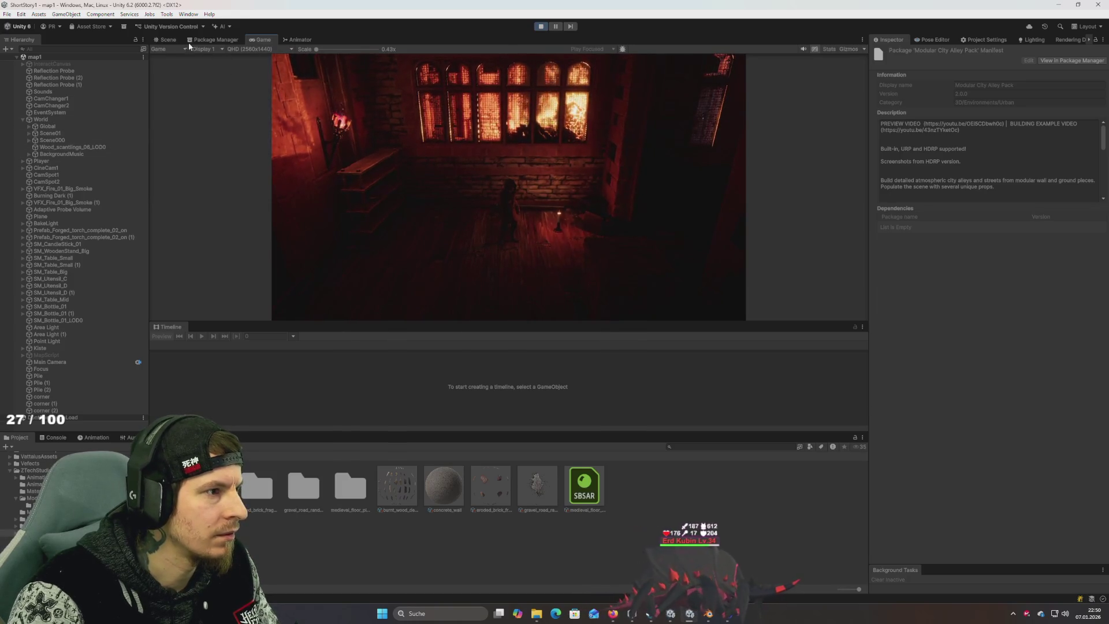
Step: In the Scene view, try M_Timbers, then M_Stairs_Floors, on the SM_Floor_02_LOD0 floor mesh
left_click(169, 39)
left_click_drag(582, 210, 583, 165)
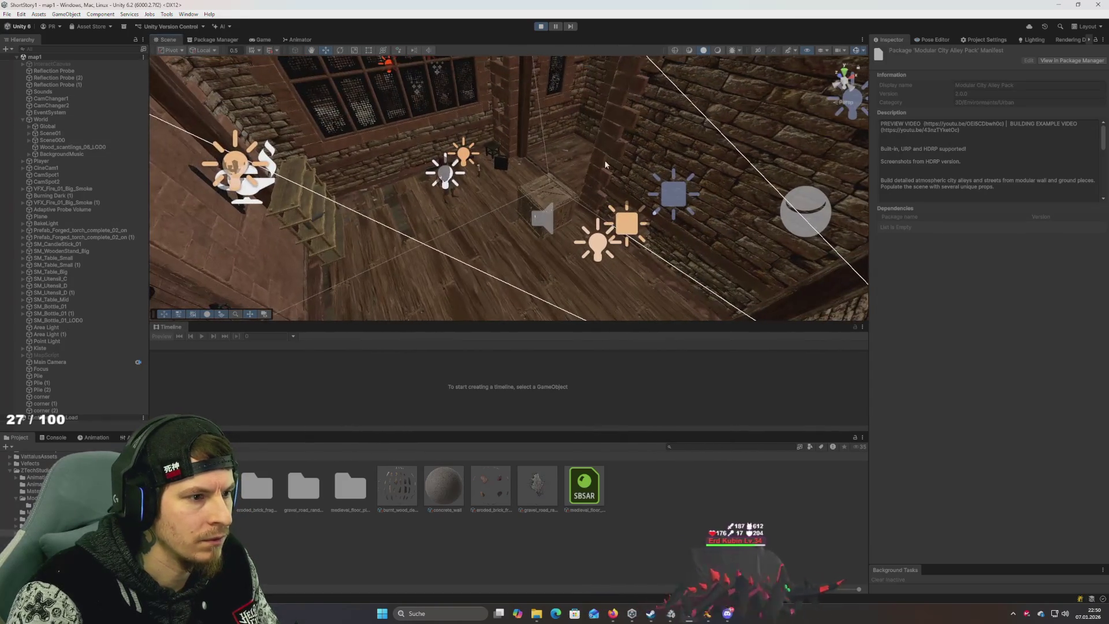
left_click(584, 164)
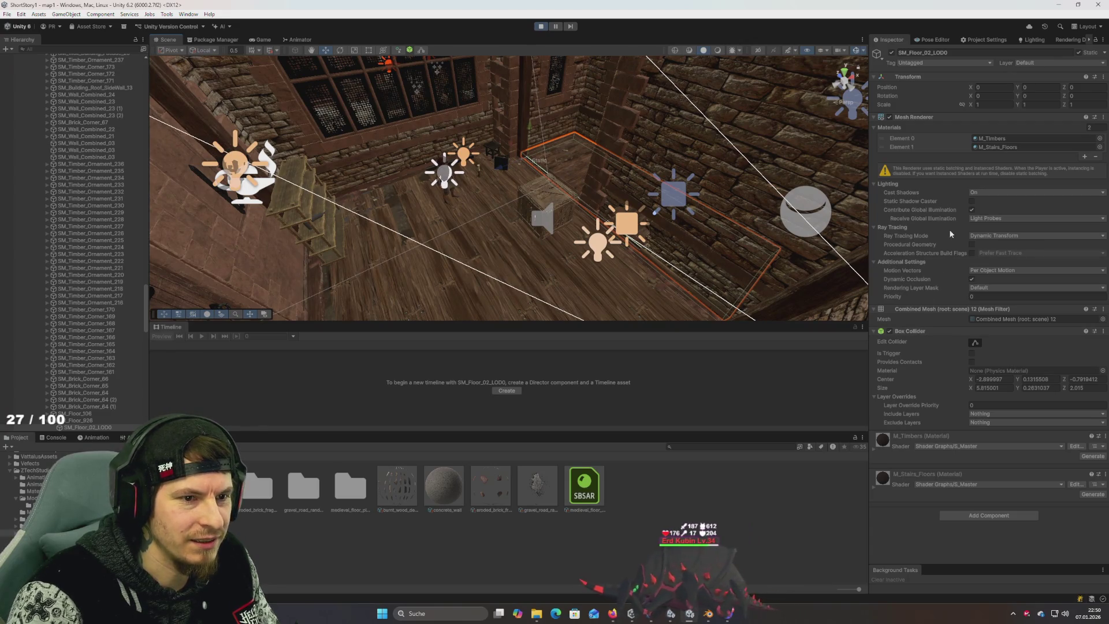
left_click(1008, 138)
left_click_drag(307, 568, 492, 288)
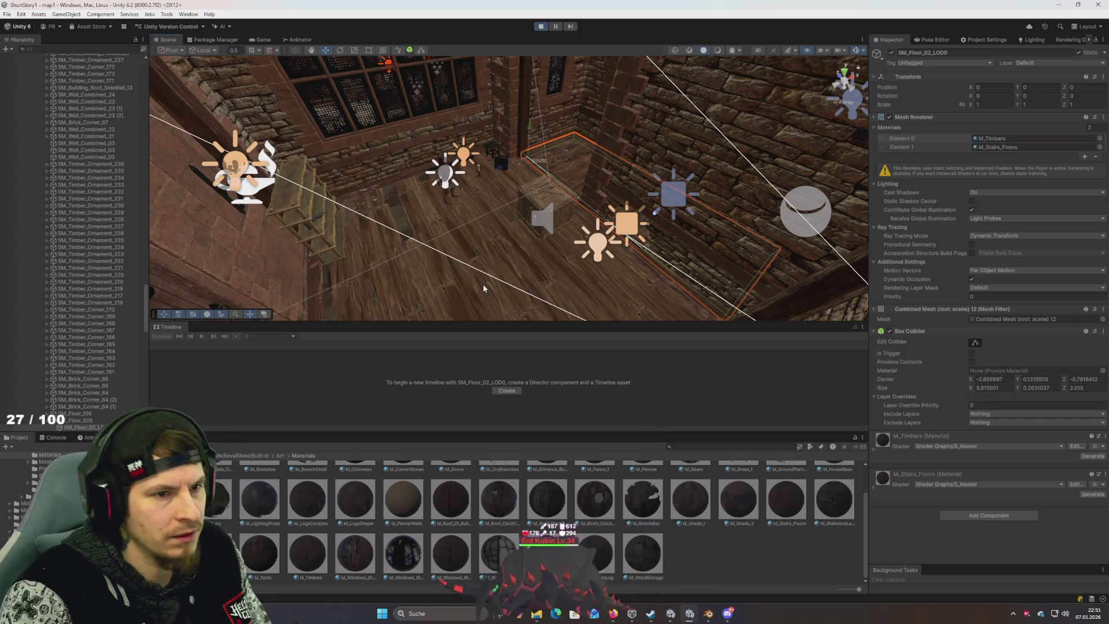
left_click(1005, 146)
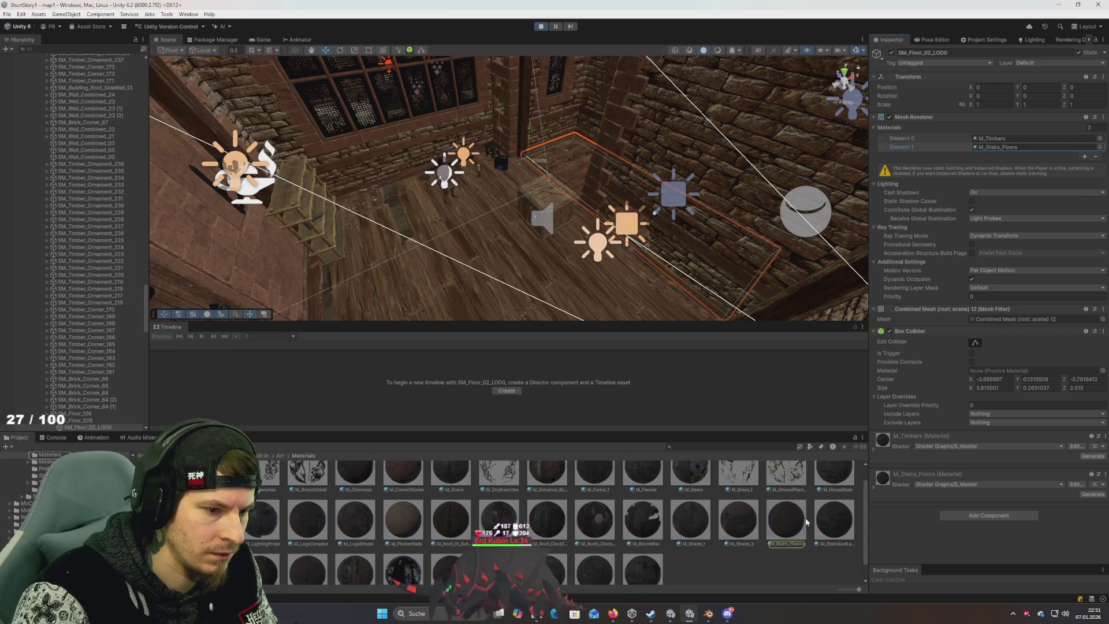
left_click_drag(807, 521, 420, 270)
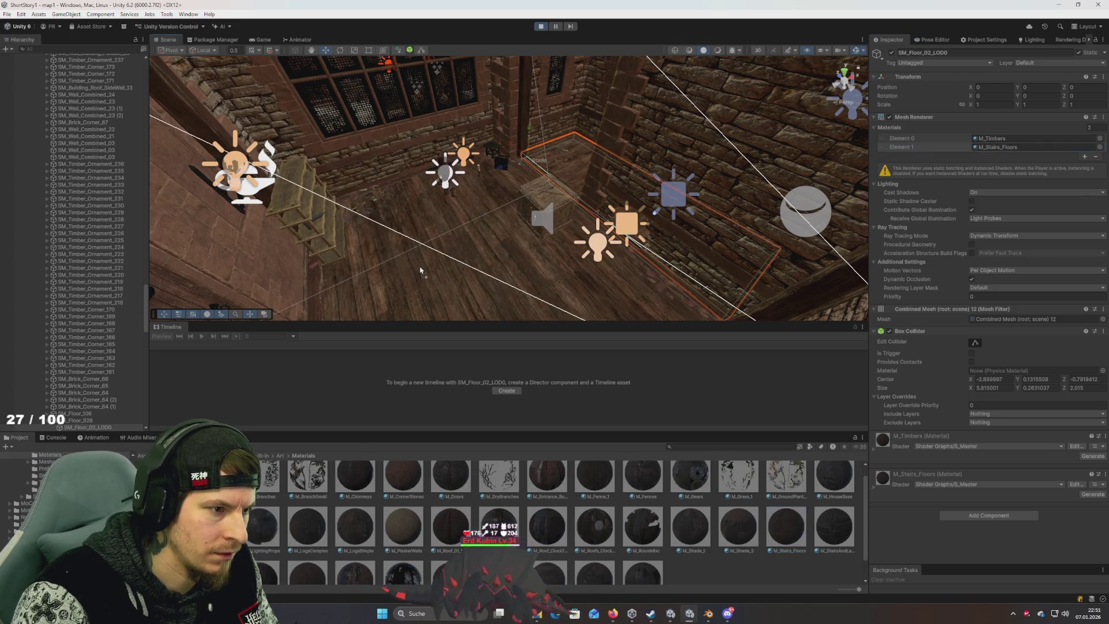
Step: Check the floor in the Game view, return to the Scene view, and exit Play mode with Ctrl+P
left_click(263, 40)
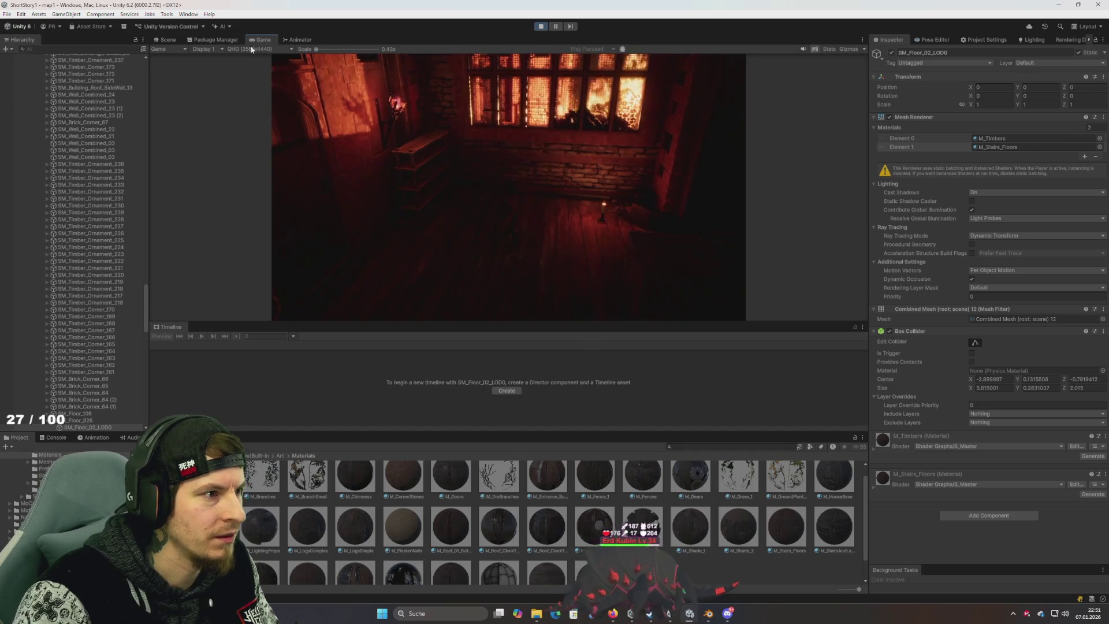
left_click(167, 39)
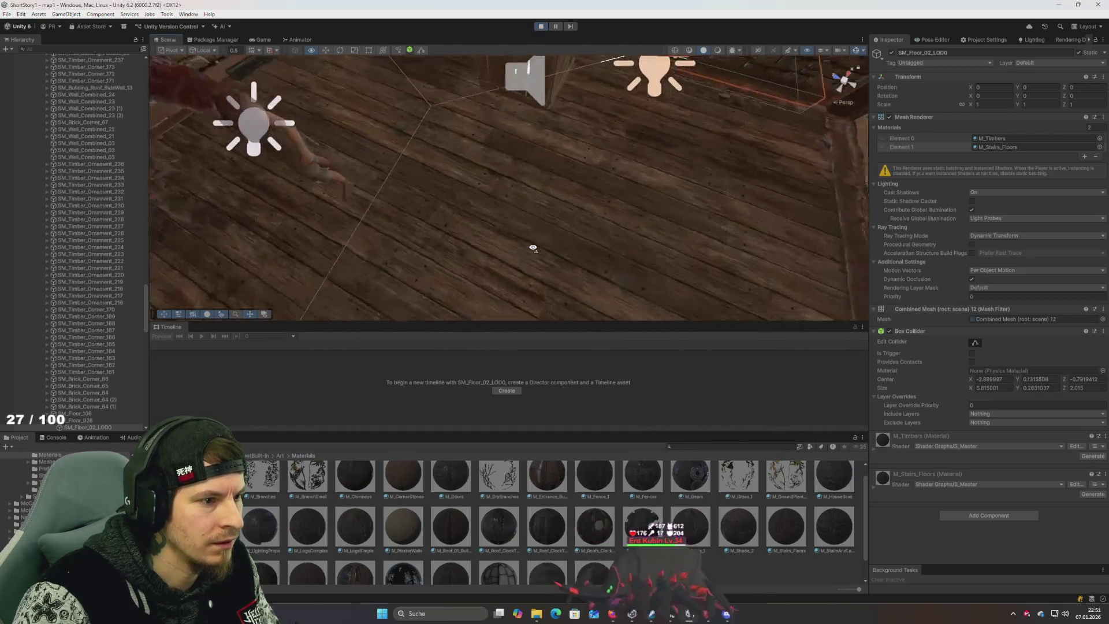
mouse_move(533, 248)
left_mouse_down()
mouse_move(556, 240)
mouse_move(434, 220)
left_mouse_up()
scroll(433, 222, "down", 3)
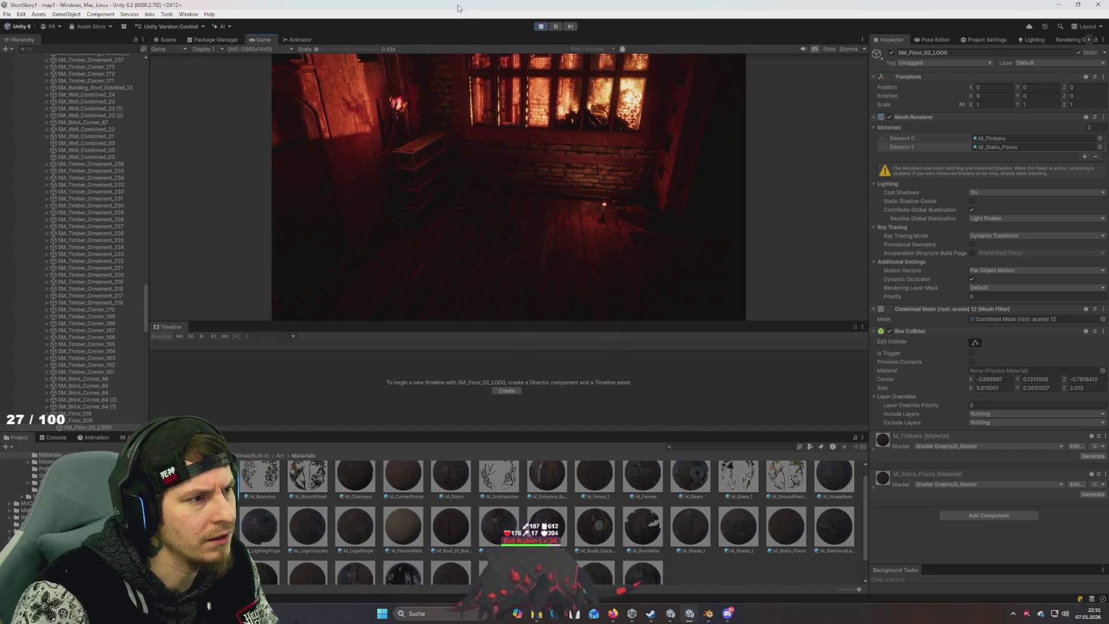
key("ctrl+p")
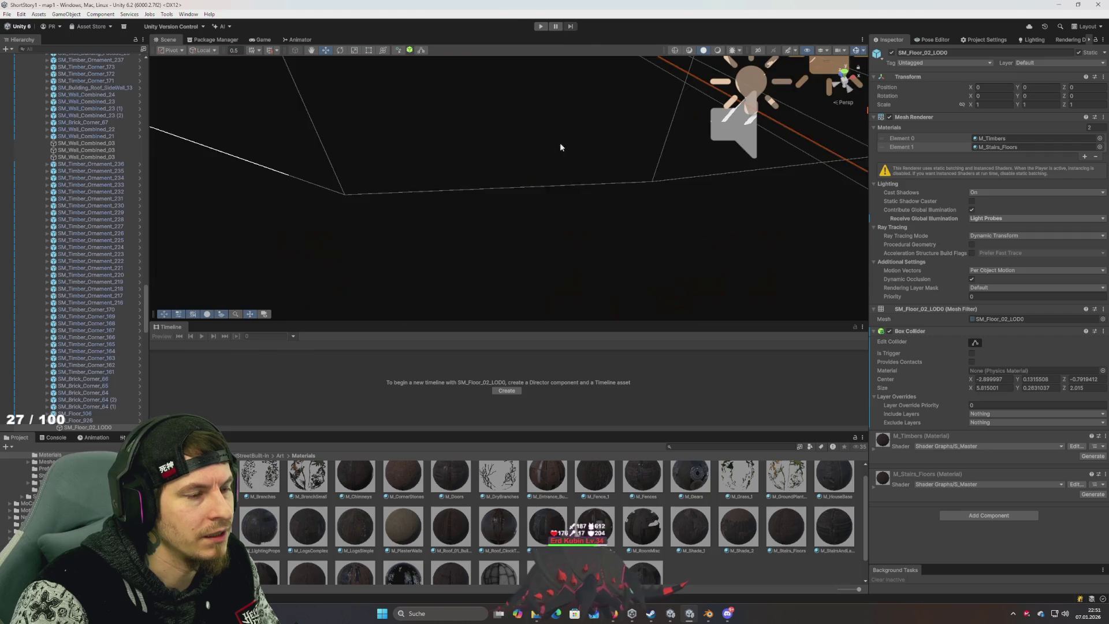
Step: Frame the floor and select its SM_Floor_02_LOD0 mesh
key("f")
left_click(571, 200)
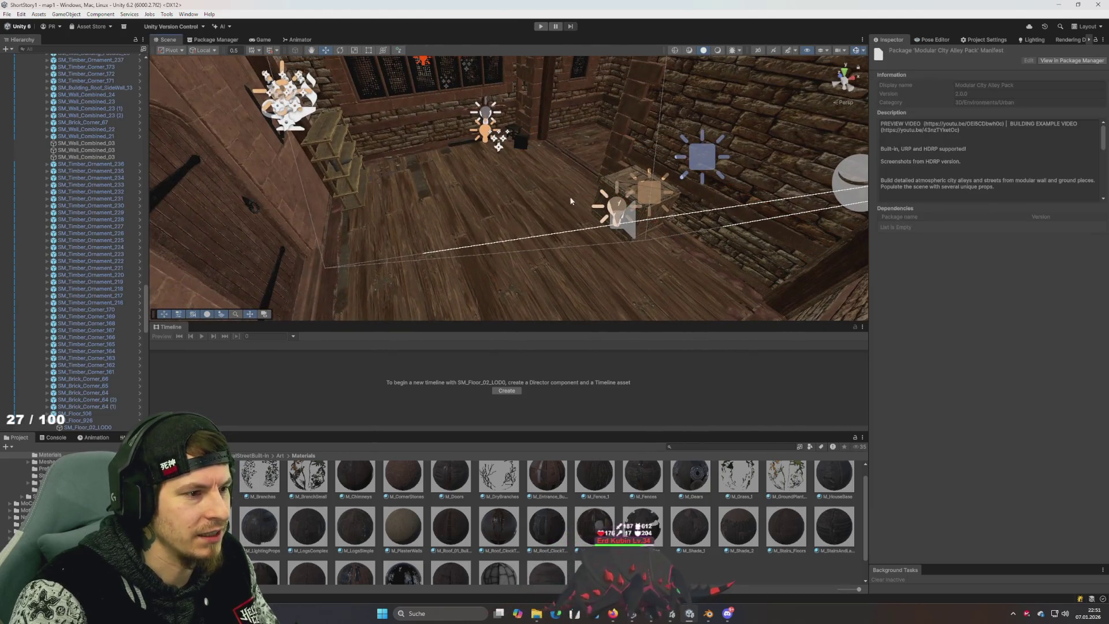
left_click(600, 162)
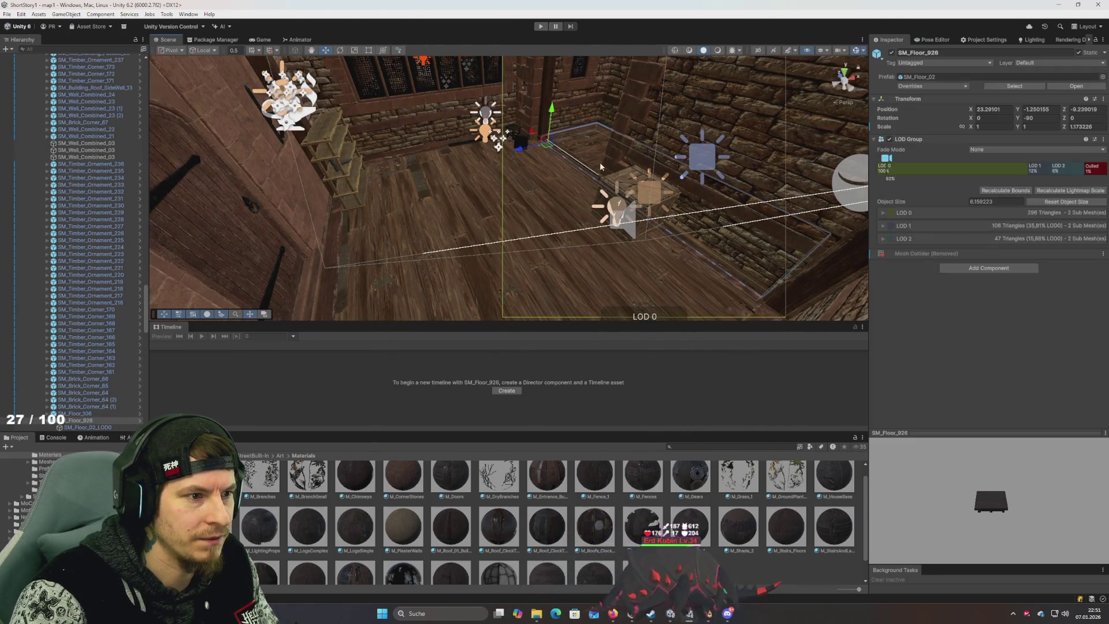
left_click(590, 150)
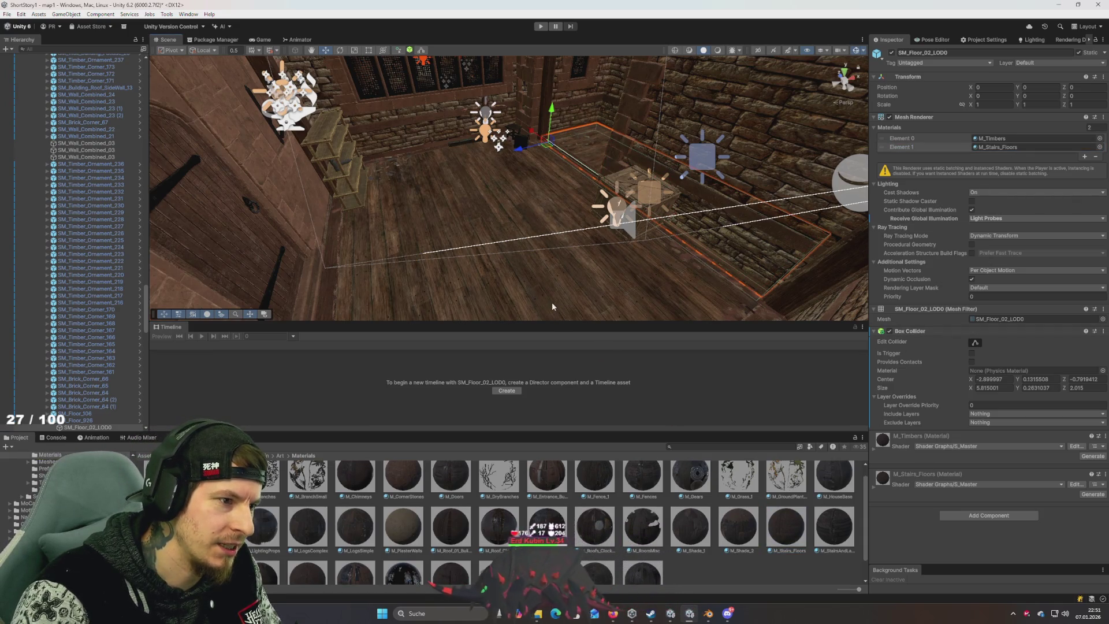
scroll(527, 292, "up", 5)
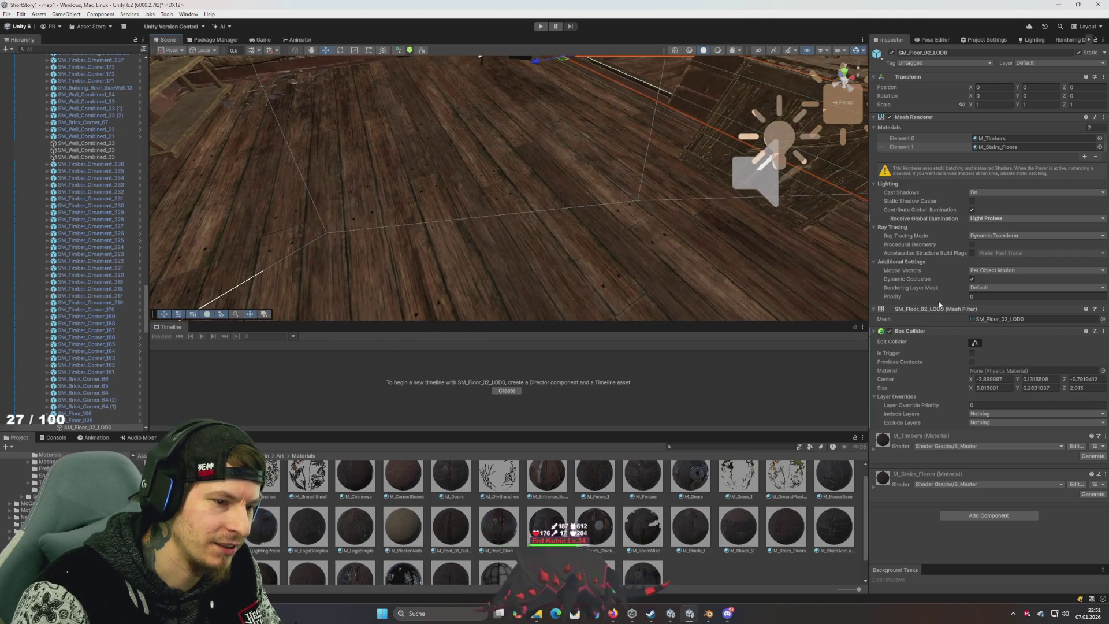
Step: Inspect the M_Stairs_Floors material settings, view the floor and windows, then show the Animator
left_click(1005, 147)
left_click(784, 527)
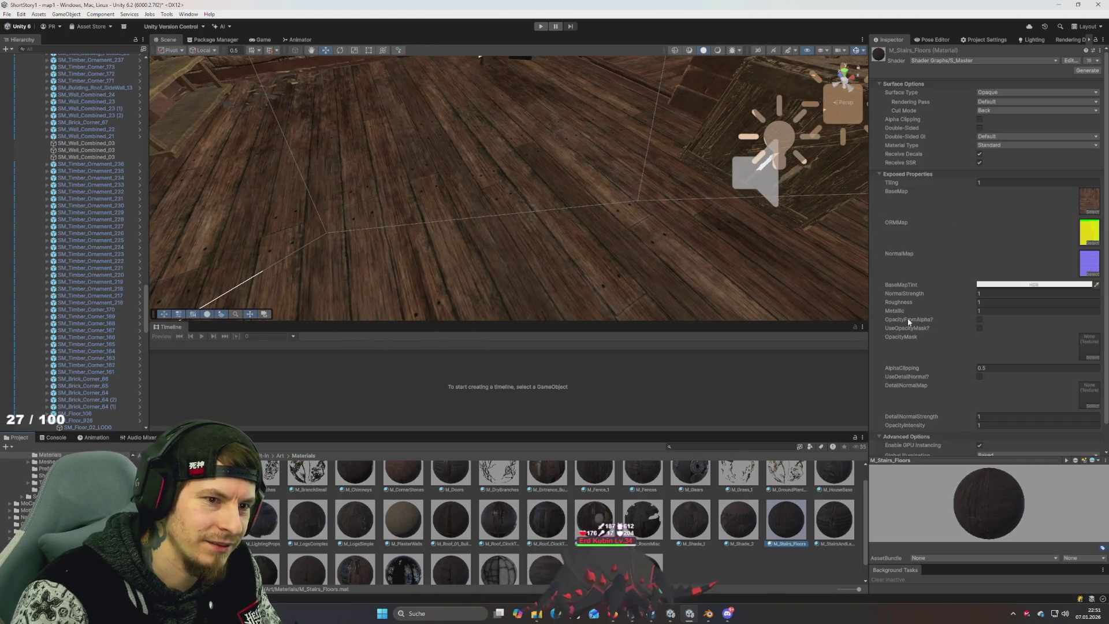
scroll(959, 312, "down", 2)
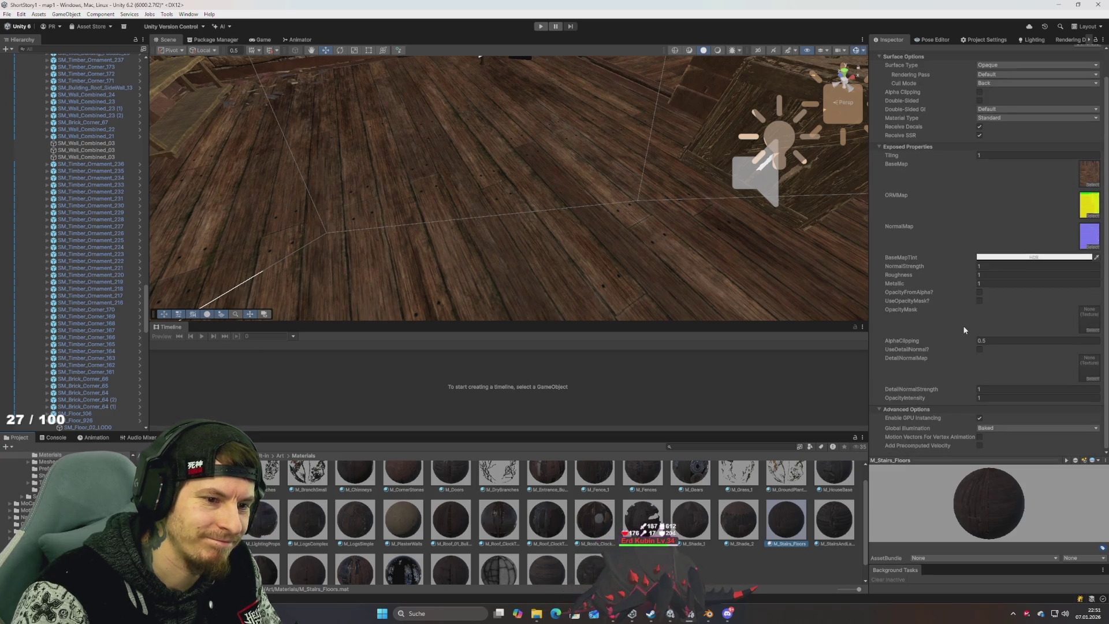
scroll(948, 358, "up", 2)
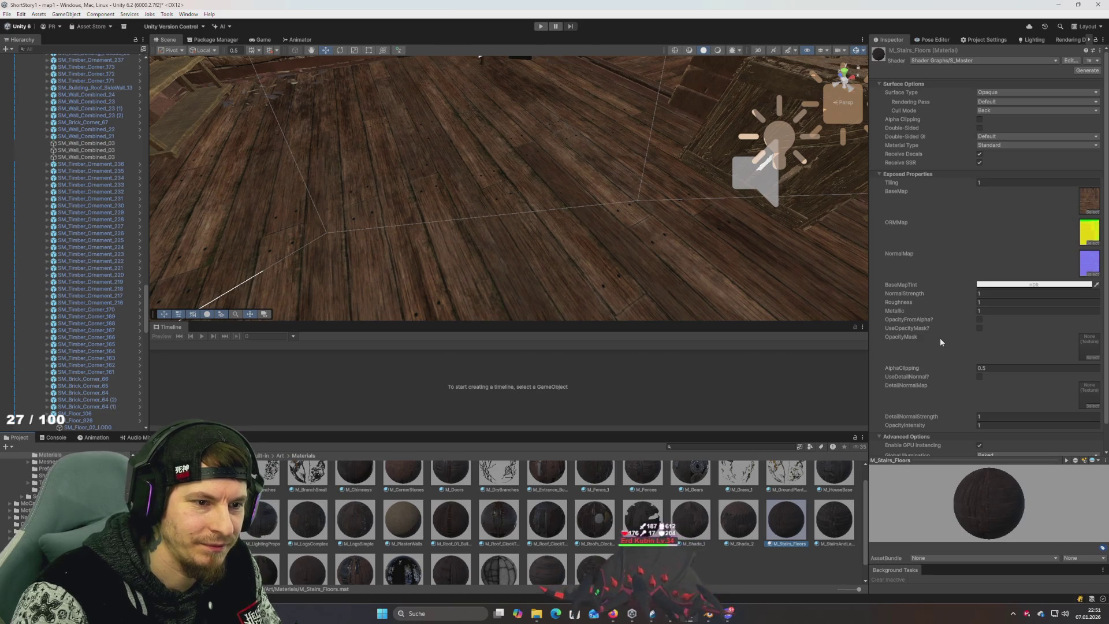
scroll(939, 346, "down", 2)
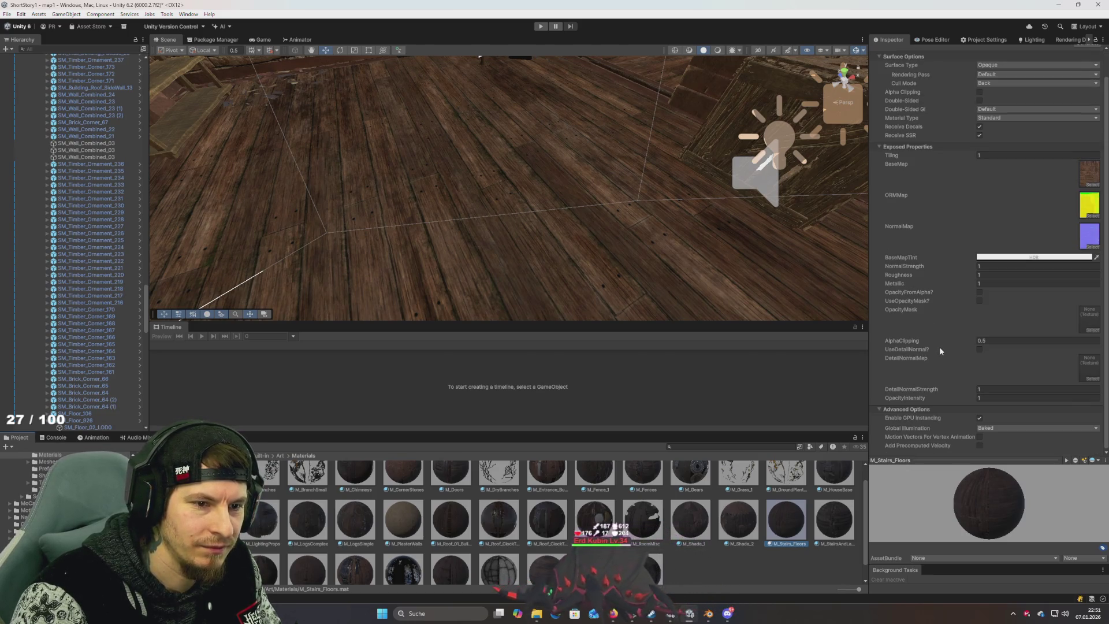
scroll(939, 346, "up", 2)
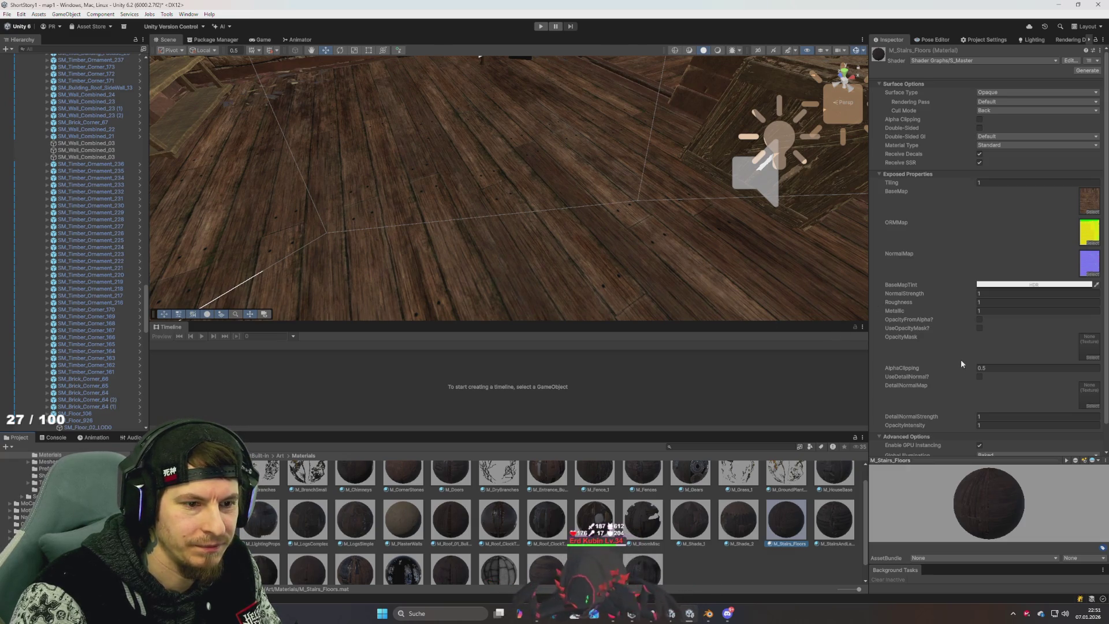
mouse_move(674, 247)
left_mouse_down()
mouse_move(634, 231)
mouse_move(630, 204)
mouse_move(599, 255)
mouse_move(638, 252)
left_mouse_up()
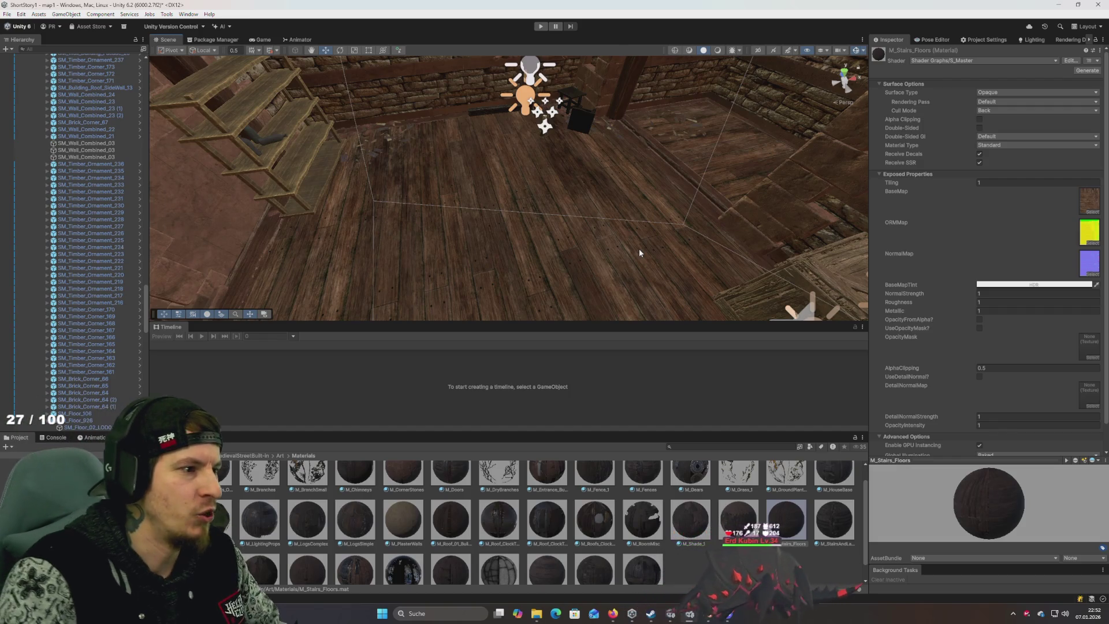
mouse_move(517, 203)
left_mouse_down()
mouse_move(543, 137)
mouse_move(575, 210)
mouse_move(505, 238)
mouse_move(524, 274)
mouse_move(550, 248)
mouse_move(537, 231)
left_mouse_up()
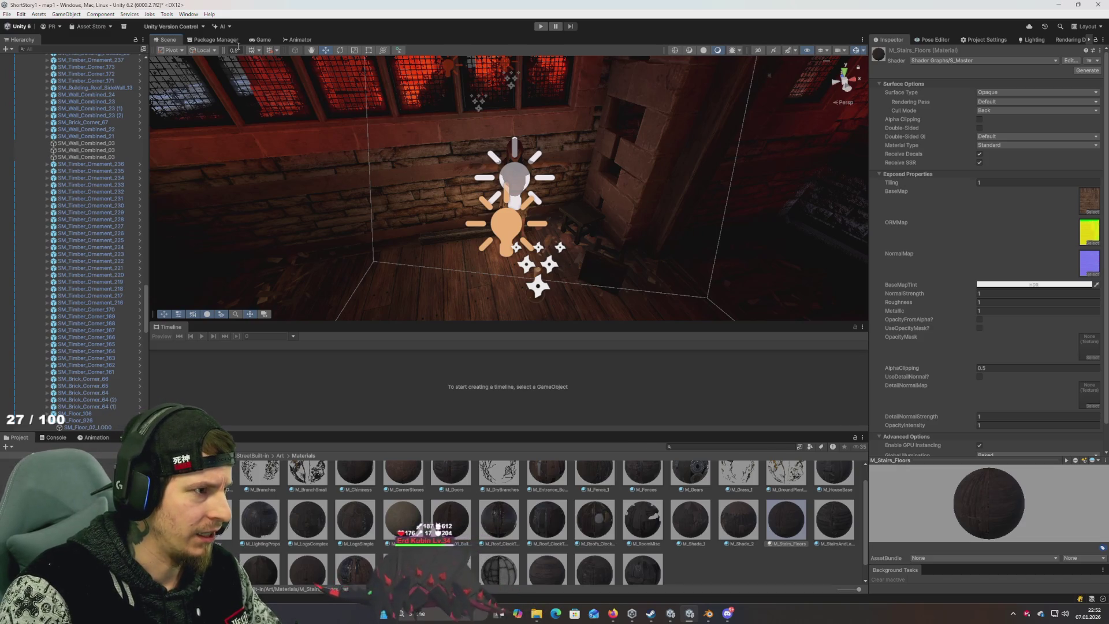
left_click(301, 39)
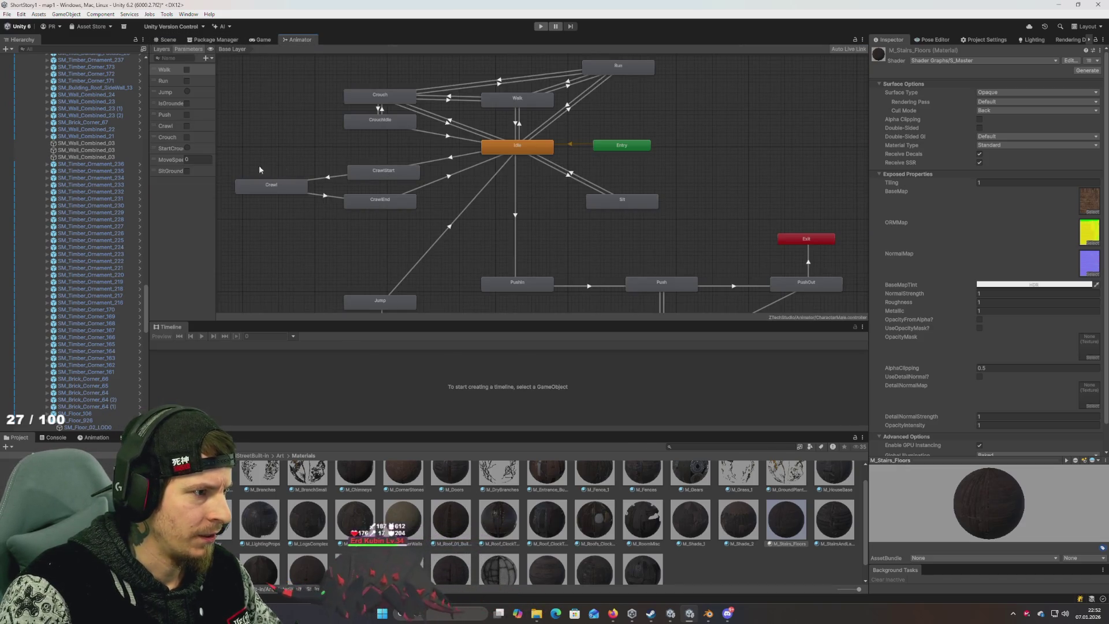
Step: Collapse the house group in the Hierarchy and select the Player object
scroll(92, 260, "up", 20)
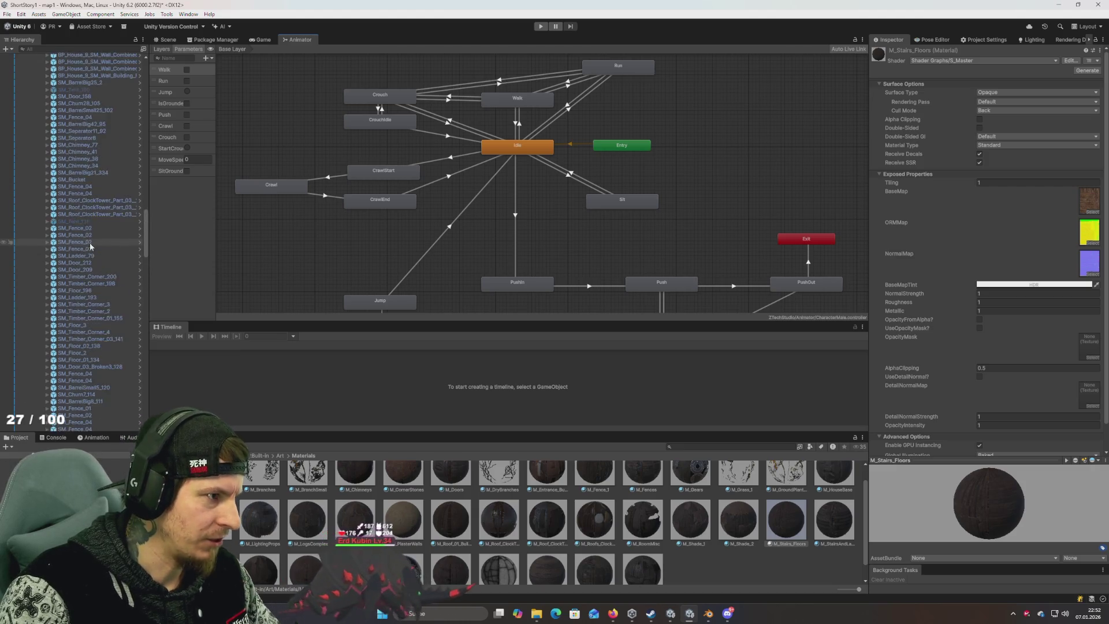
left_click(87, 222)
key("Left")
key("Left")
key("Left")
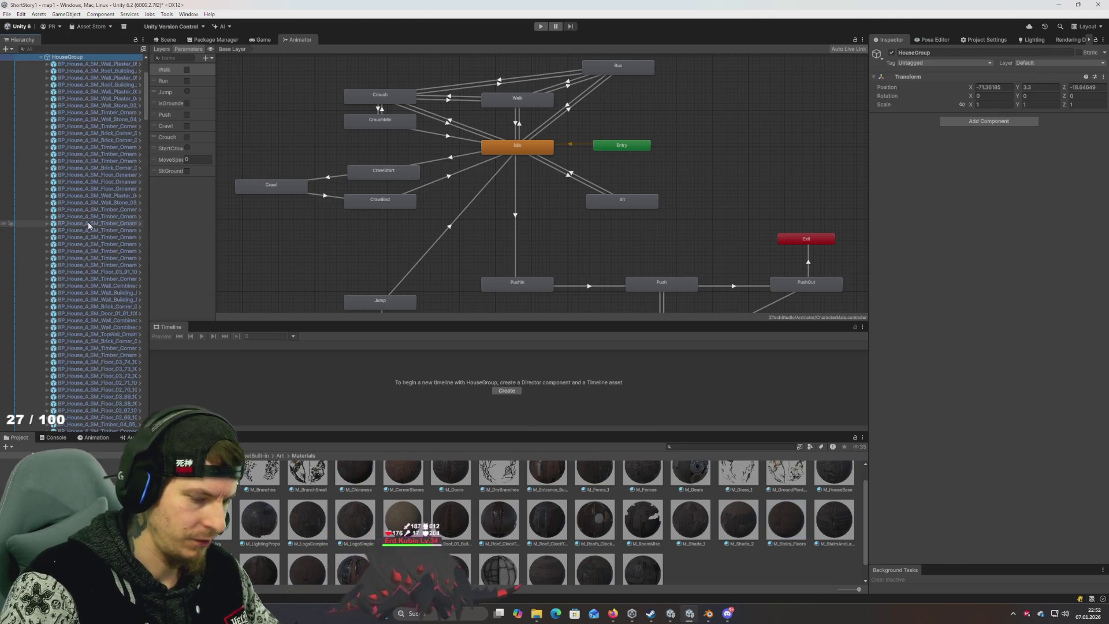
key("Up")
key("Up")
key("Up")
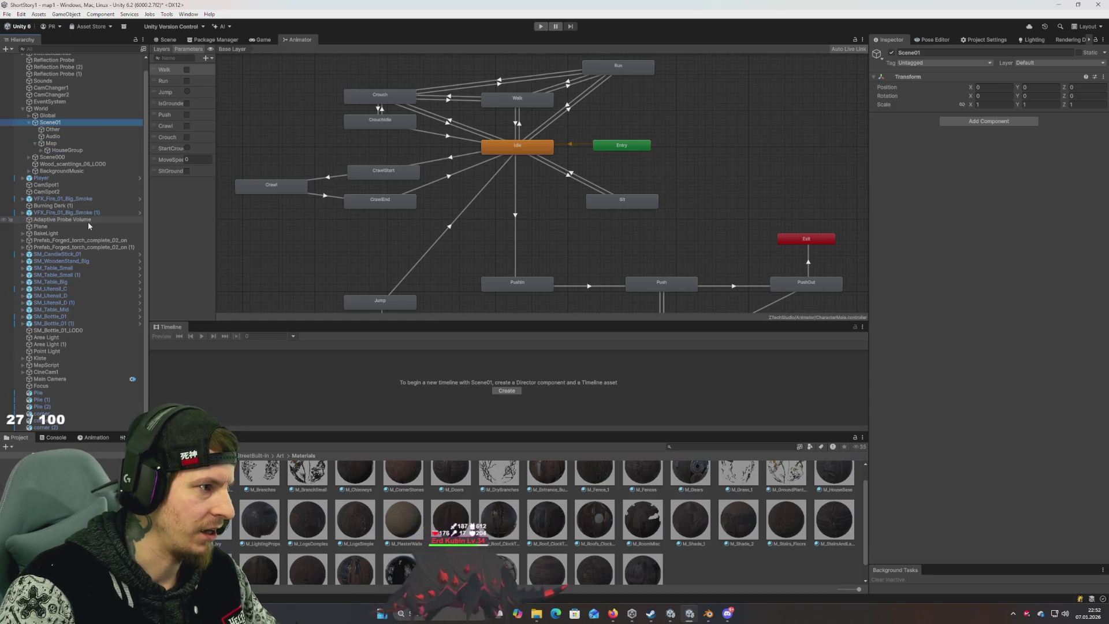
key("Up")
key("Up")
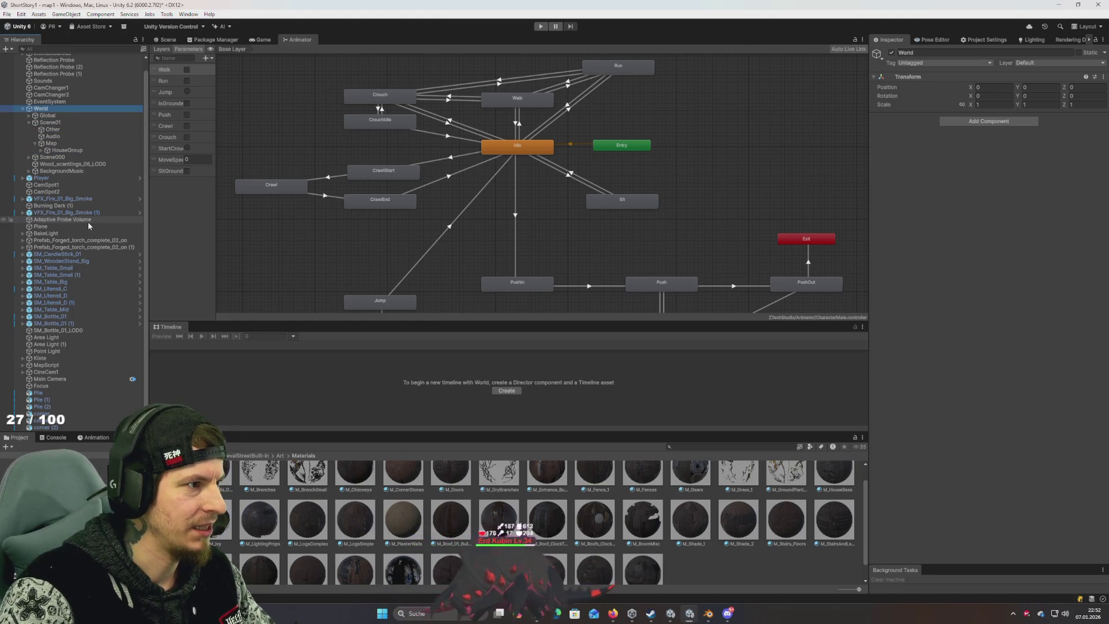
left_click(58, 177)
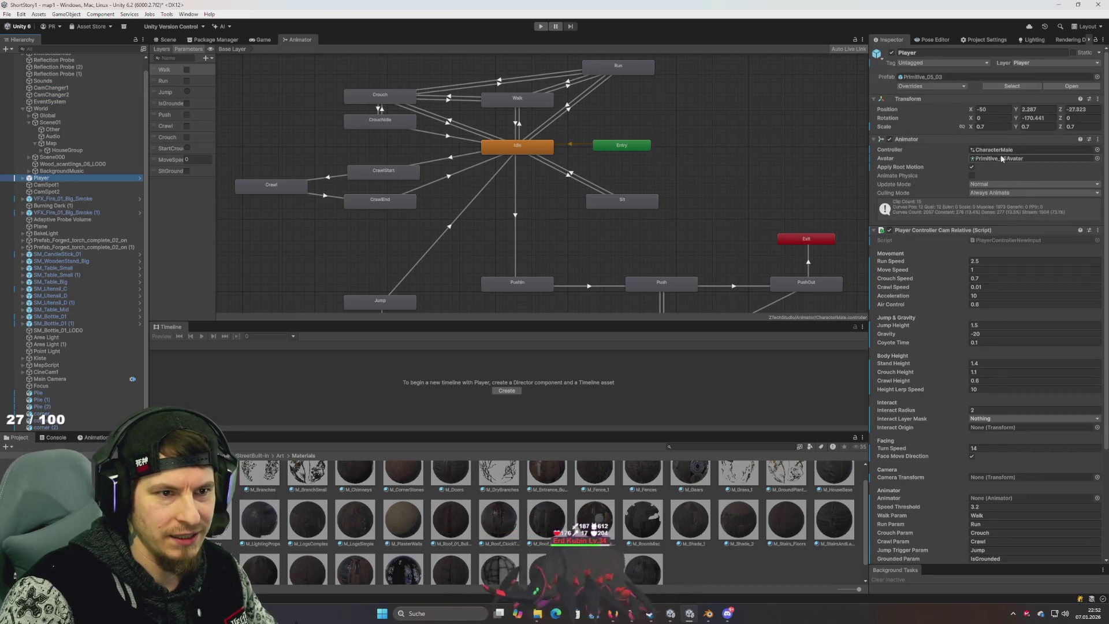
Step: Duplicate the CharacterMale controller asset and name the copy CharacterMaleTutorial
left_click(1004, 152)
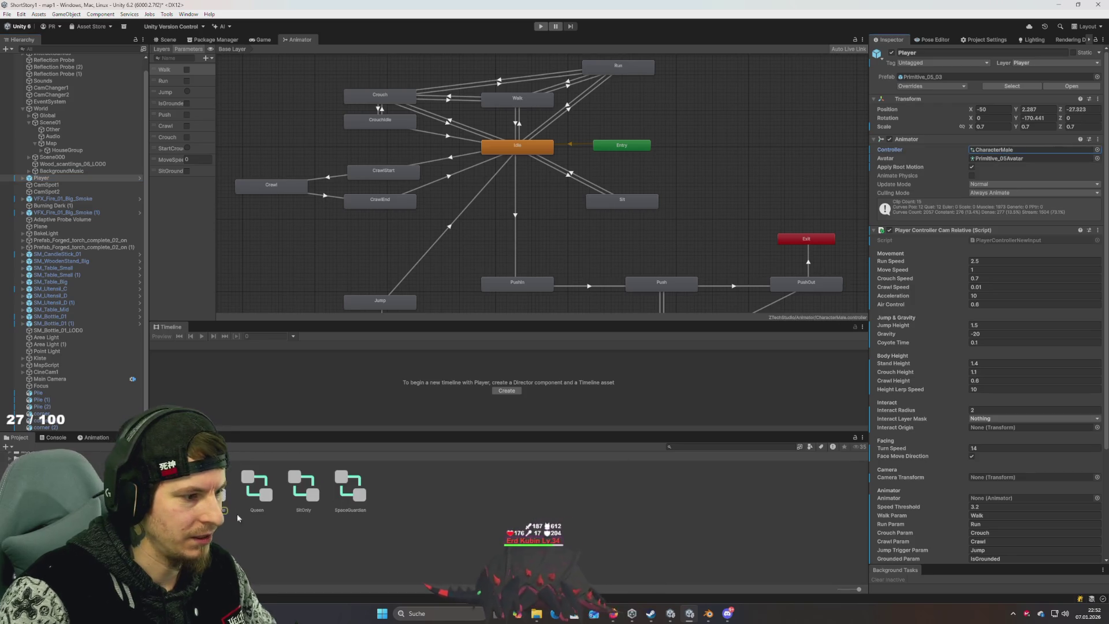
left_click(209, 491)
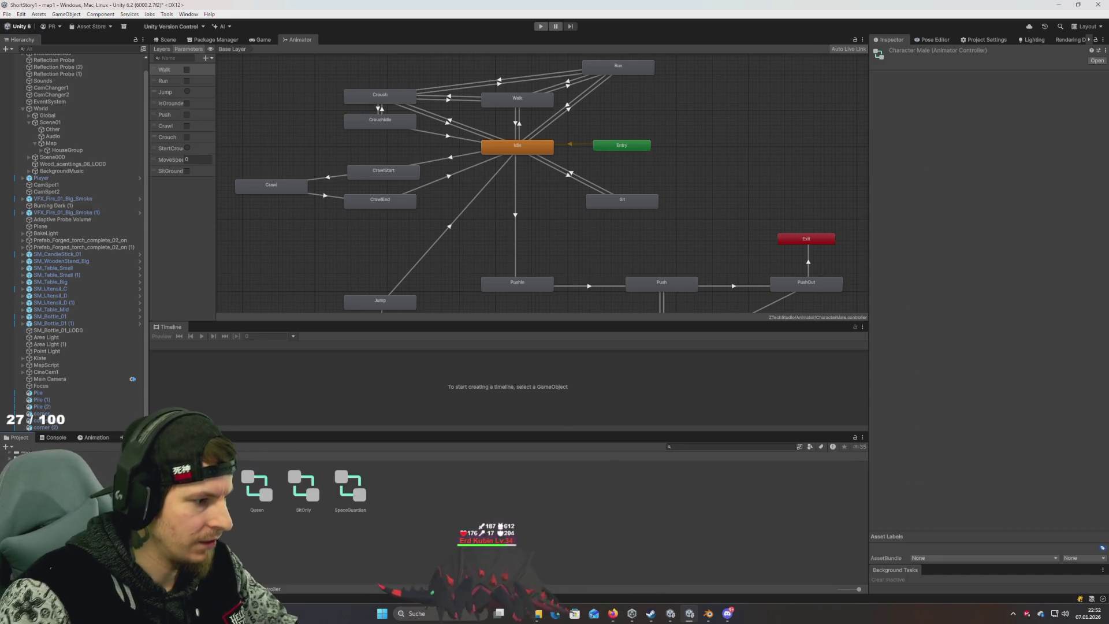
key("ctrl+d")
key("BackSpace")
key("BackSpace")
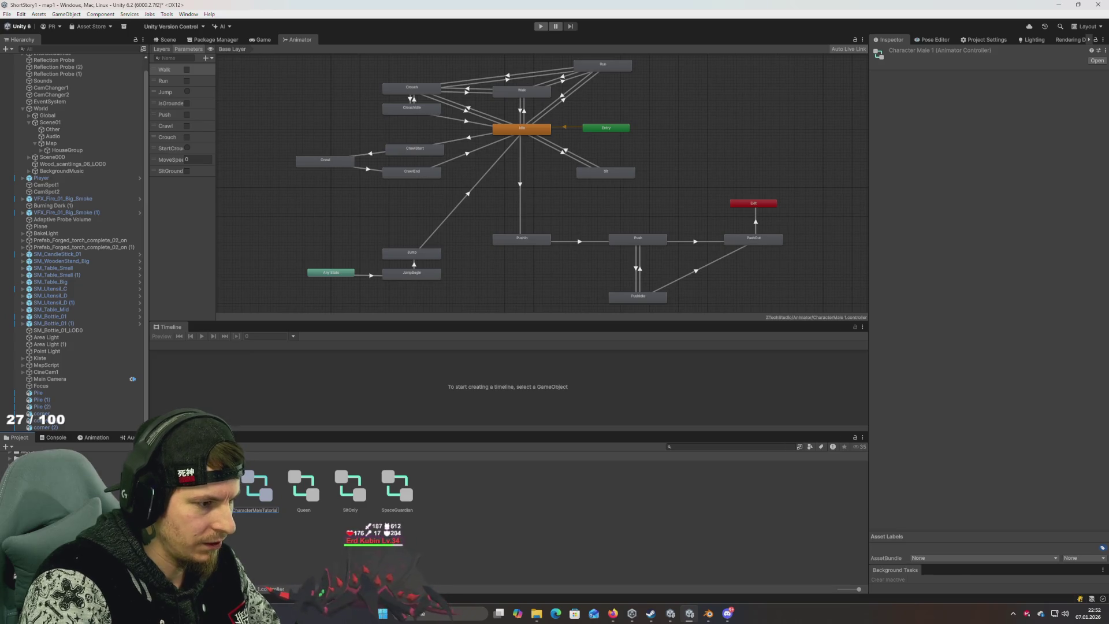
key("Return")
Step: Enable the SitGround parameter, make Sit the layer default state, and start Play mode
left_click_drag(482, 193, 463, 257)
scroll(444, 223, "up", 3)
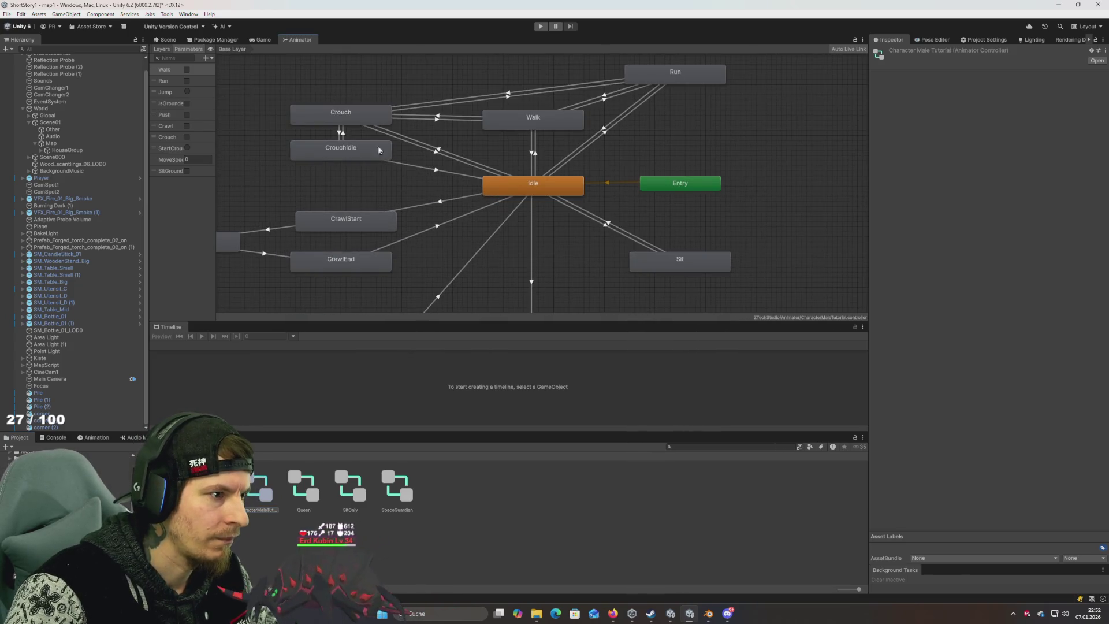
left_click_drag(608, 154, 694, 185)
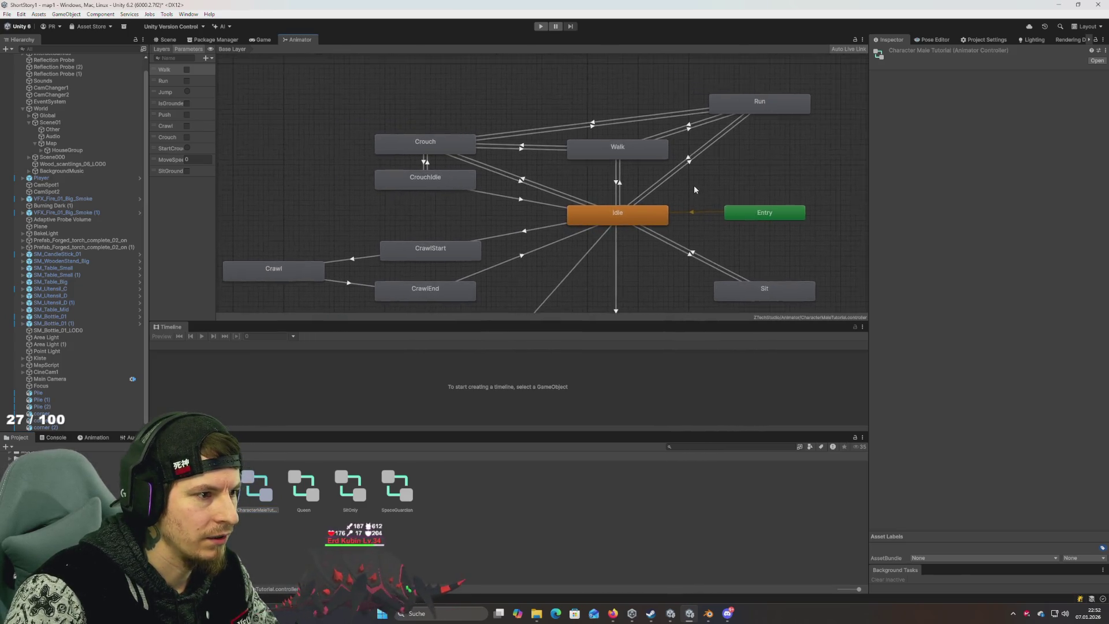
left_click(188, 173)
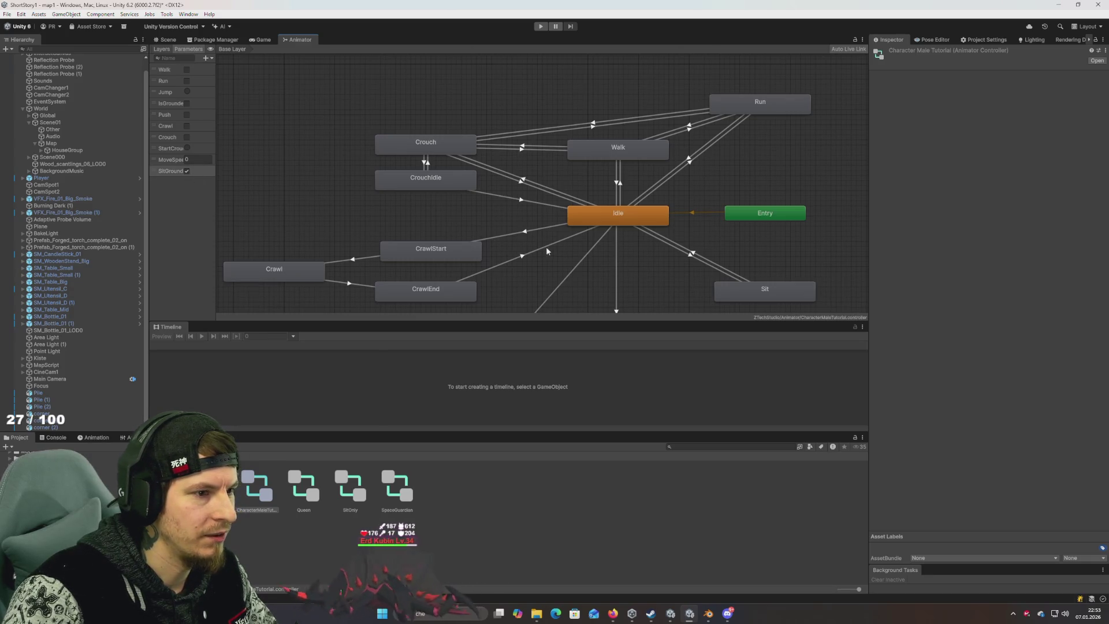
left_click_drag(594, 259, 521, 225)
right_click(673, 260)
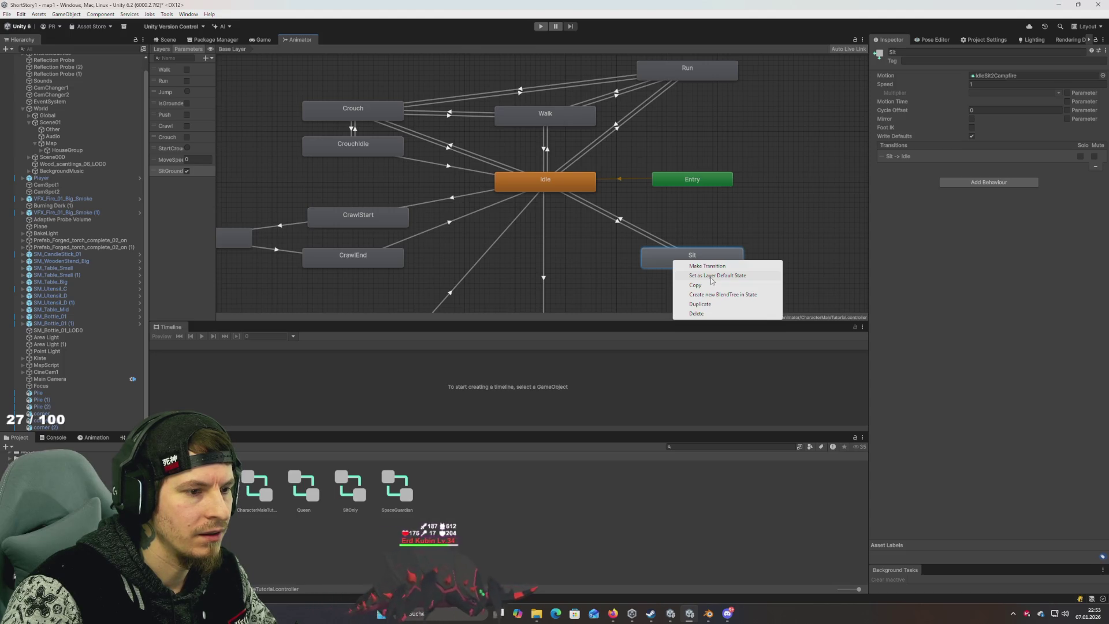
left_click(712, 276)
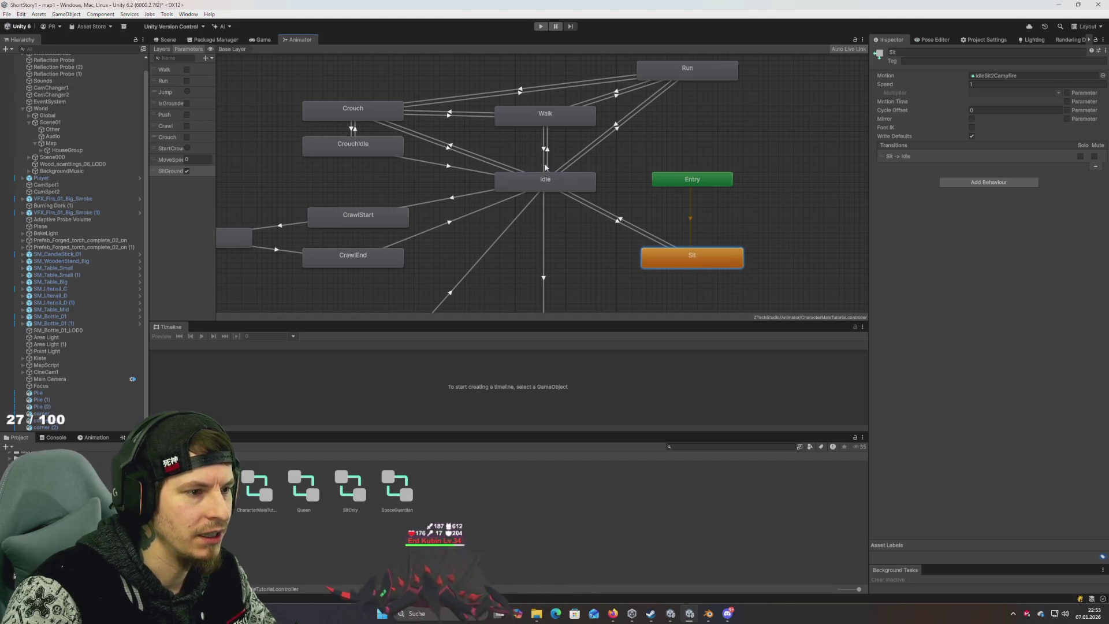
left_click(539, 26)
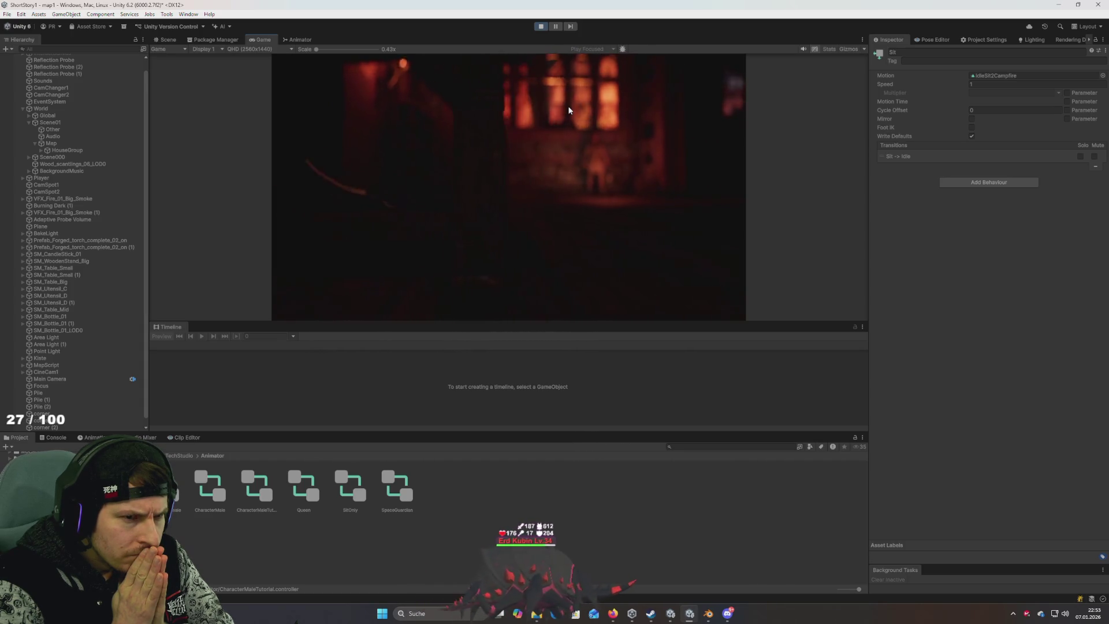
Step: Stop play, assign CharacterMaleTutorial to the Player's Animator Controller, and play again
left_click(541, 26)
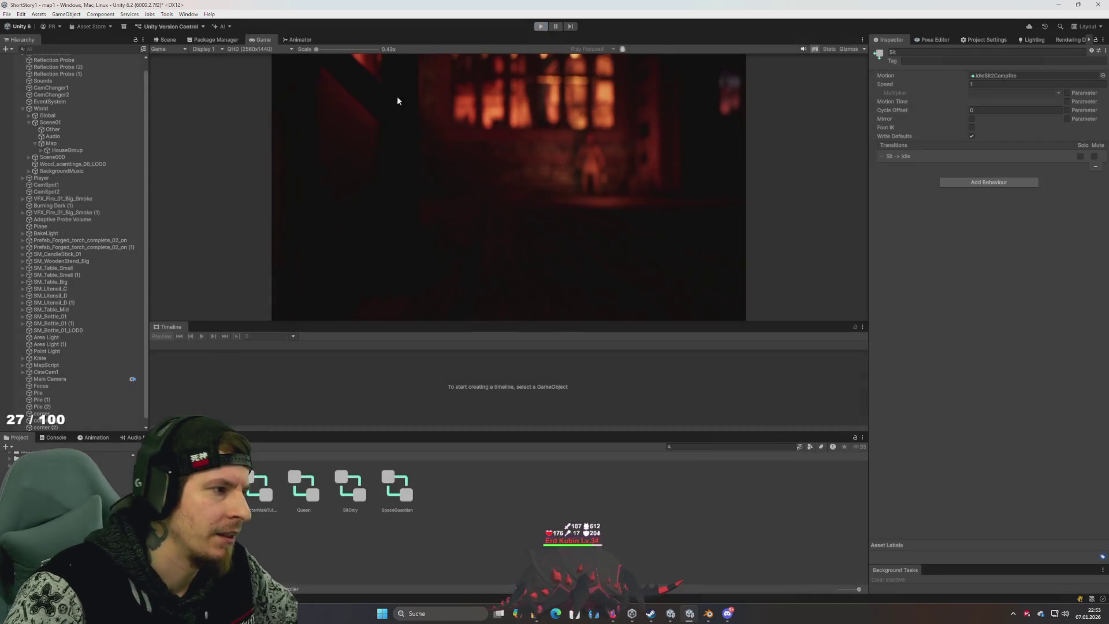
left_click(41, 177)
mouse_move(301, 486)
left_mouse_down()
mouse_move(974, 211)
mouse_move(1017, 150)
left_mouse_up()
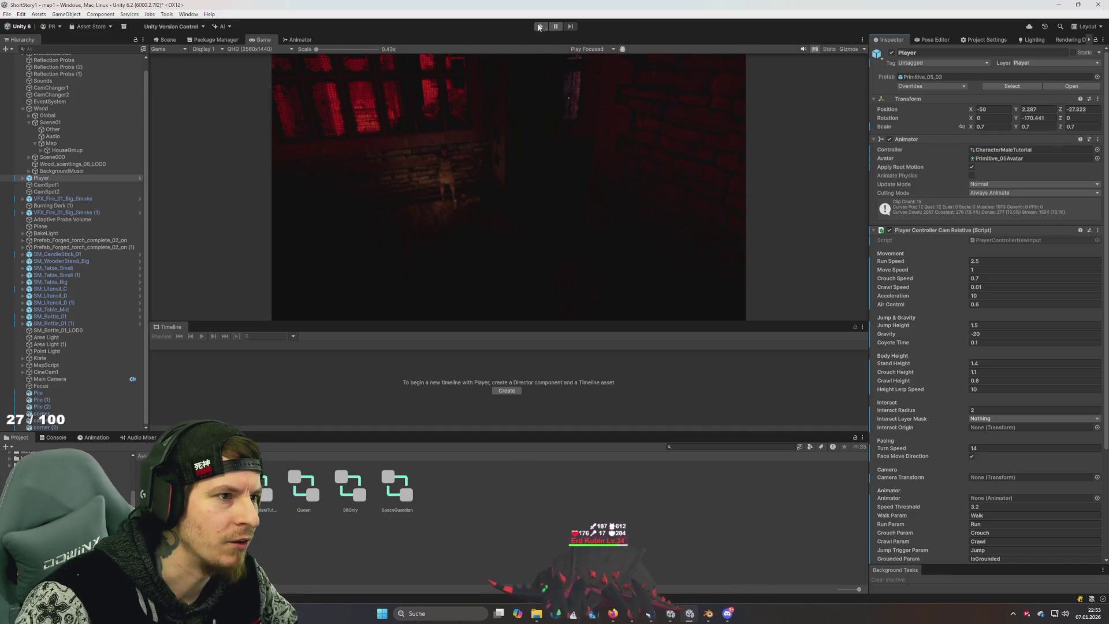
left_click(539, 26)
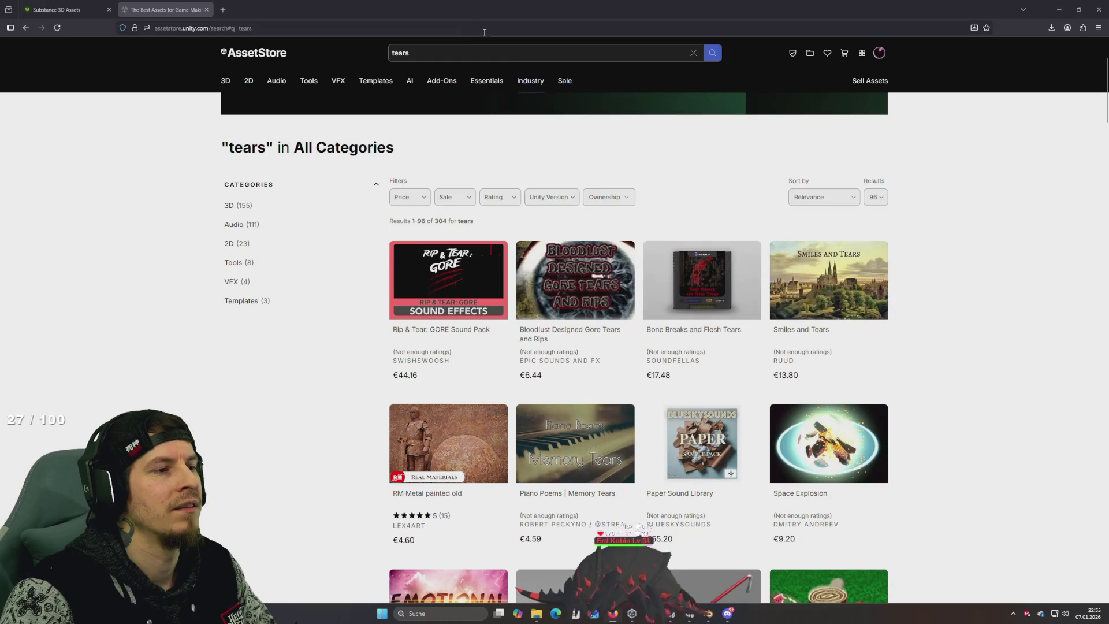
Step: Change the search from 'tears' to 'tear' and scroll through the 304 results
left_click(404, 53)
key("BackSpace")
key("Return")
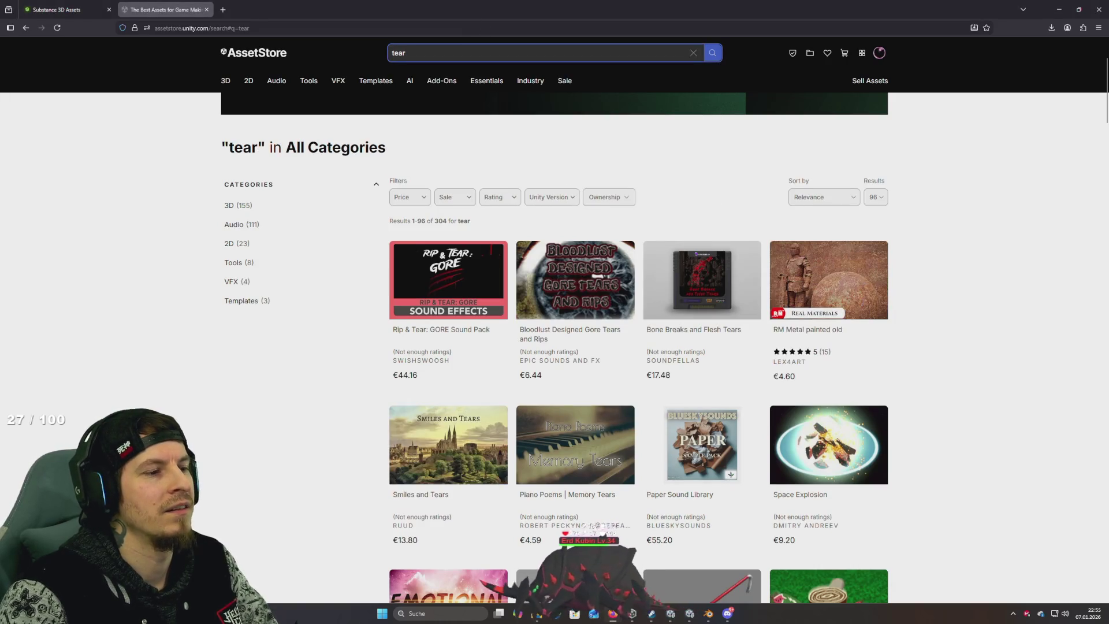
scroll(594, 338, "down", 6)
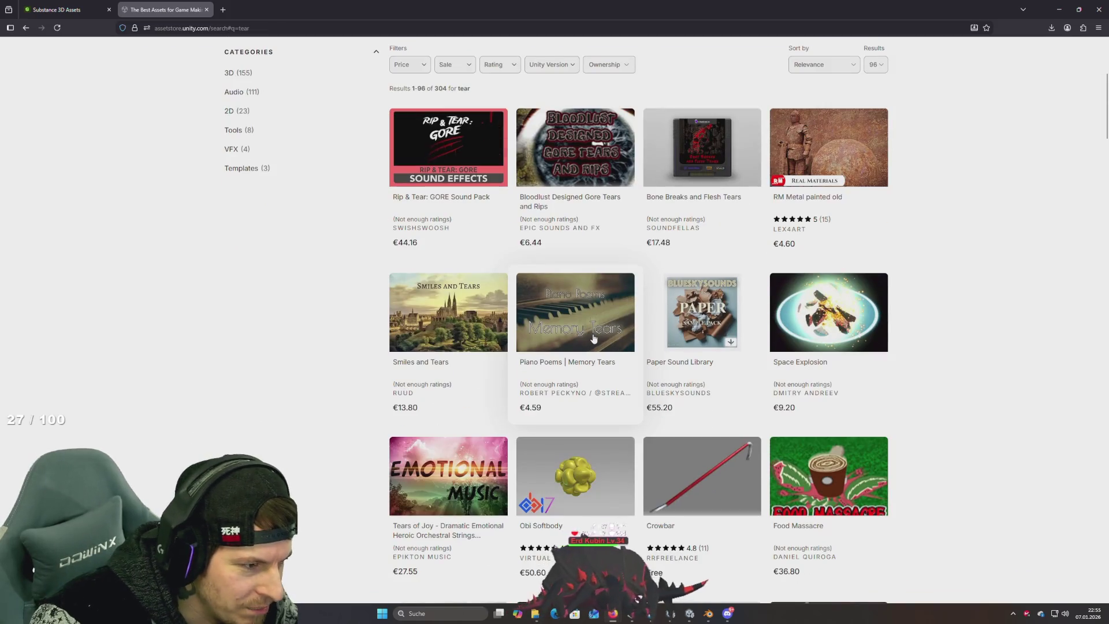
scroll(594, 339, "down", 5)
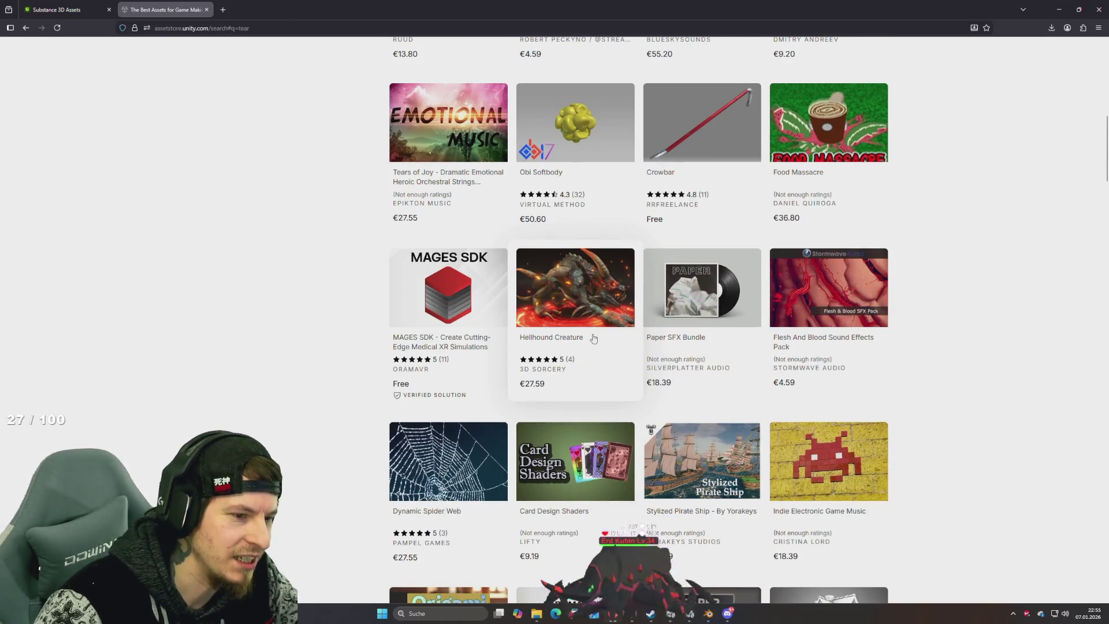
scroll(594, 338, "down", 5)
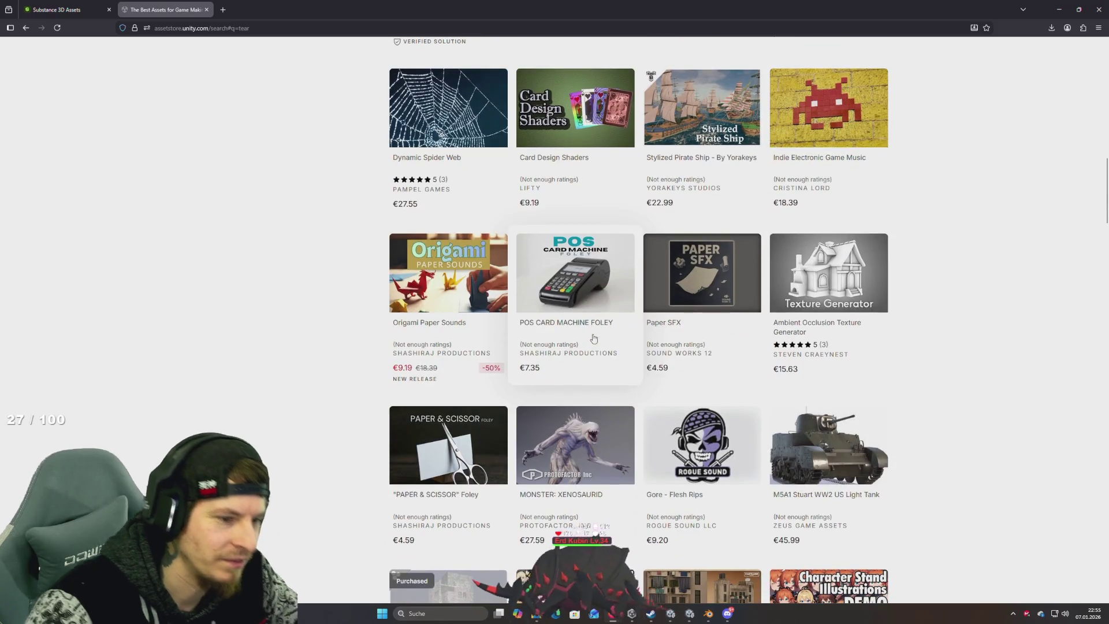
scroll(590, 328, "down", 10)
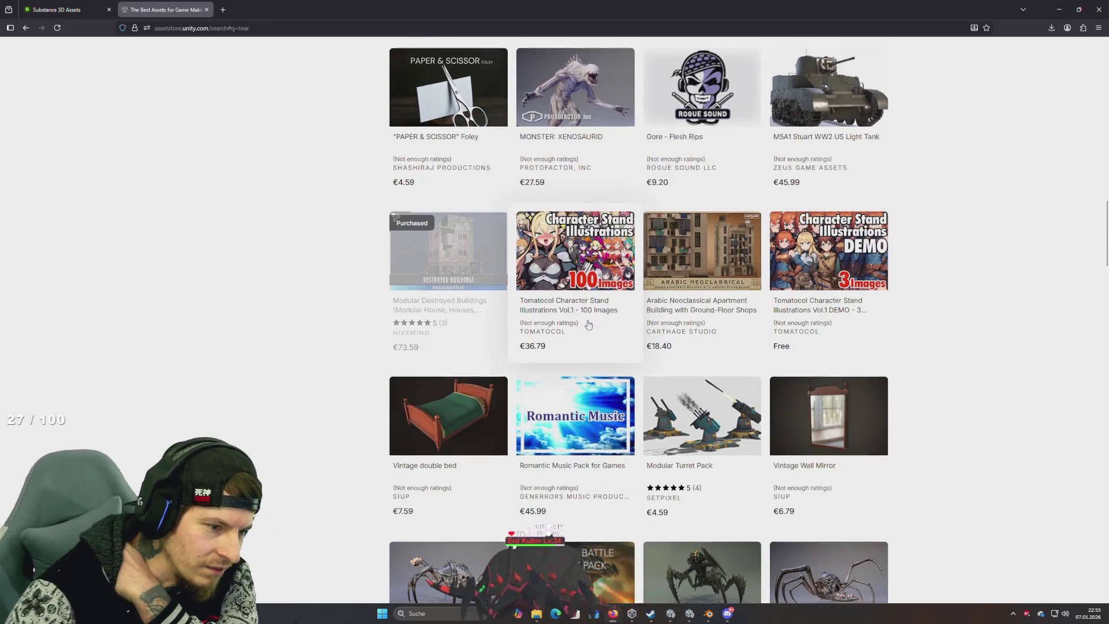
scroll(589, 325, "down", 3)
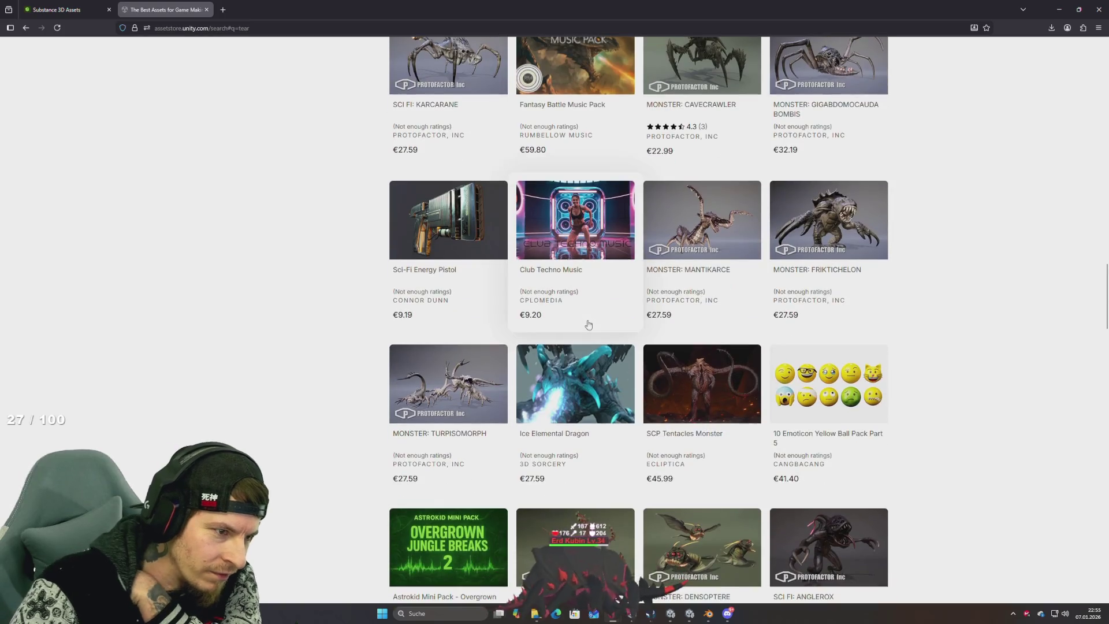
scroll(581, 308, "down", 10)
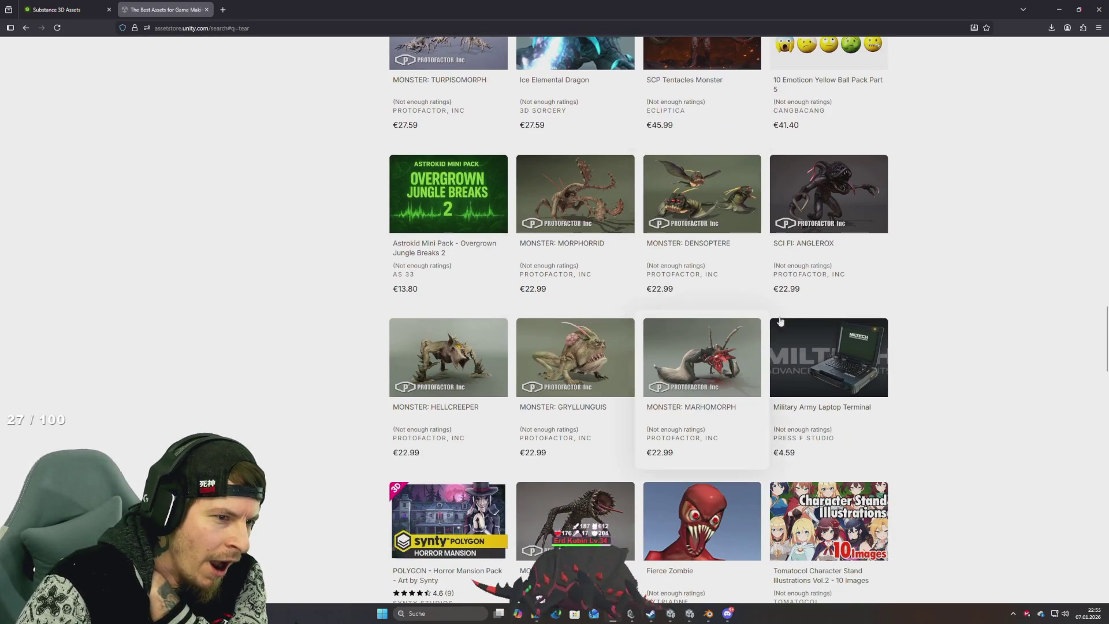
scroll(1009, 389, "up", 20)
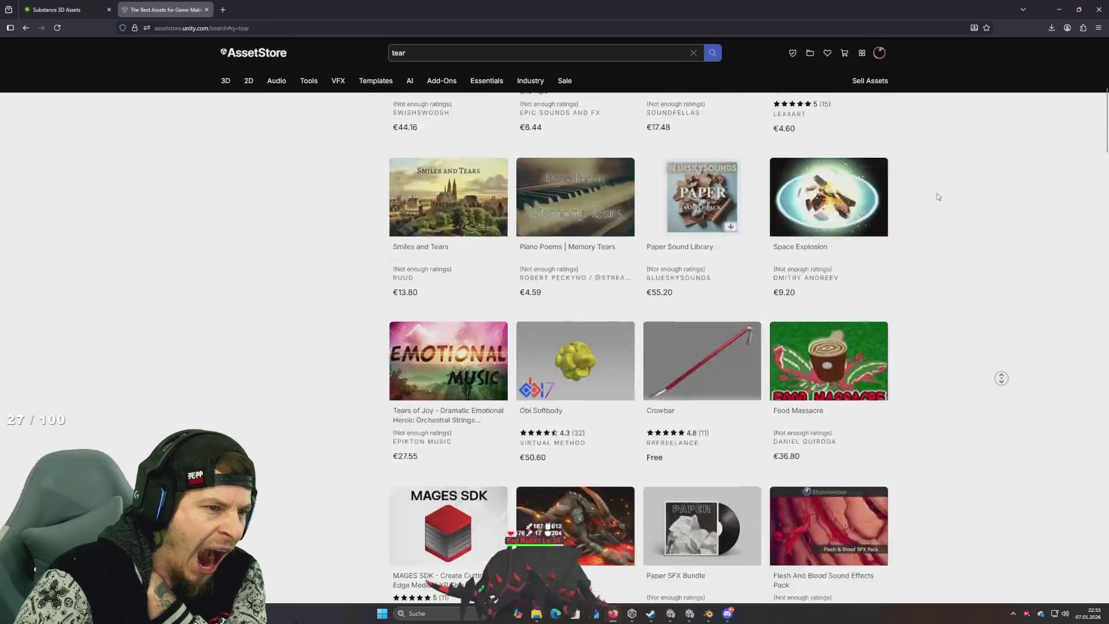
Step: Replace the Asset Store search term with 'drop' and run the search
triple_click(496, 55)
type("drop")
key("Return")
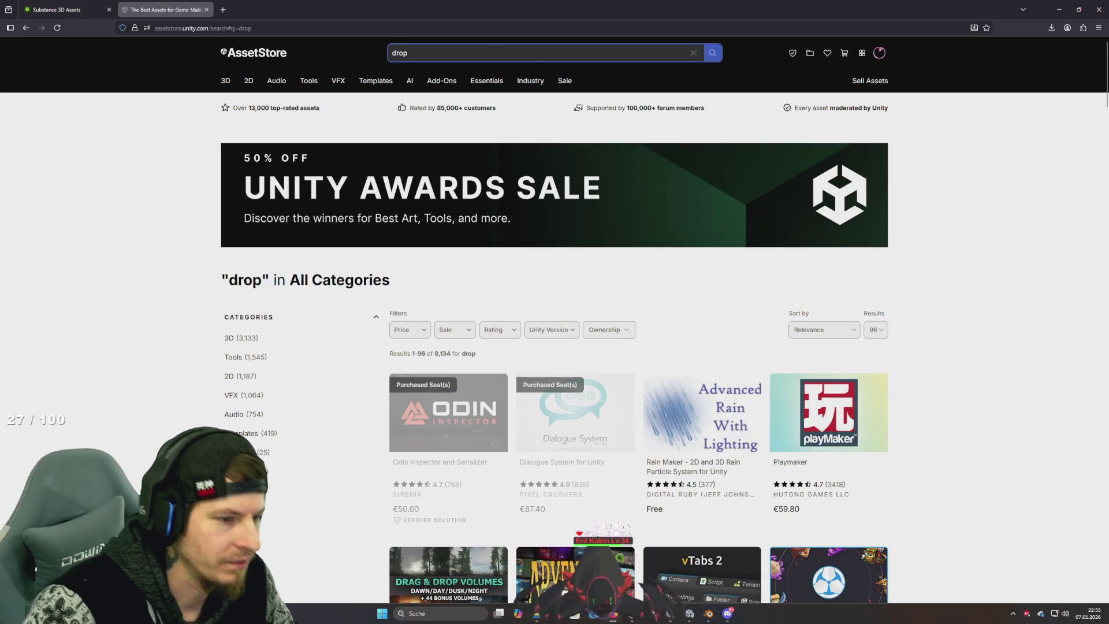
Step: Scroll through the drop results and open the water drop shader page
scroll(762, 399, "down", 4)
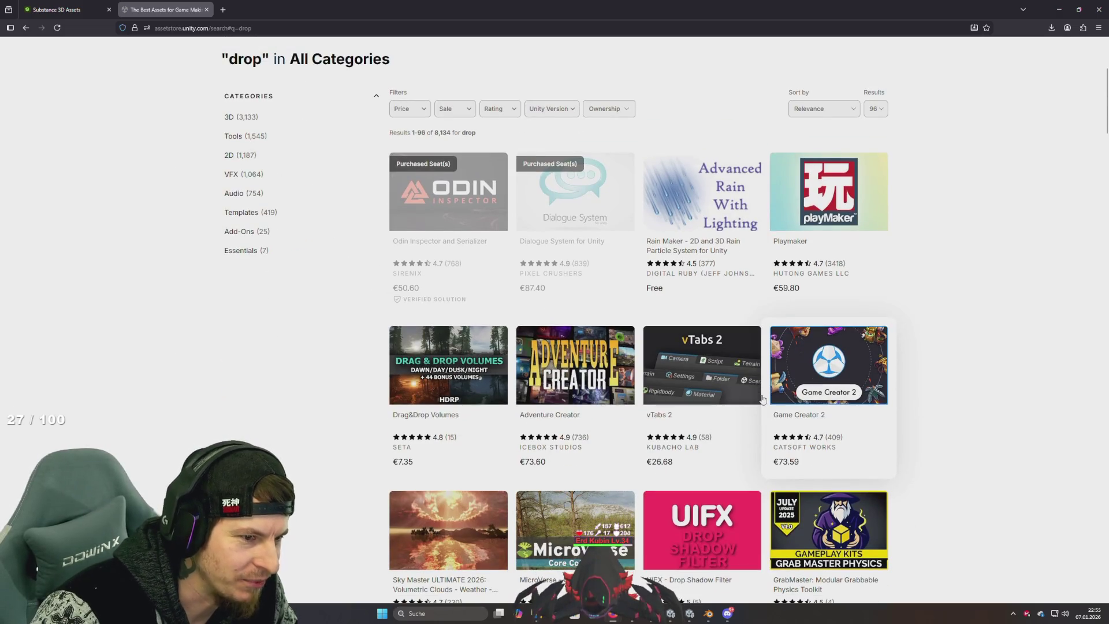
scroll(762, 399, "down", 4)
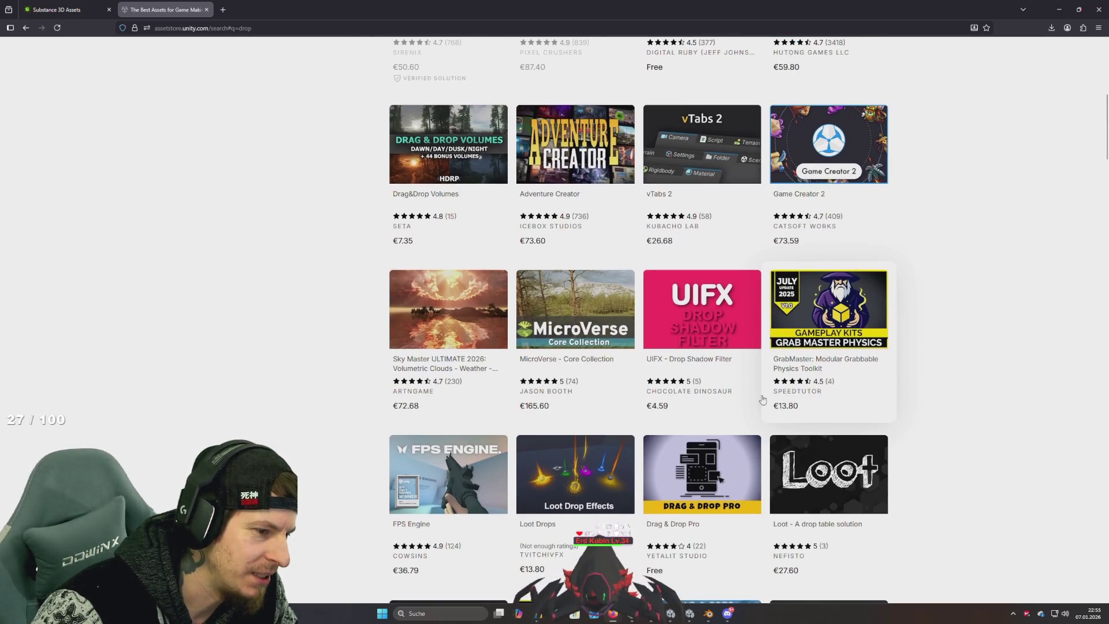
scroll(762, 398, "down", 1)
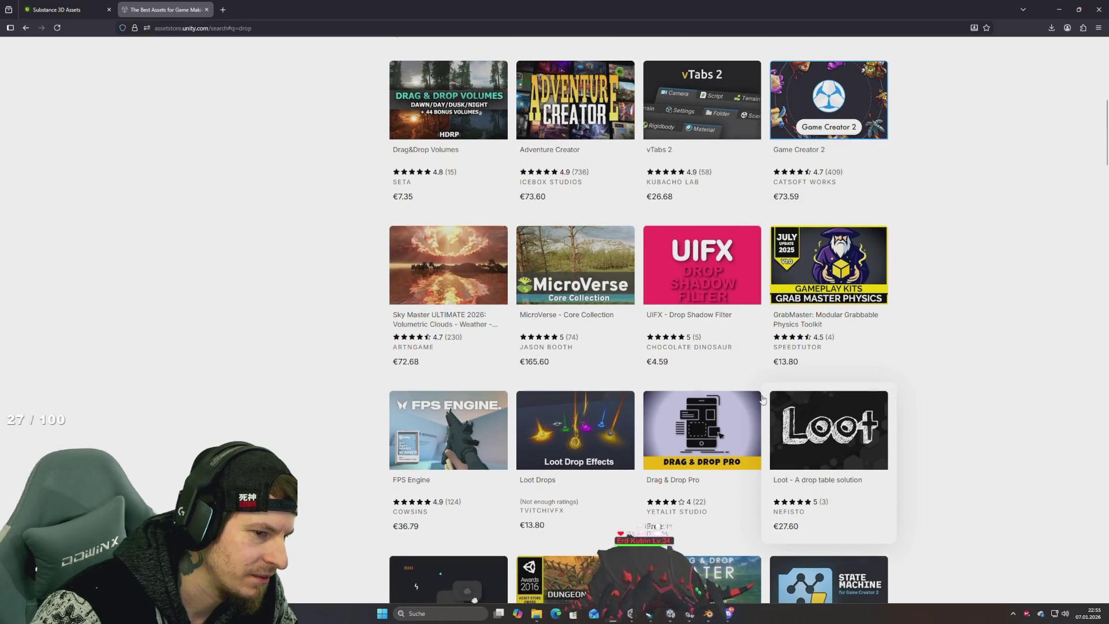
scroll(762, 399, "down", 2)
scroll(762, 399, "down", 3)
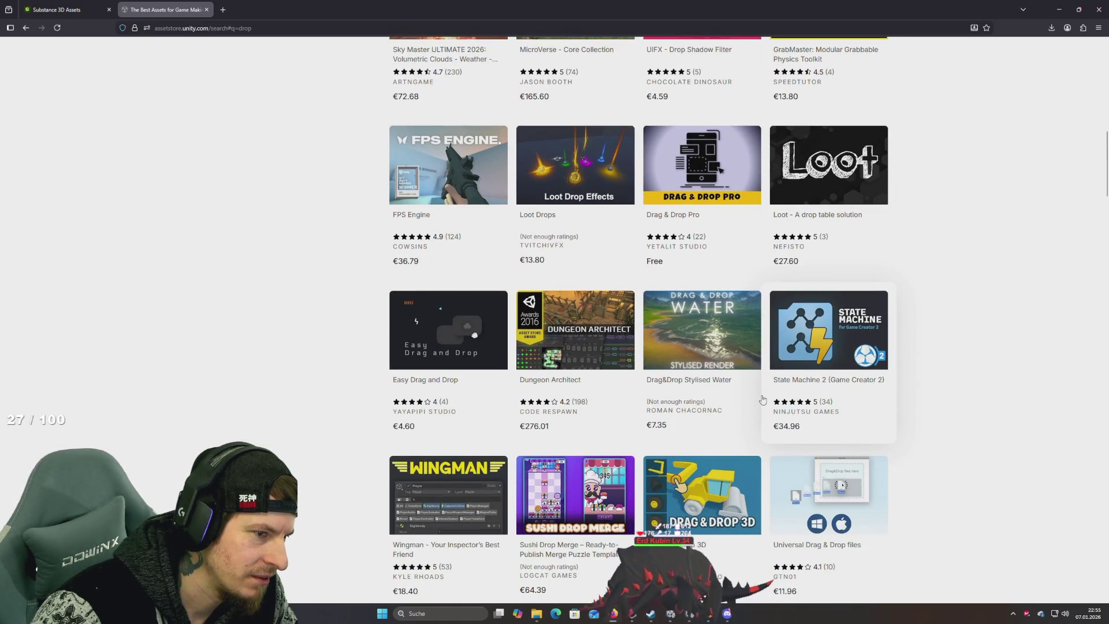
scroll(762, 398, "down", 4)
scroll(763, 399, "down", 3)
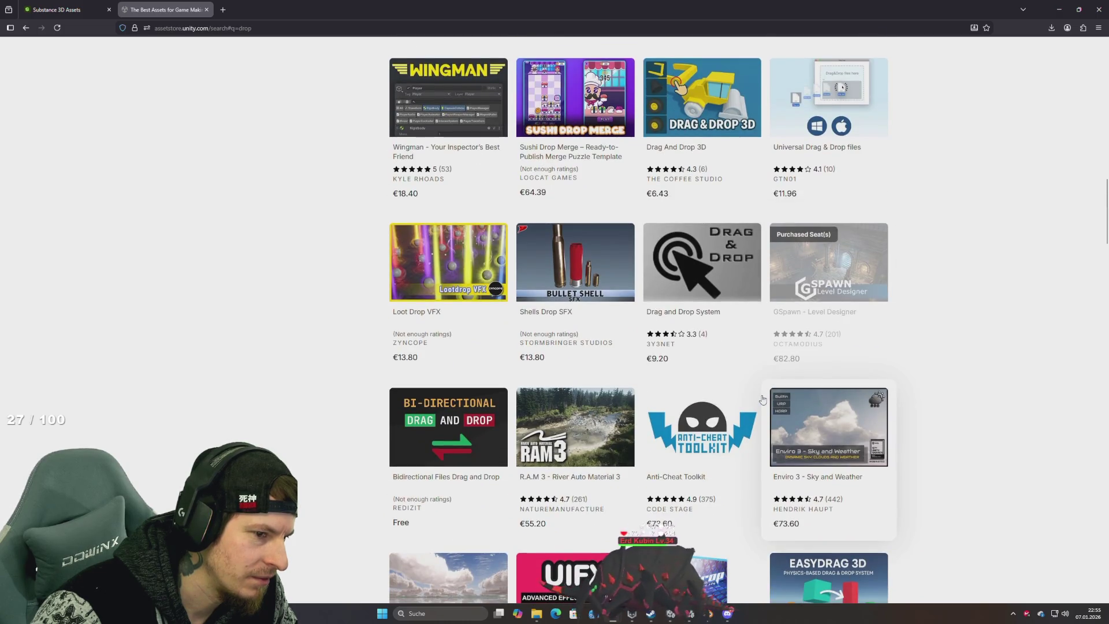
scroll(762, 399, "down", 3)
scroll(762, 399, "down", 5)
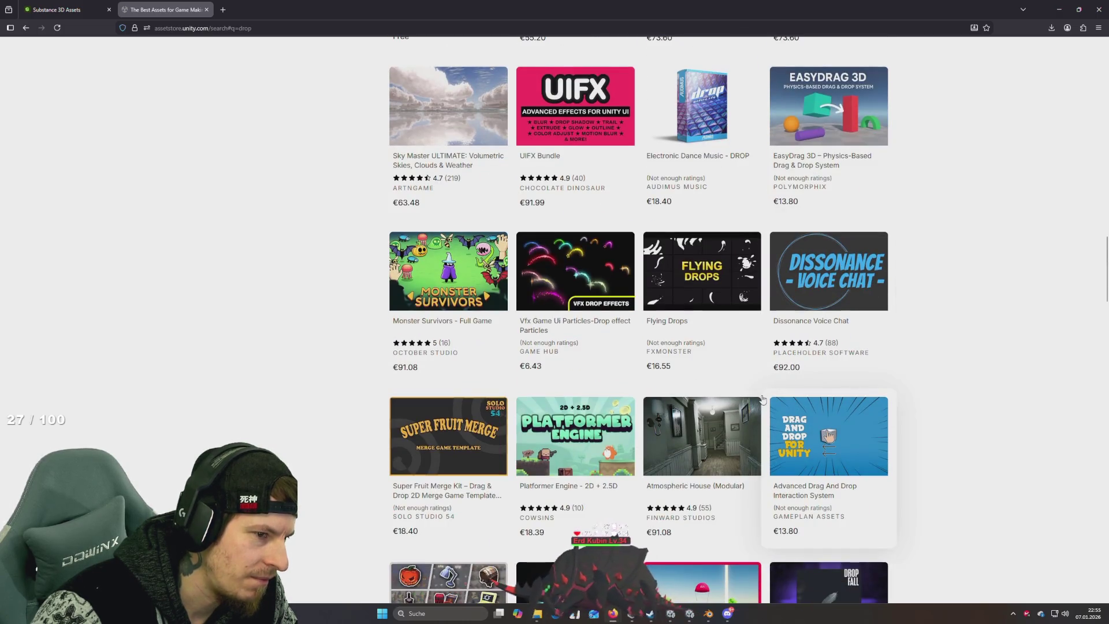
scroll(763, 398, "down", 14)
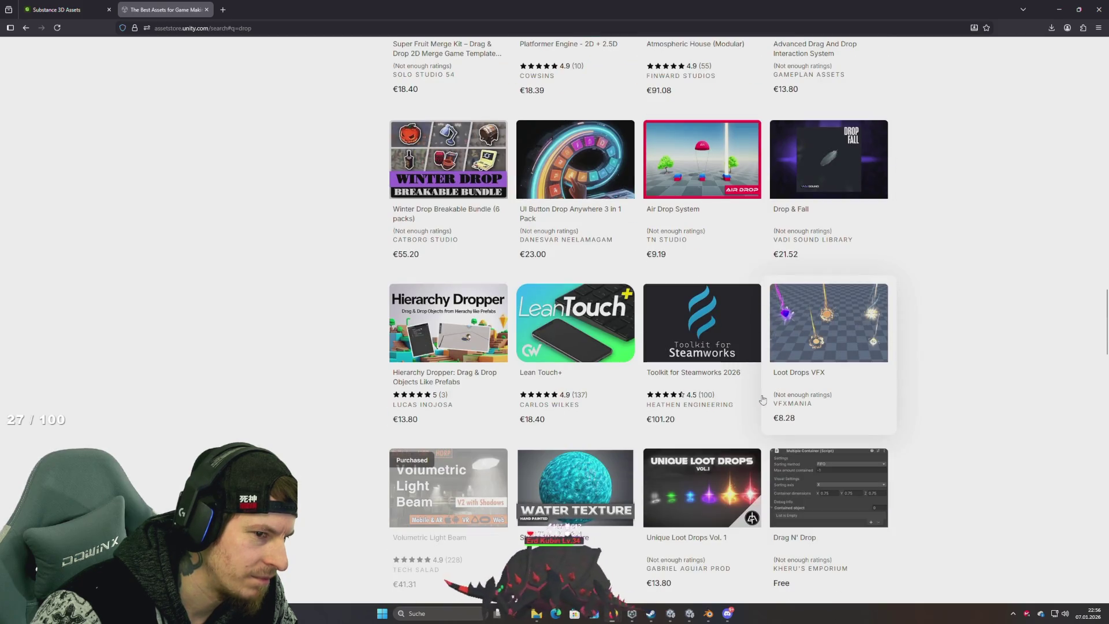
scroll(763, 398, "down", 4)
scroll(762, 398, "up", 2)
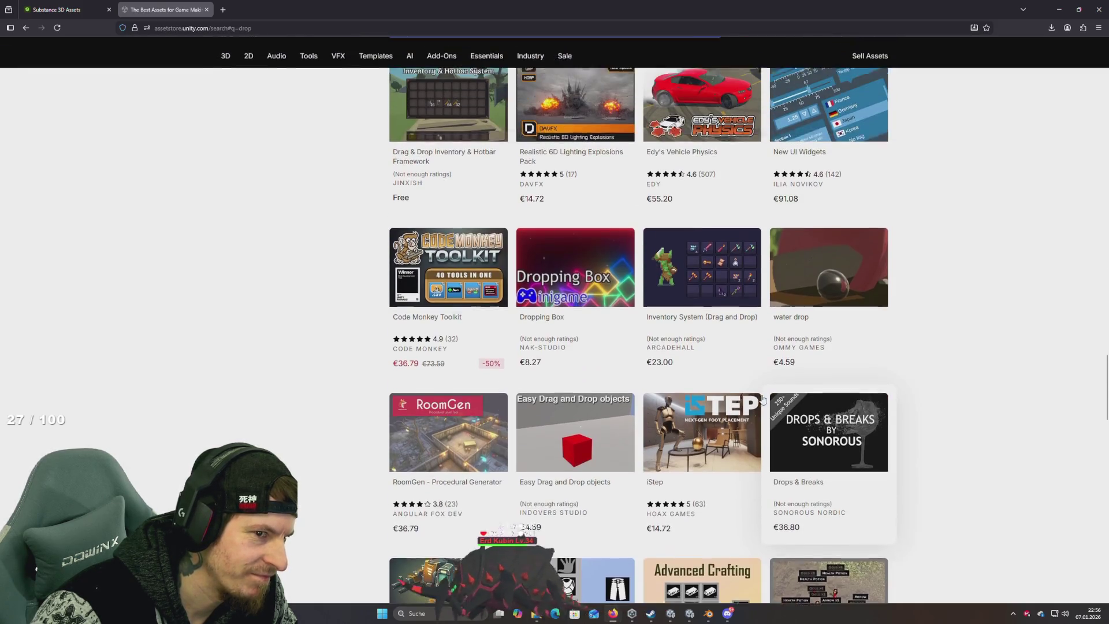
left_click(834, 303)
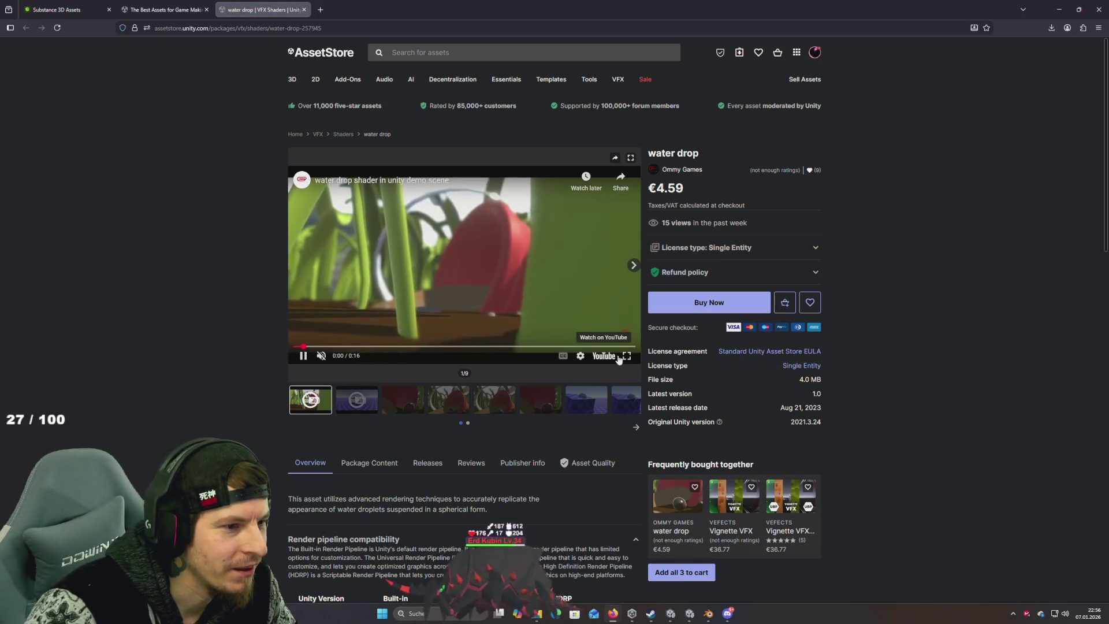
Step: Watch both water drop shader gallery preview videos in fullscreen
left_click(627, 356)
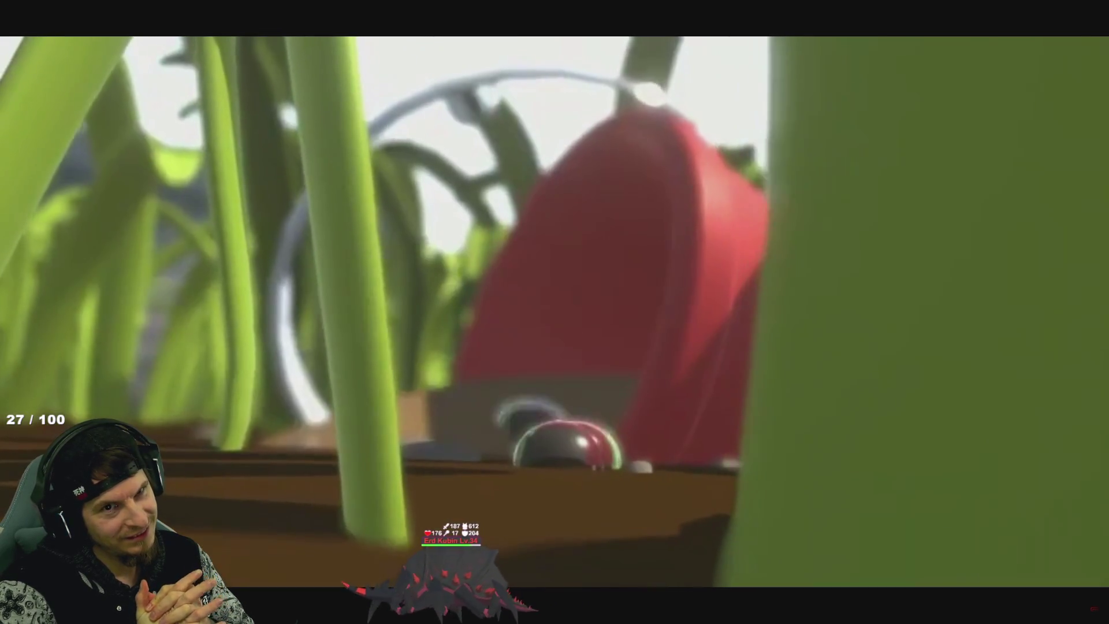
key("Escape")
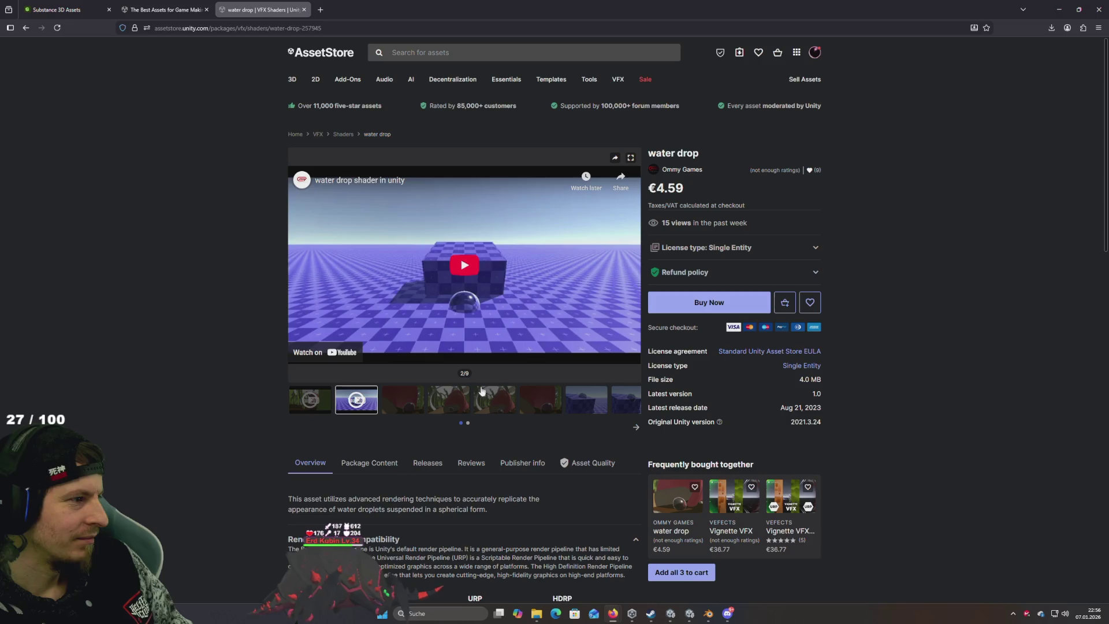
left_click(482, 273)
left_click(631, 357)
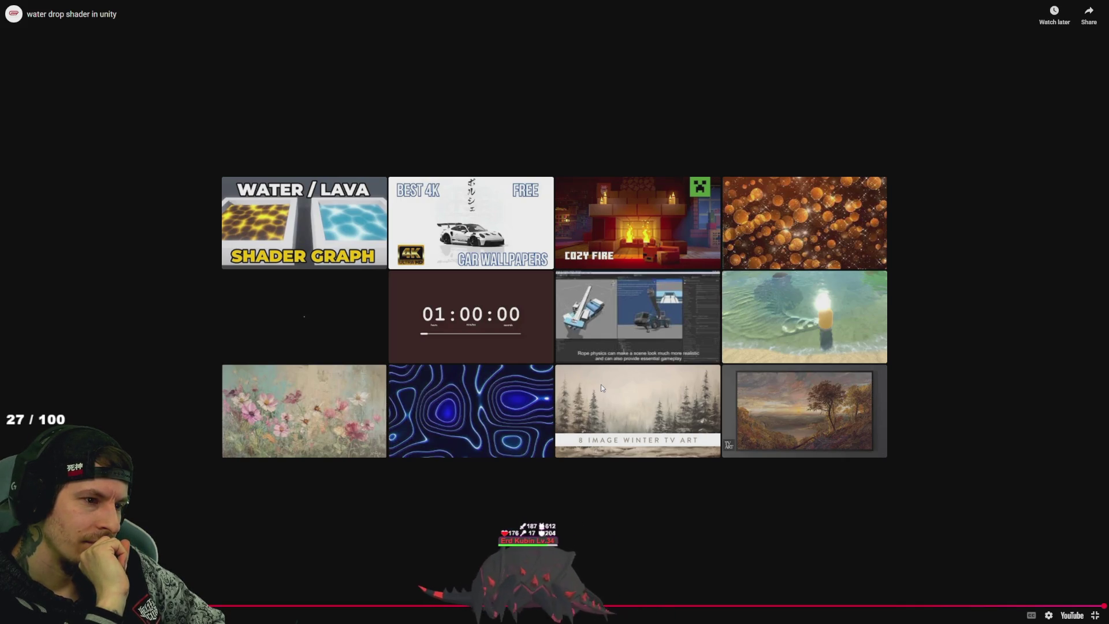
key("Escape")
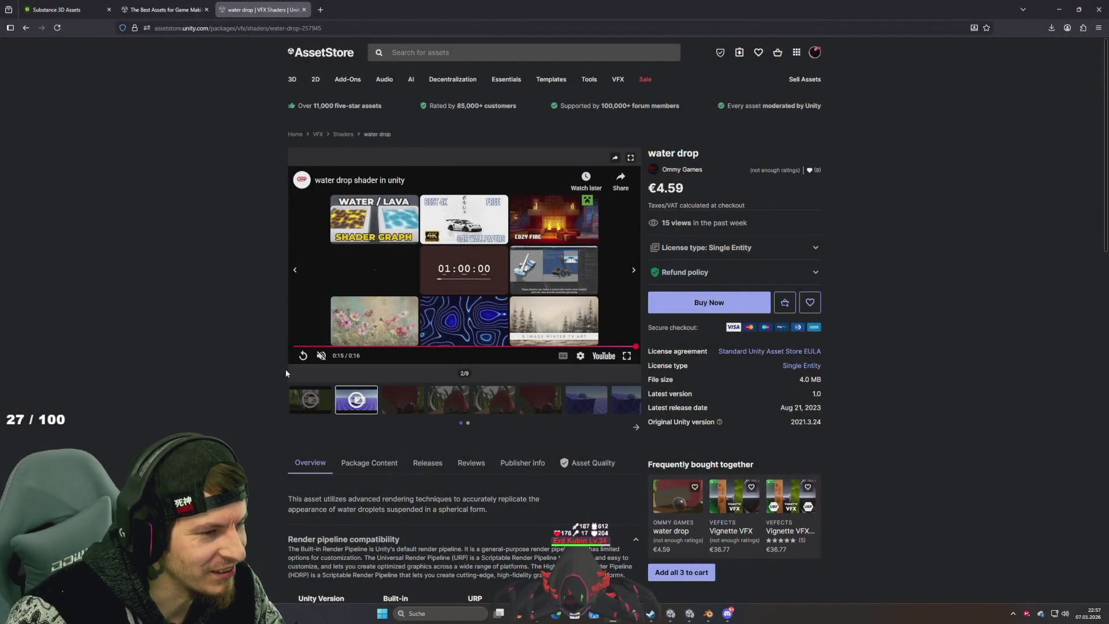
key("alt+Tab")
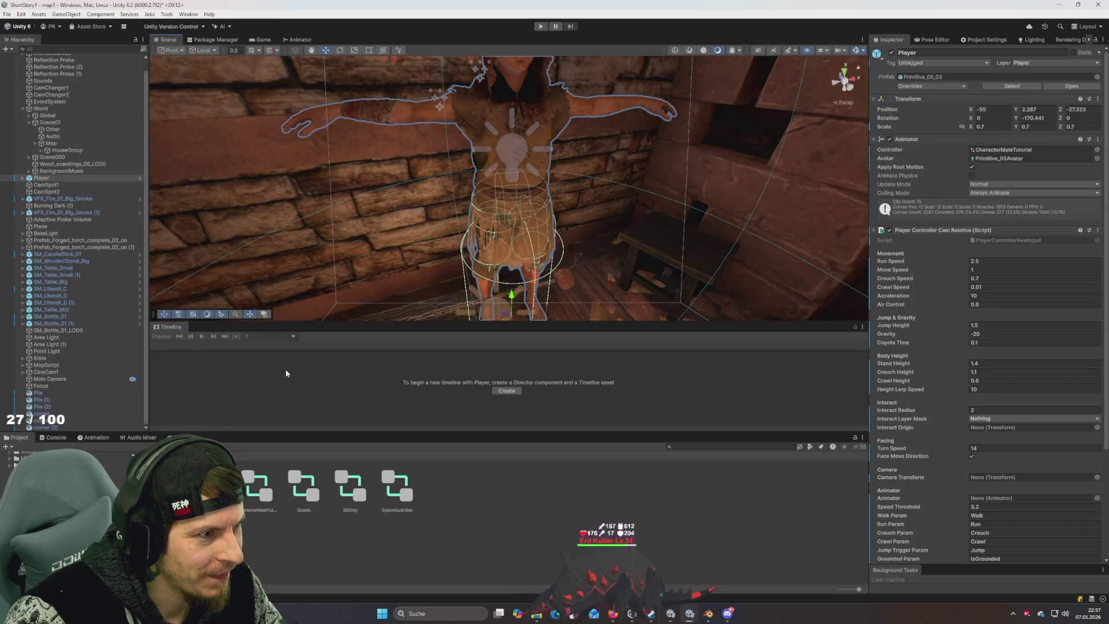
mouse_move(508, 272)
left_mouse_down()
mouse_move(531, 282)
mouse_move(514, 260)
mouse_move(503, 290)
mouse_move(508, 265)
left_mouse_up()
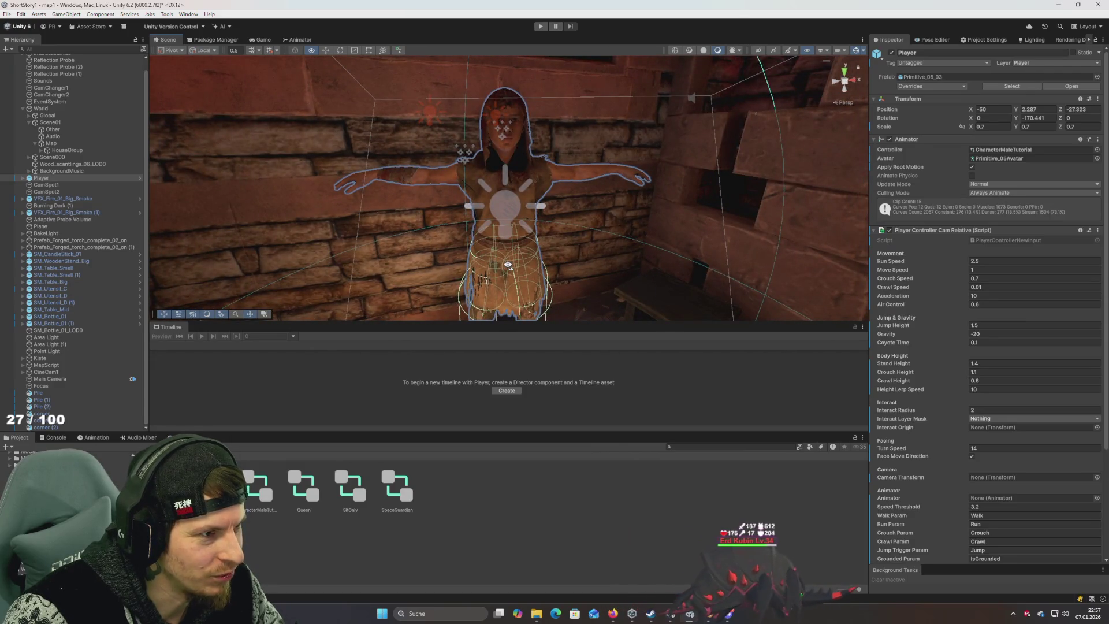
key("alt+Tab")
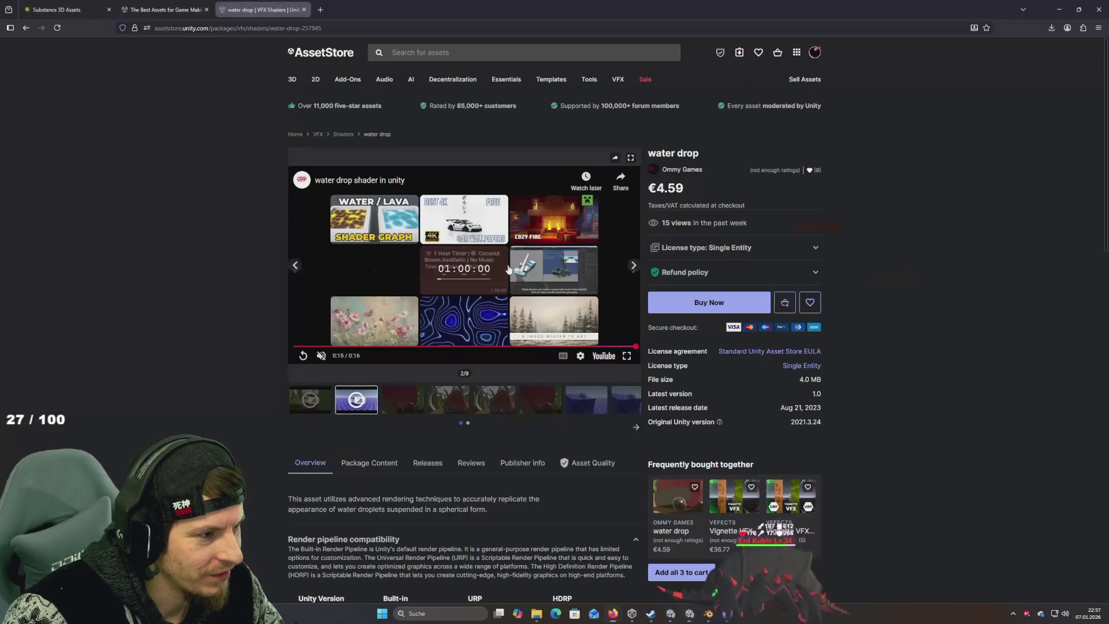
Step: Close the water drop asset tab and scroll down the drop results
middle_click(251, 12)
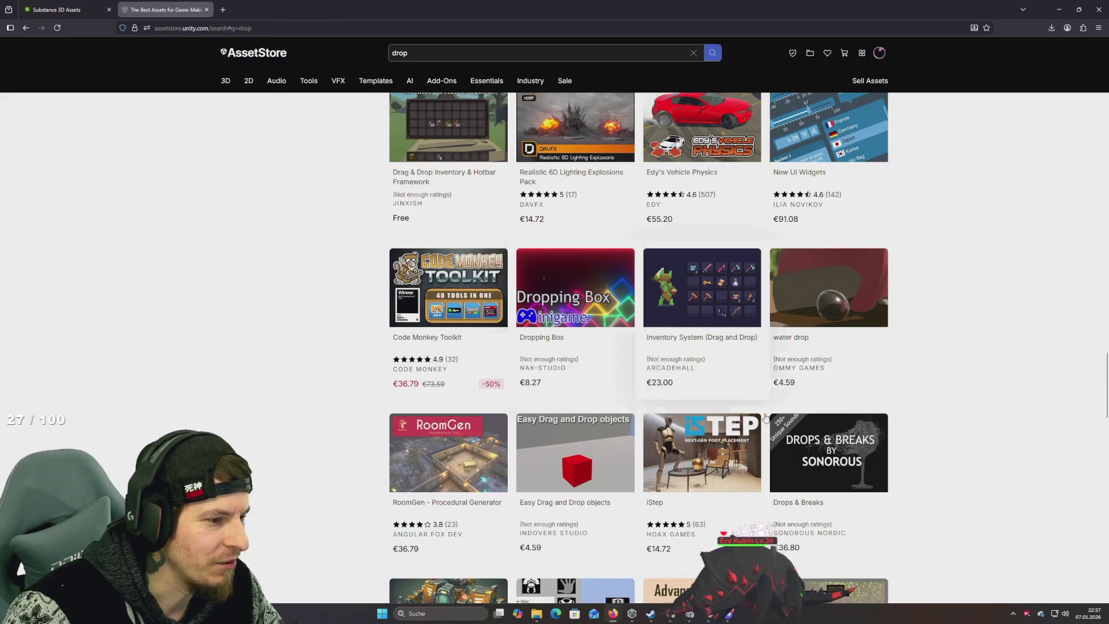
scroll(919, 415, "down", 1)
scroll(919, 415, "down", 10)
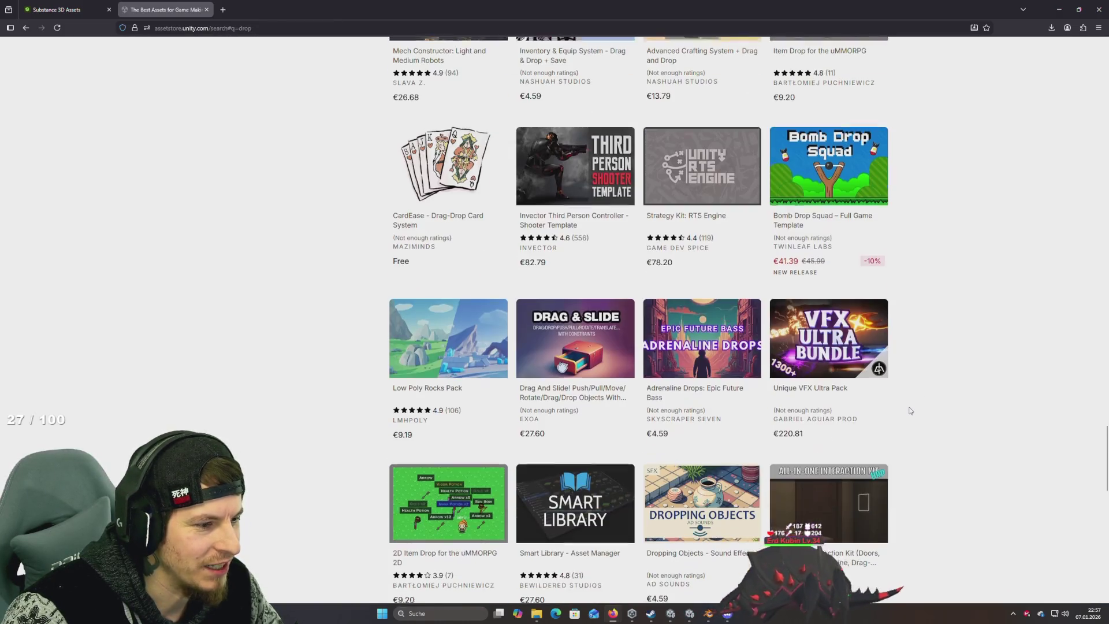
scroll(911, 411, "down", 2)
scroll(911, 411, "down", 3)
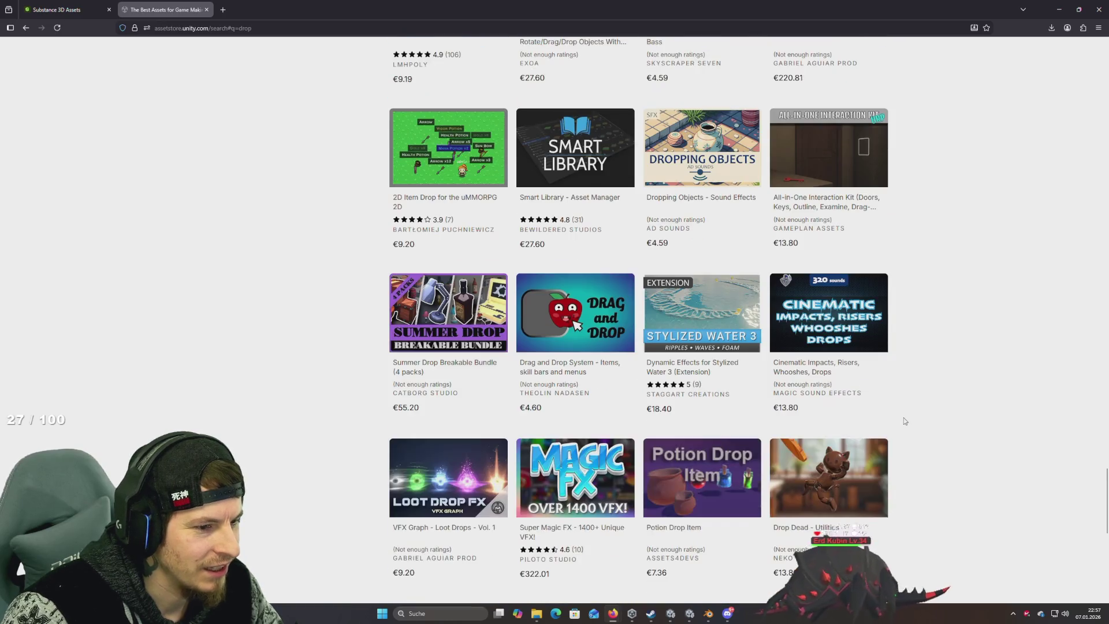
scroll(774, 403, "down", 3)
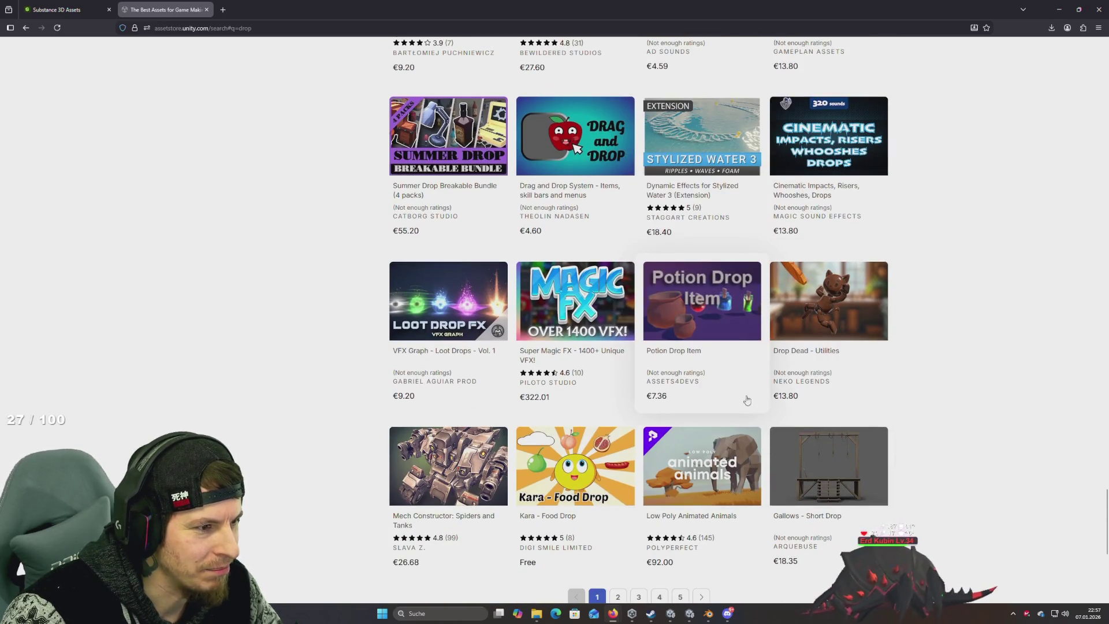
scroll(751, 401, "down", 3)
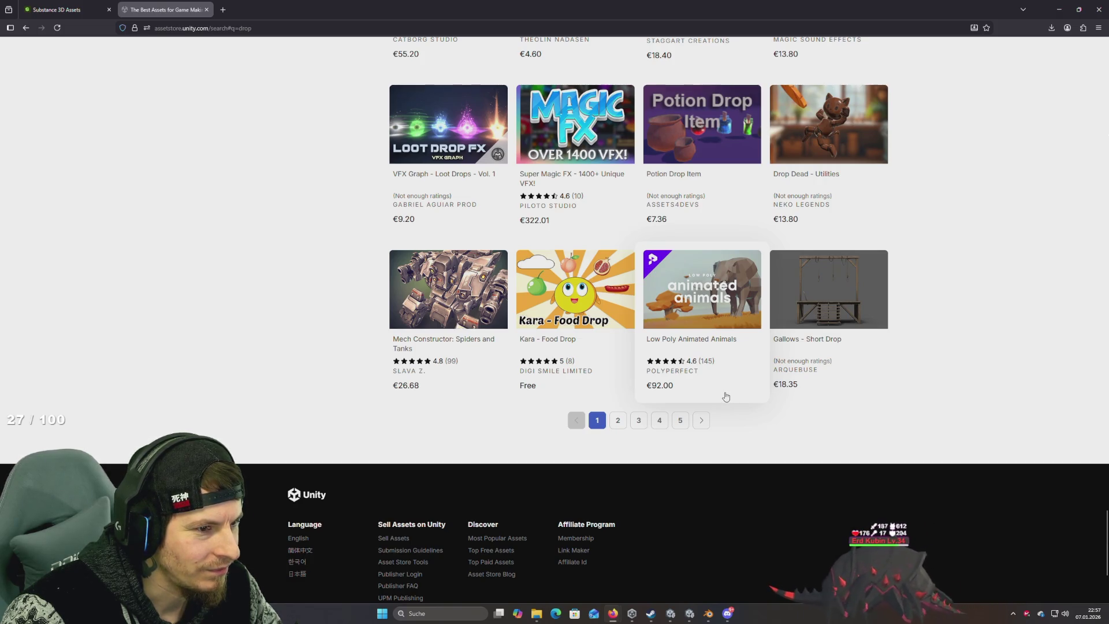
Step: Scroll back to the top and filter the drop results to the VFX category
scroll(726, 397, "up", 15)
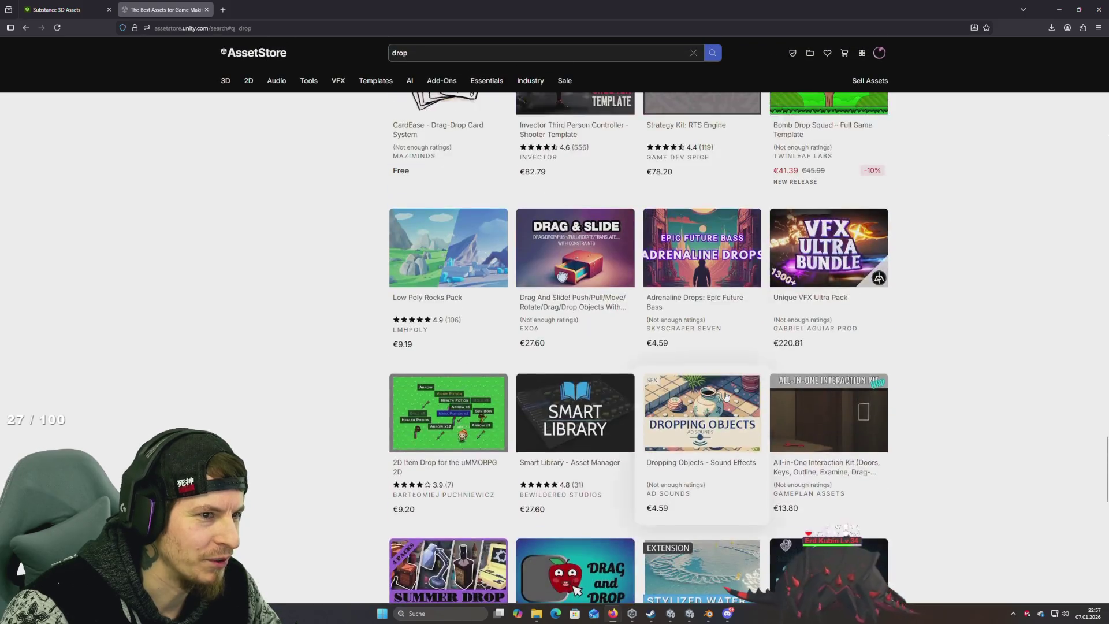
scroll(726, 396, "up", 8)
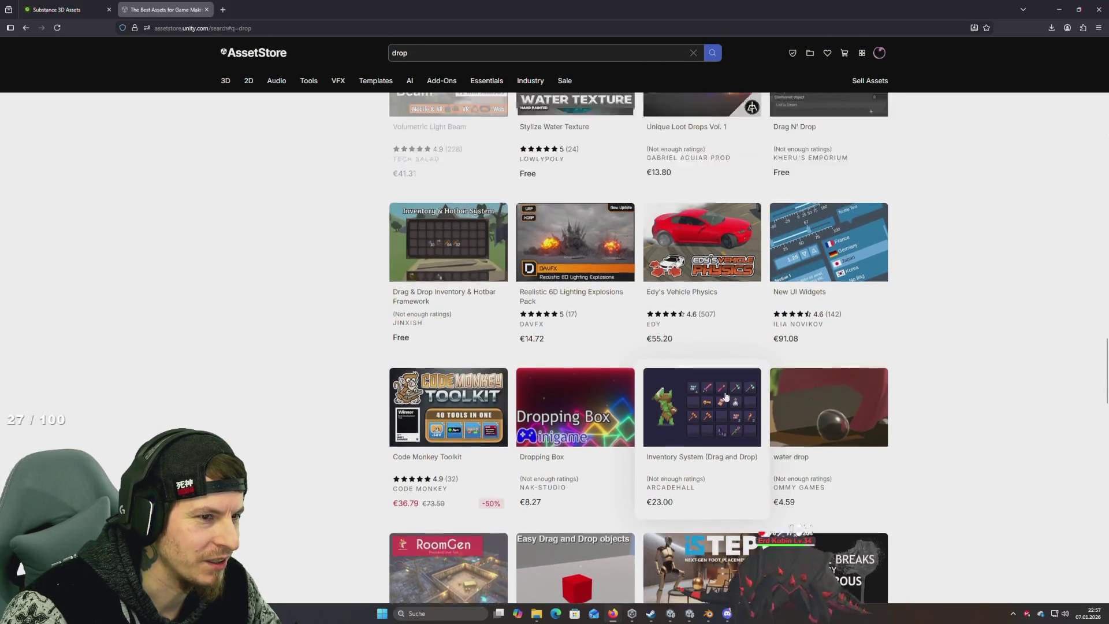
scroll(726, 396, "up", 4)
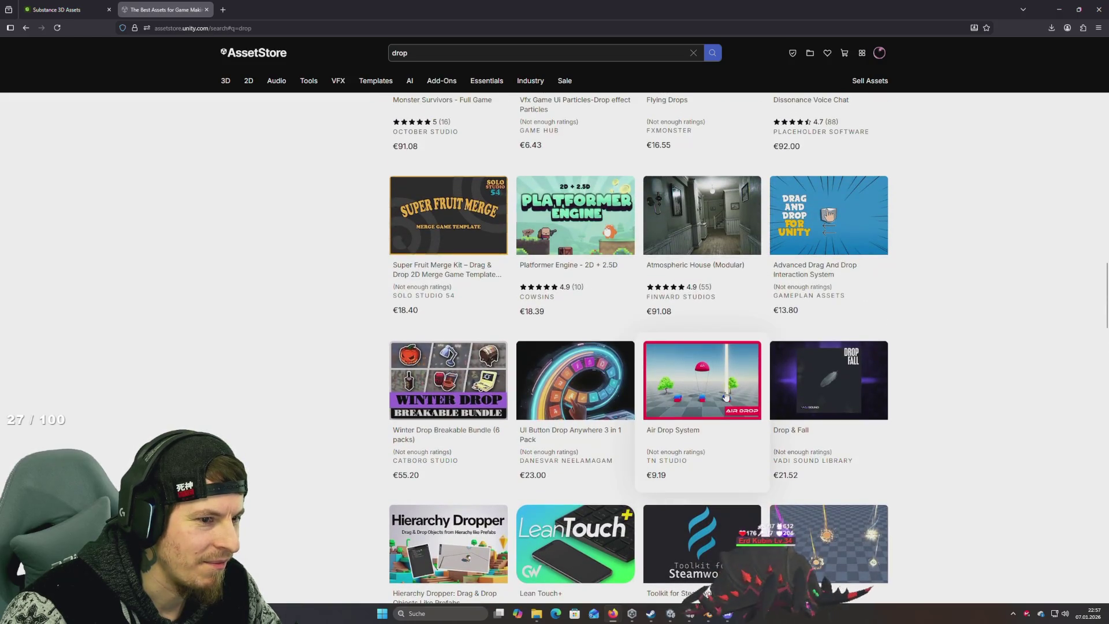
scroll(726, 396, "up", 4)
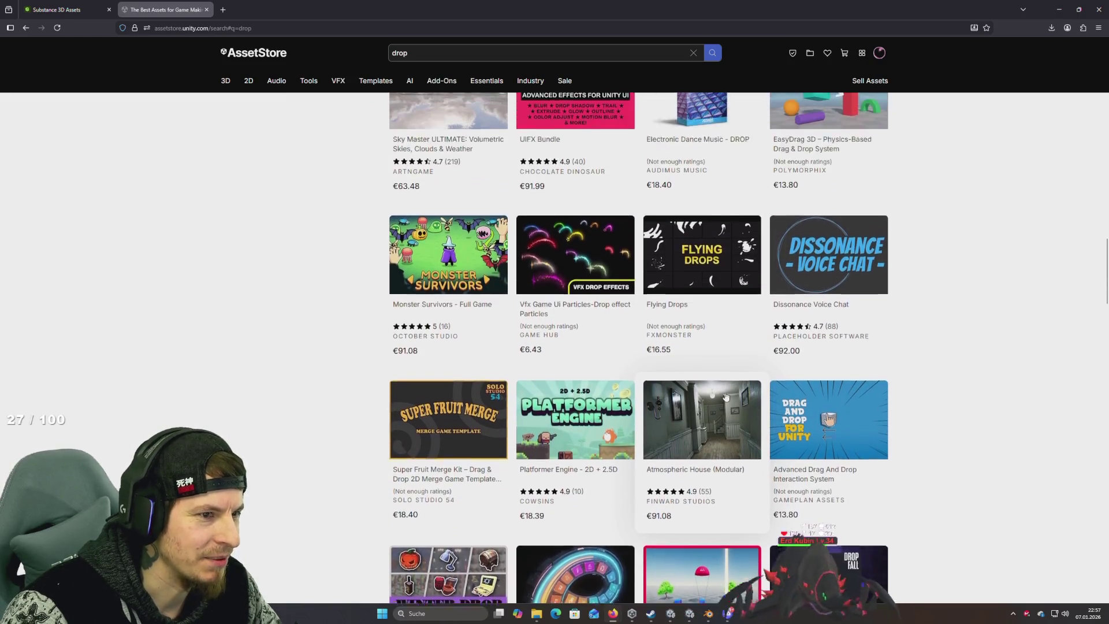
scroll(726, 397, "up", 2)
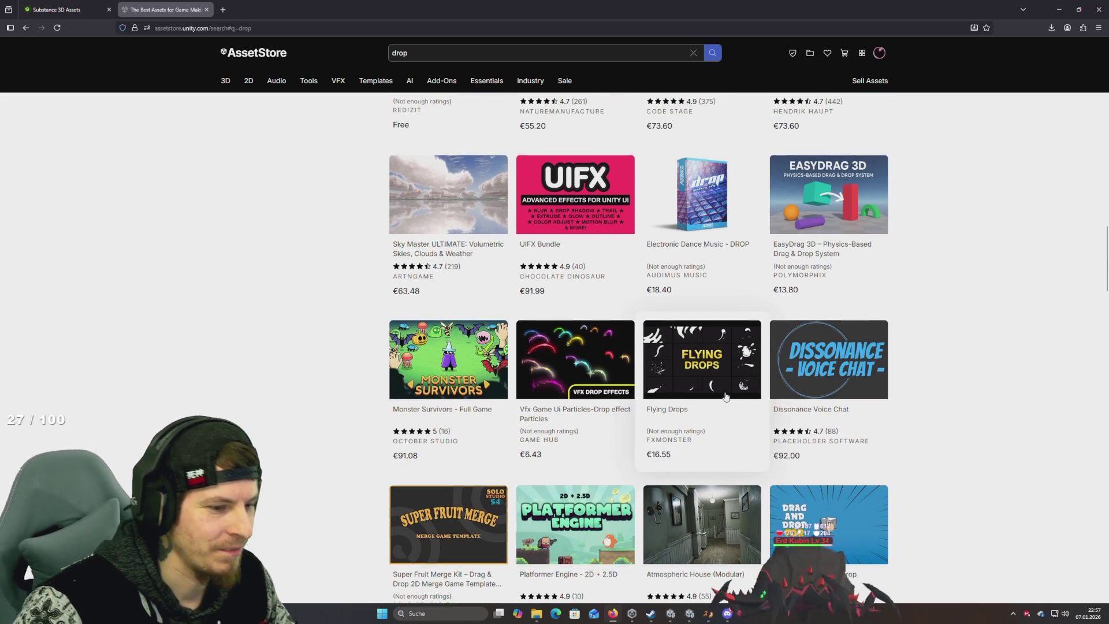
scroll(726, 396, "up", 15)
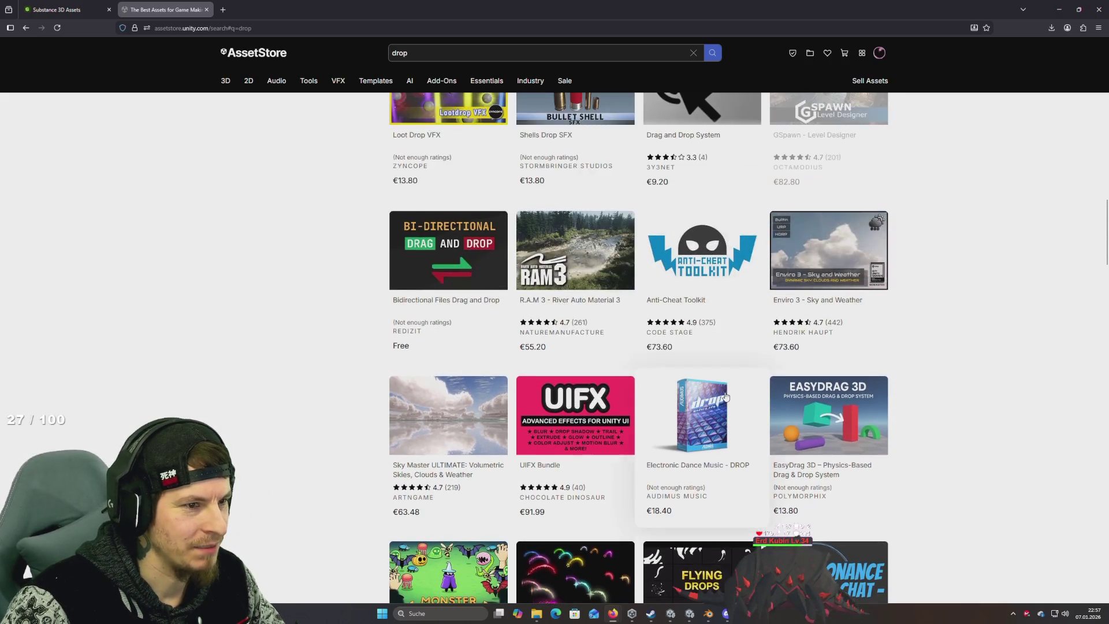
scroll(726, 397, "up", 10)
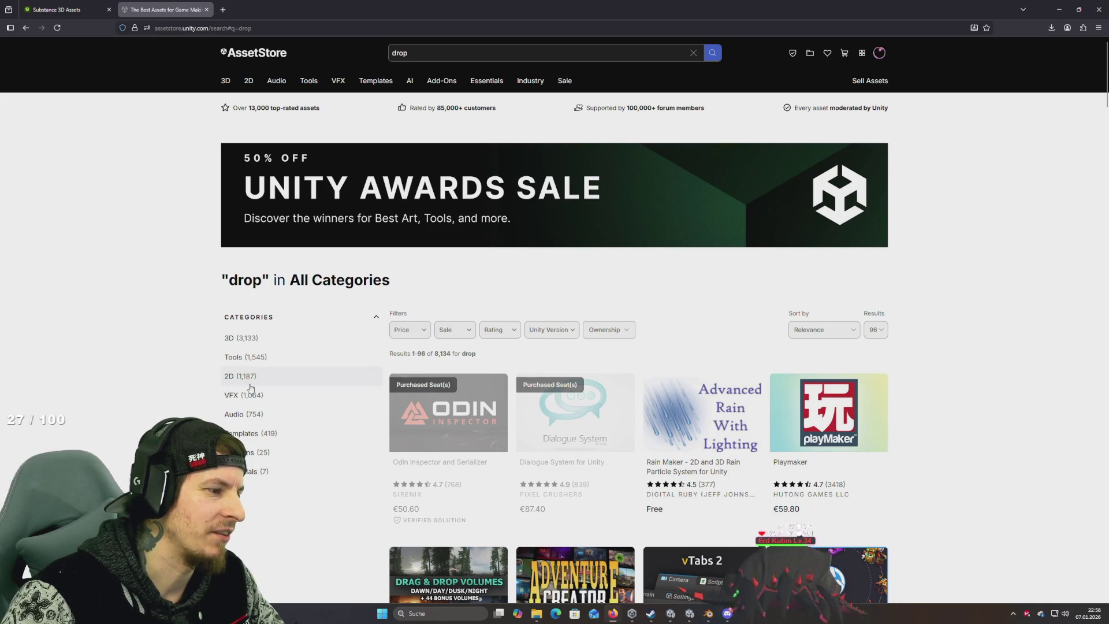
left_click(233, 399)
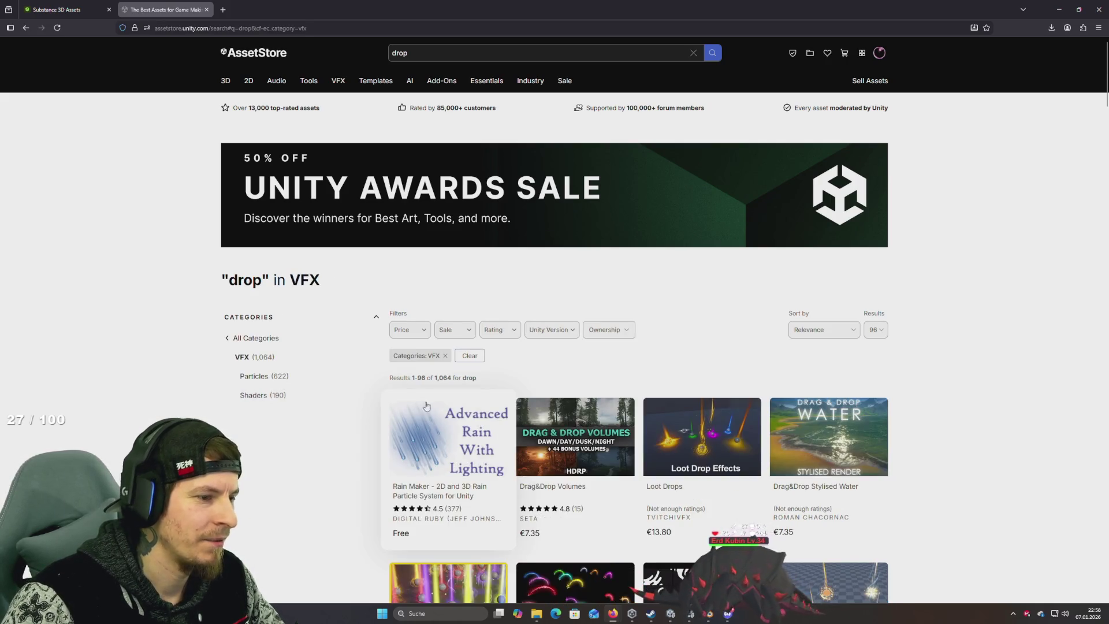
Step: Search the Asset Store for 'tear', narrow to VFX > Shaders, and minimize the browser
scroll(504, 426, "down", 3)
scroll(505, 425, "down", 5)
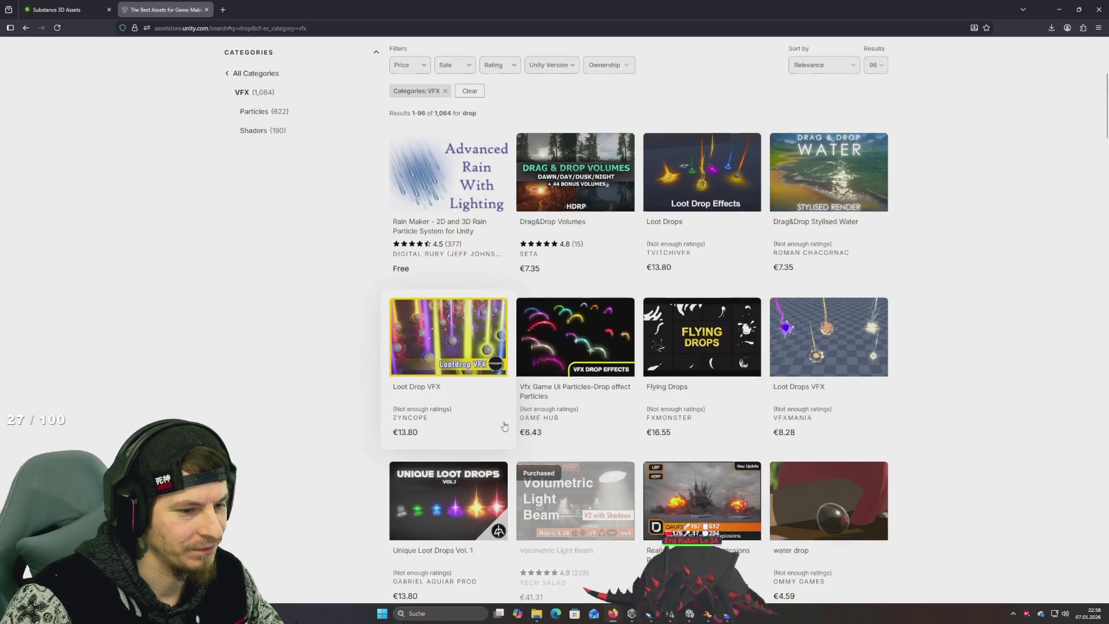
scroll(504, 426, "up", 8)
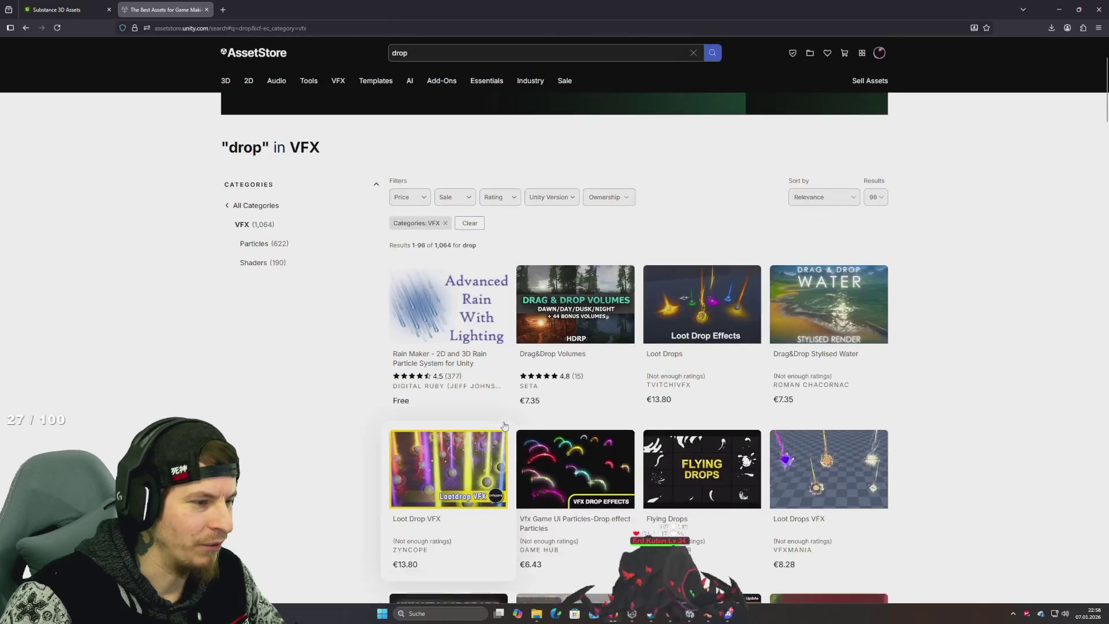
left_click(461, 56)
type("tear")
key("Return")
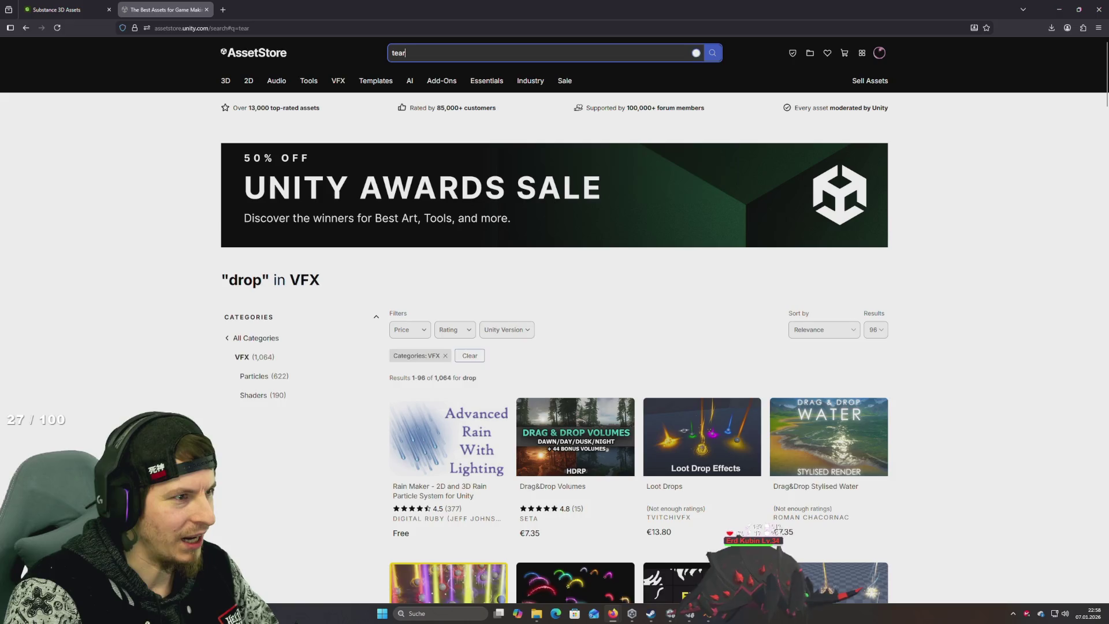
left_click(231, 414)
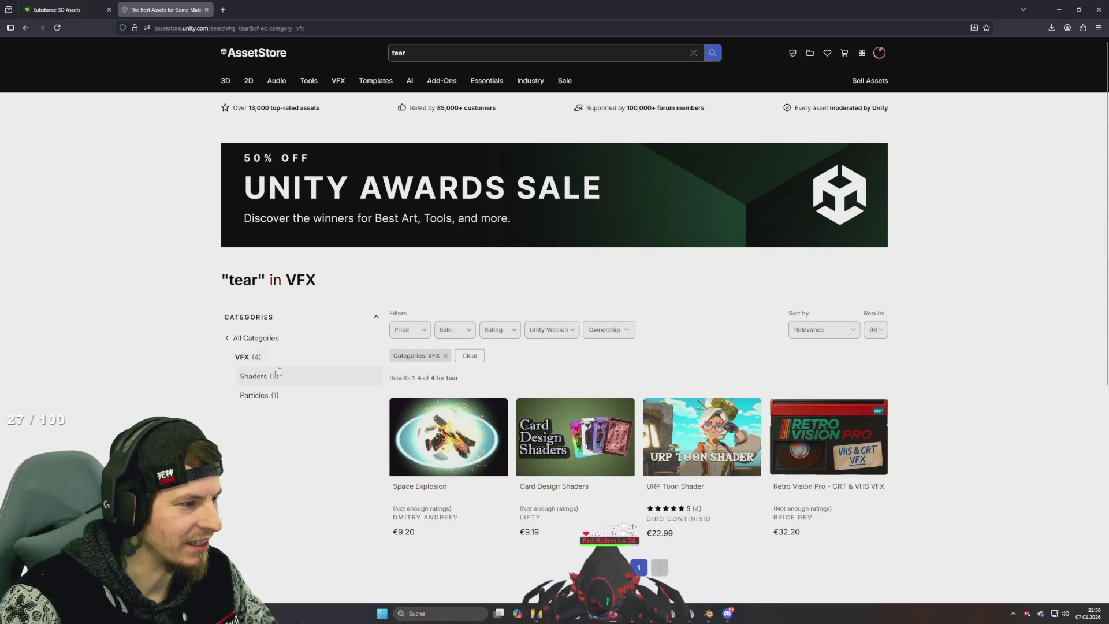
left_click(253, 379)
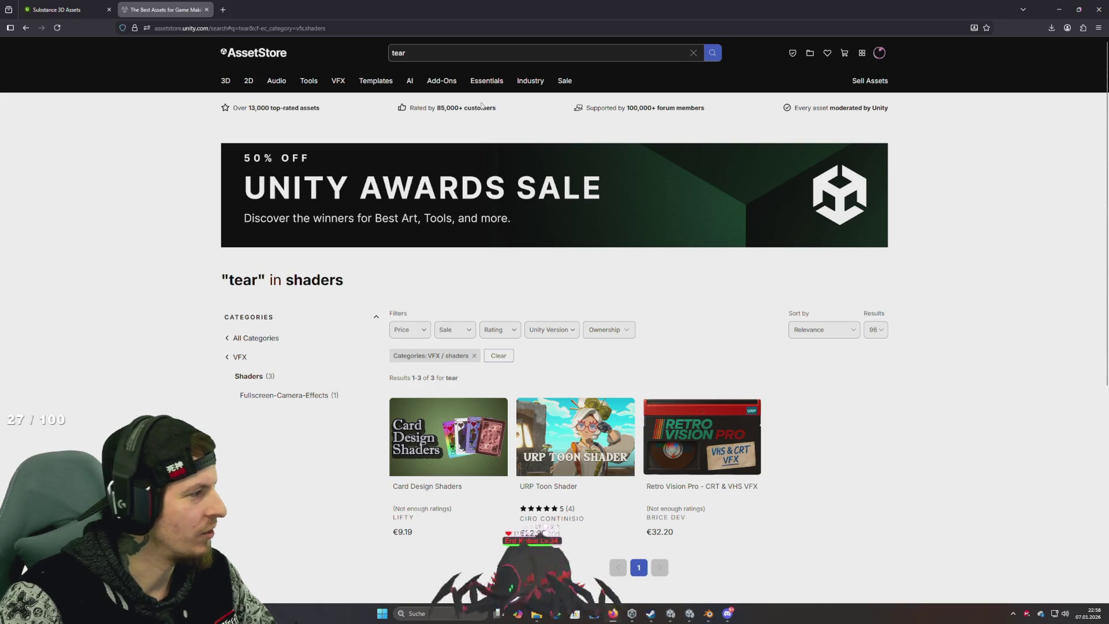
left_click(1061, 10)
Step: In the Animator graph, select the Sit state and locate its motion clip in the project
mouse_move(601, 258)
left_mouse_down()
mouse_move(682, 334)
mouse_move(667, 315)
left_mouse_up()
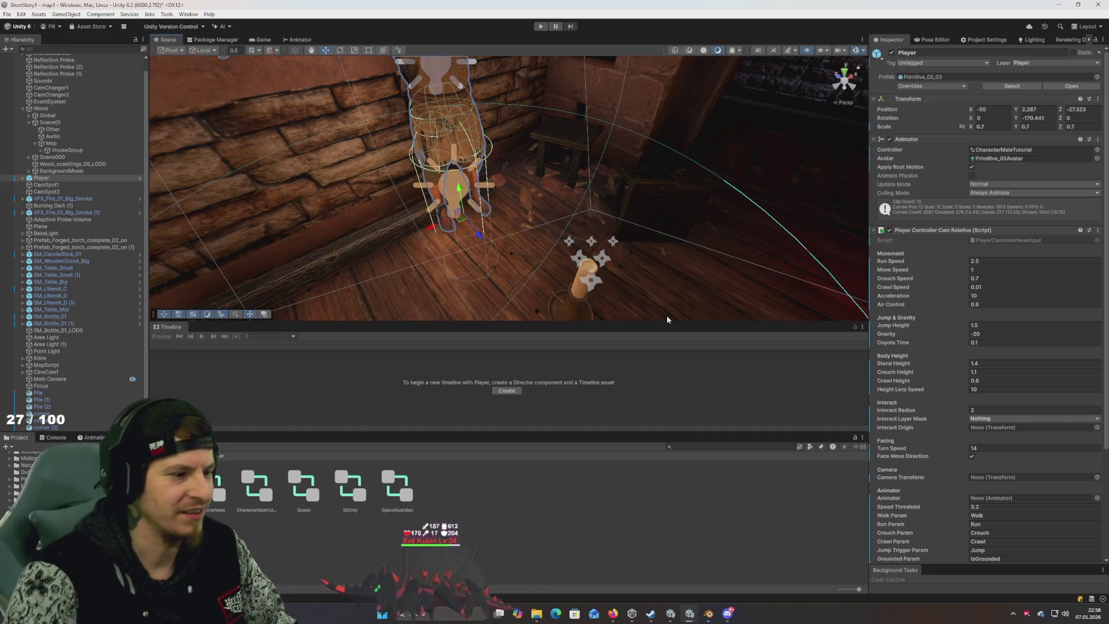
left_click_drag(344, 225, 479, 198)
left_click(300, 40)
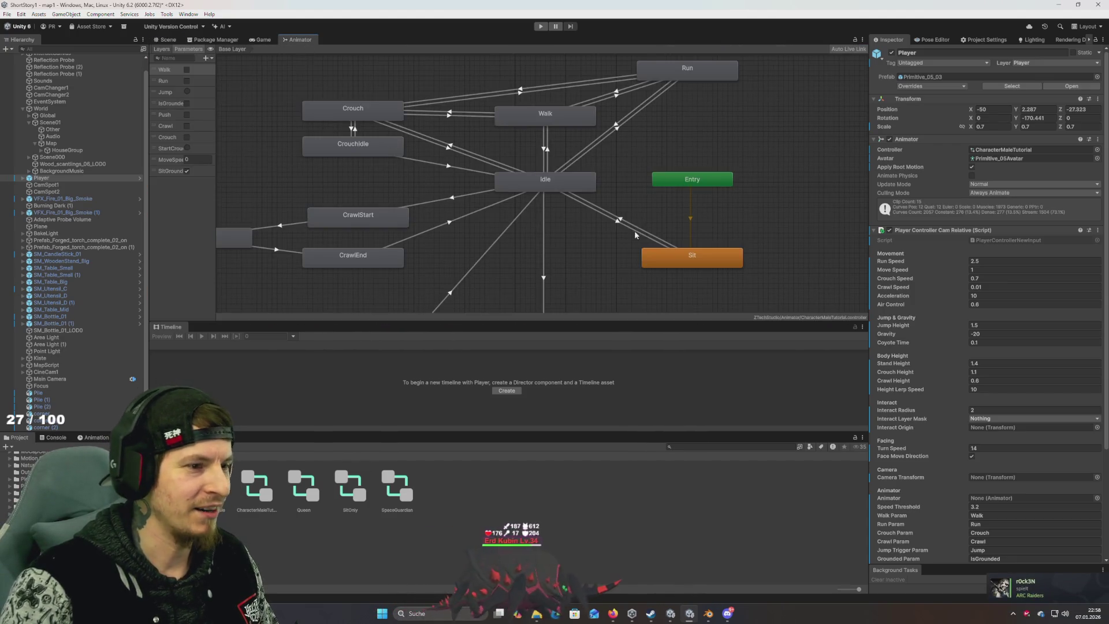
left_click(656, 256)
left_click(993, 77)
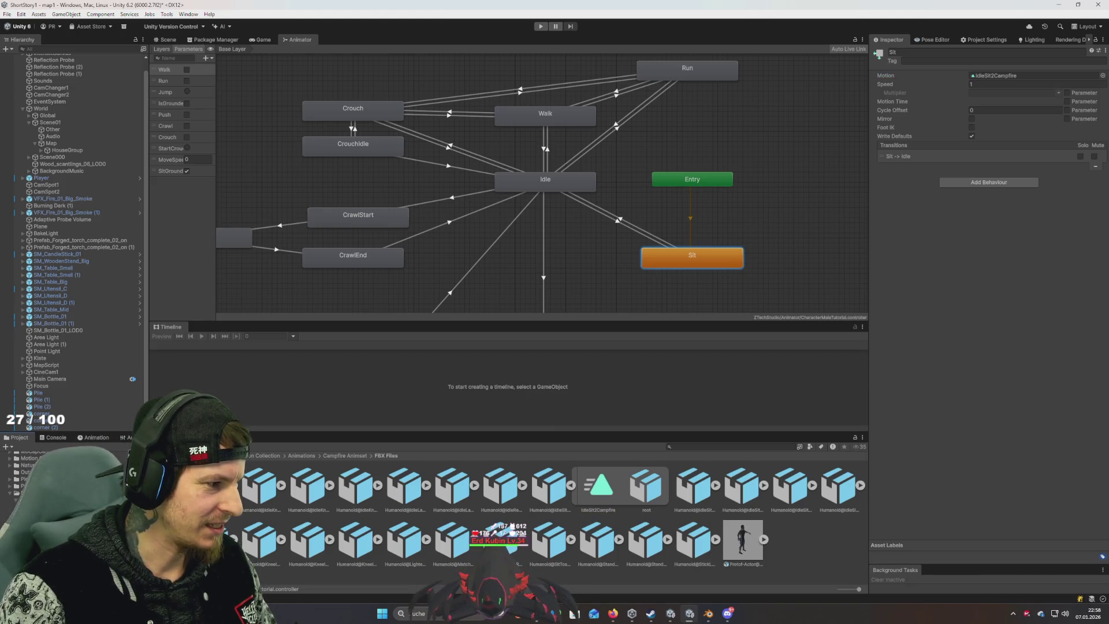
Step: Select the IdleSit2Campfire clip, bring up the clip editor panel, and return to the Scene view
left_click(97, 438)
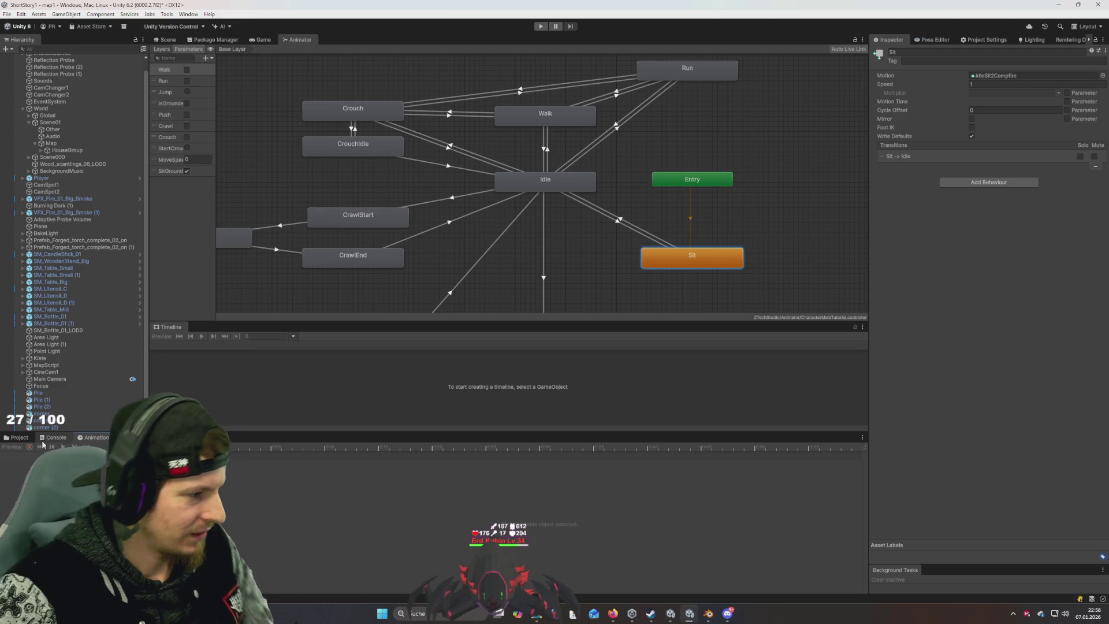
left_click(22, 441)
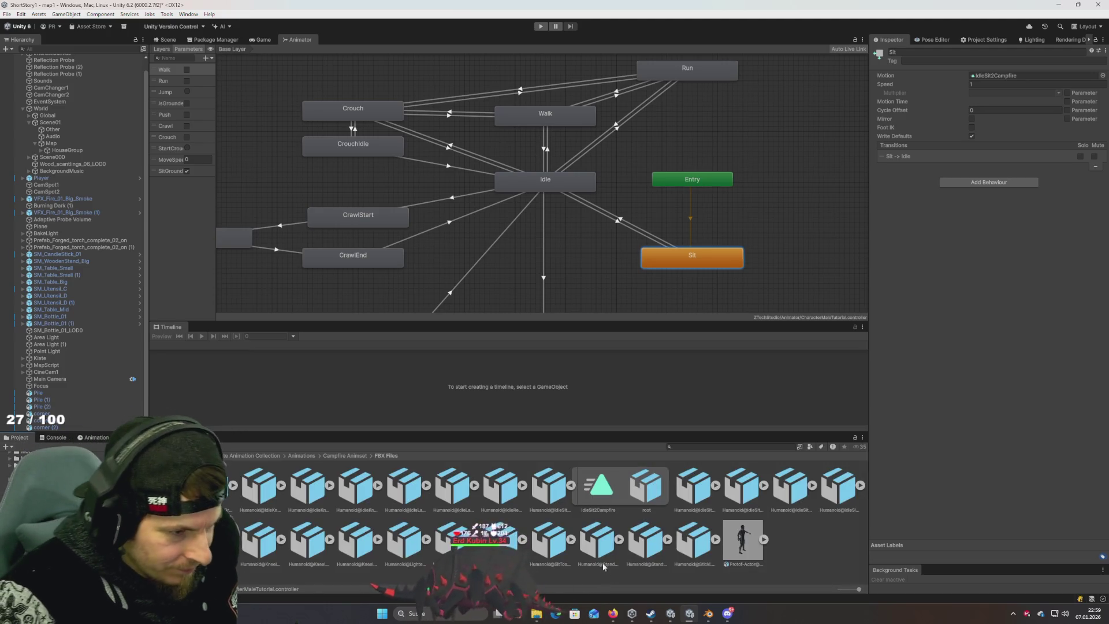
left_click(597, 488)
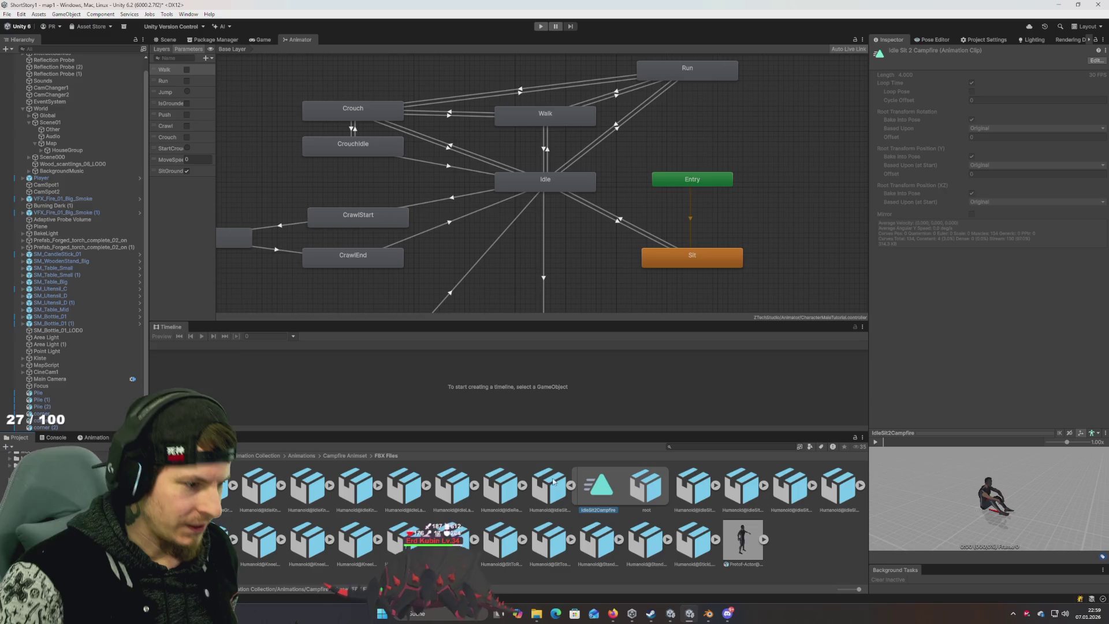
left_click(97, 437)
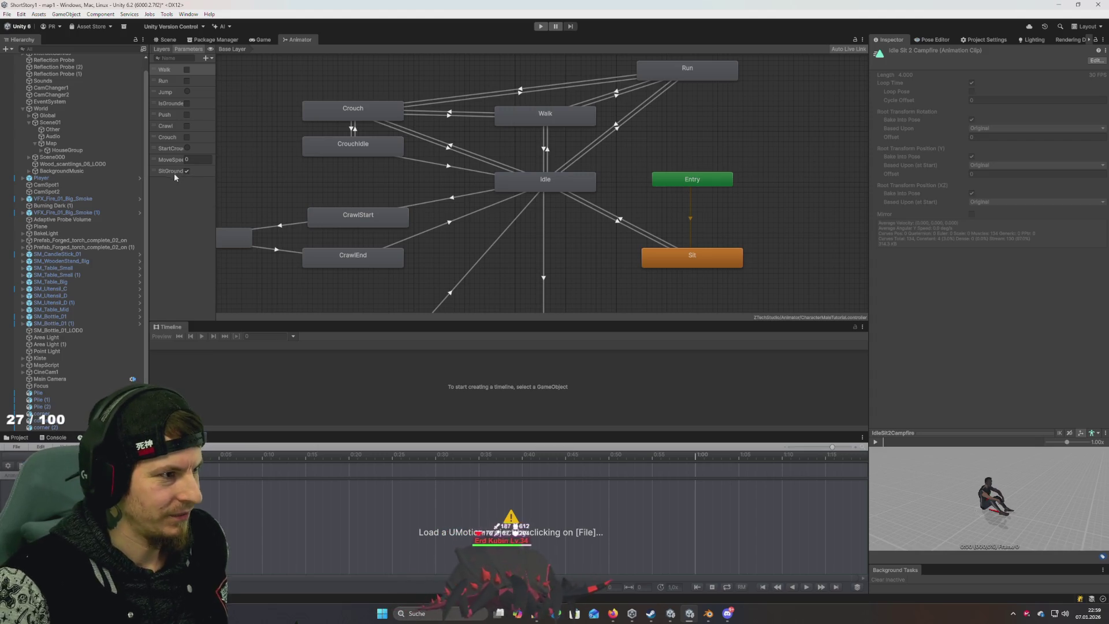
left_click(168, 39)
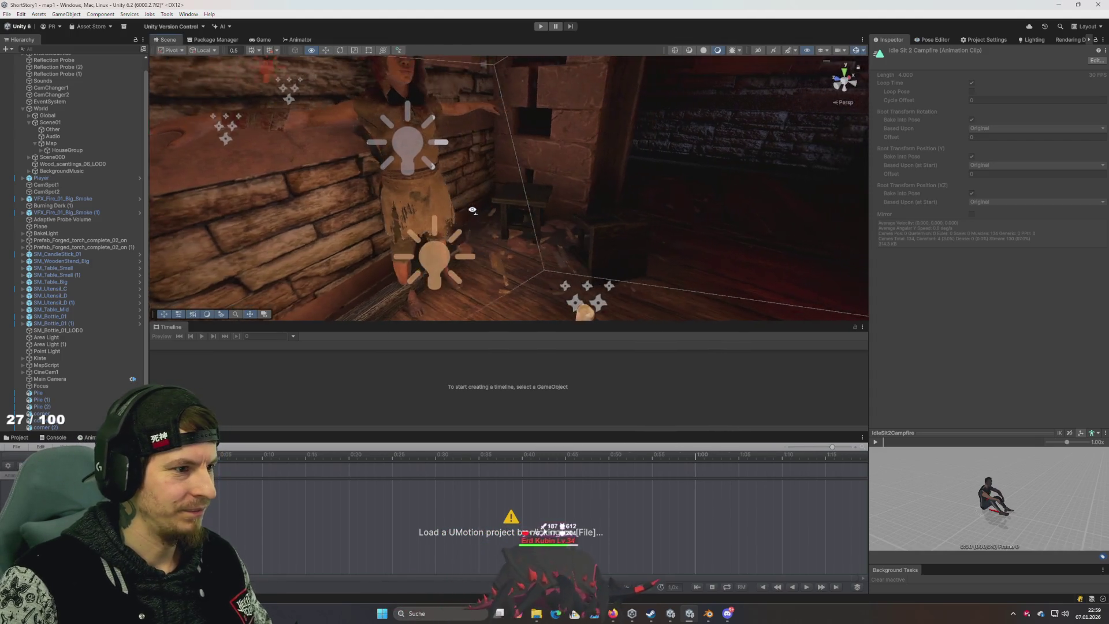
left_click_drag(472, 213, 470, 109)
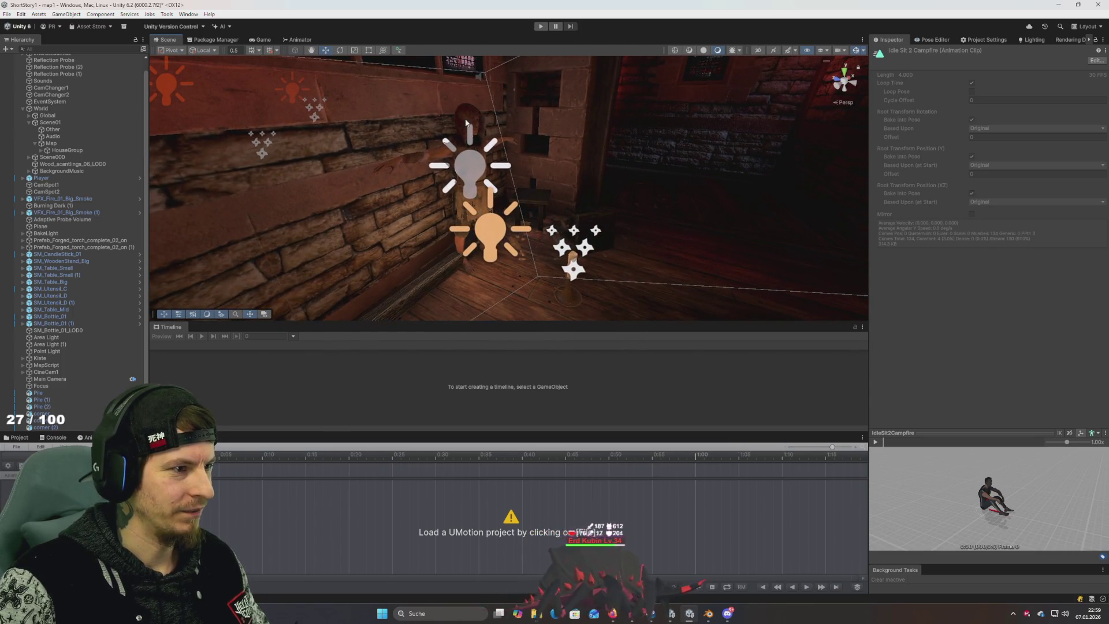
Step: Show the UMotion Pose Editor and select Player in the Hierarchy
left_click(933, 39)
left_click(41, 178)
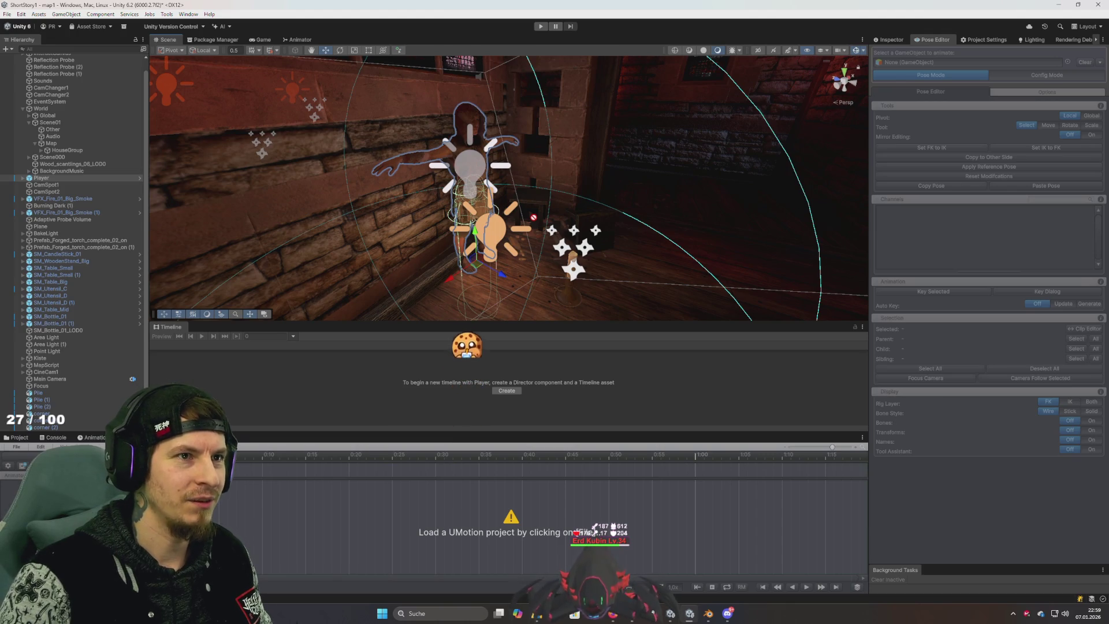
left_click_drag(898, 244, 946, 62)
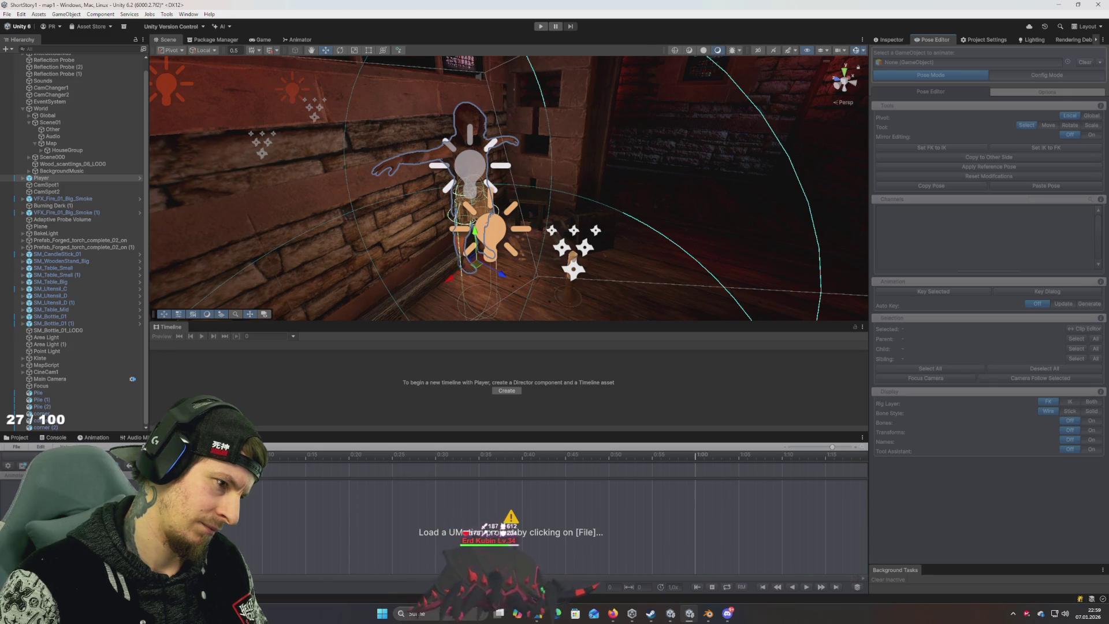
Step: Start a new Timeline for Player and create a KidMale folder under ZTechStudio/Animation
left_click(507, 391)
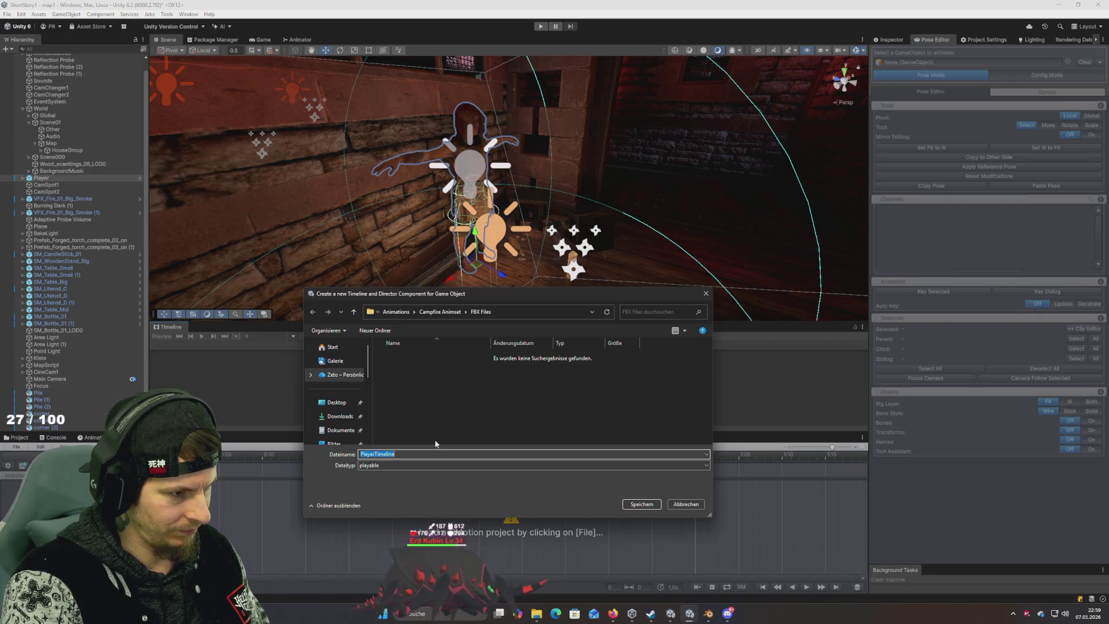
key("BackSpace")
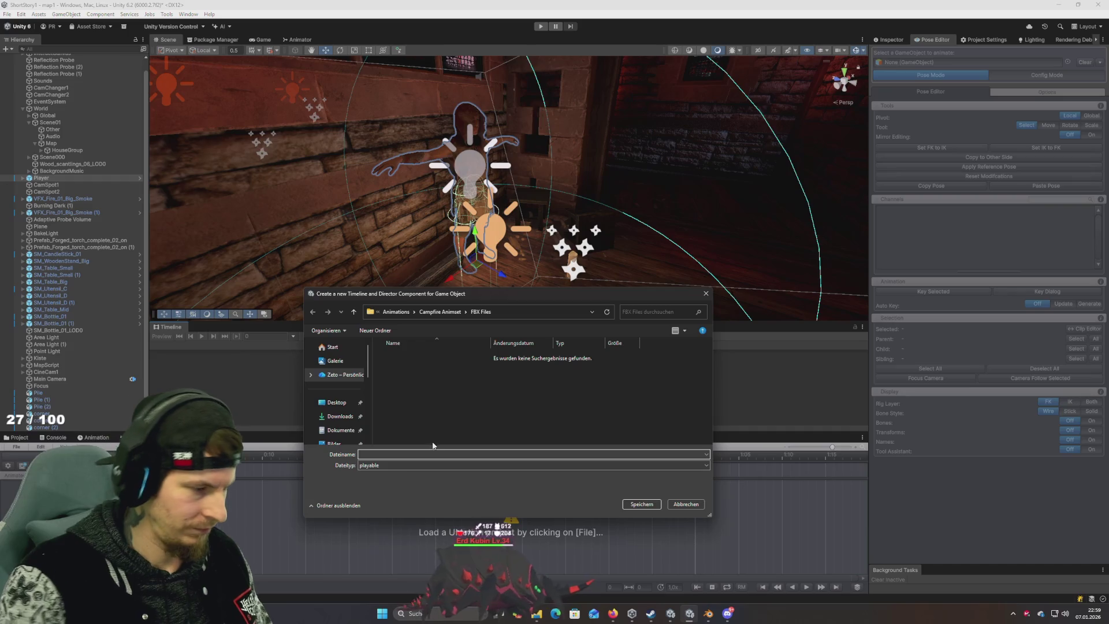
left_click(377, 312)
left_click(398, 319)
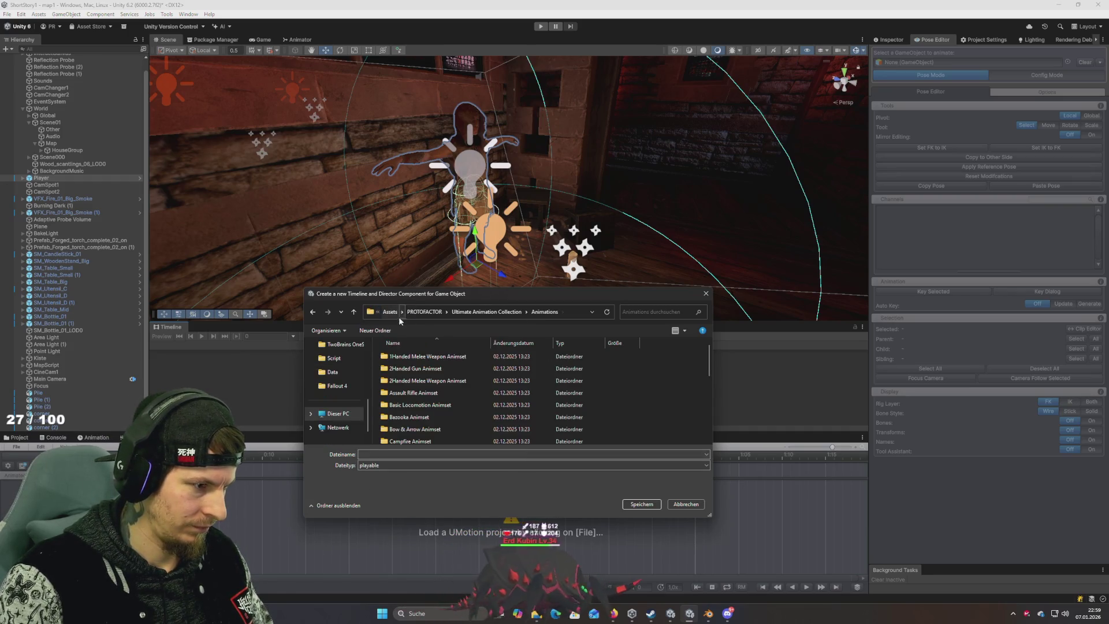
left_click(391, 313)
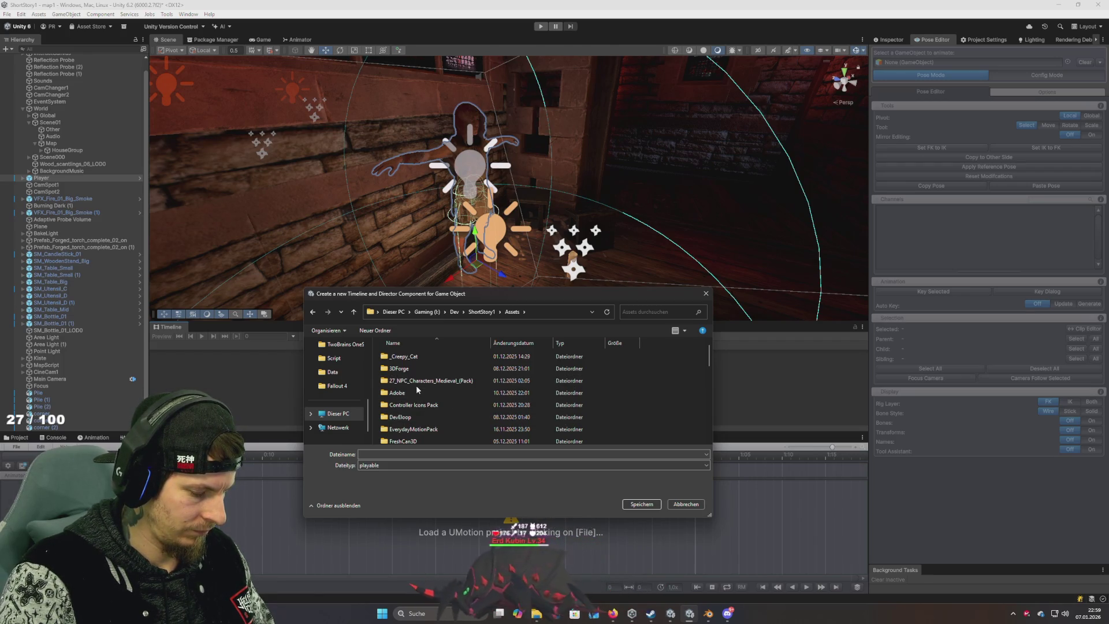
key("z")
key("Return")
key("Down")
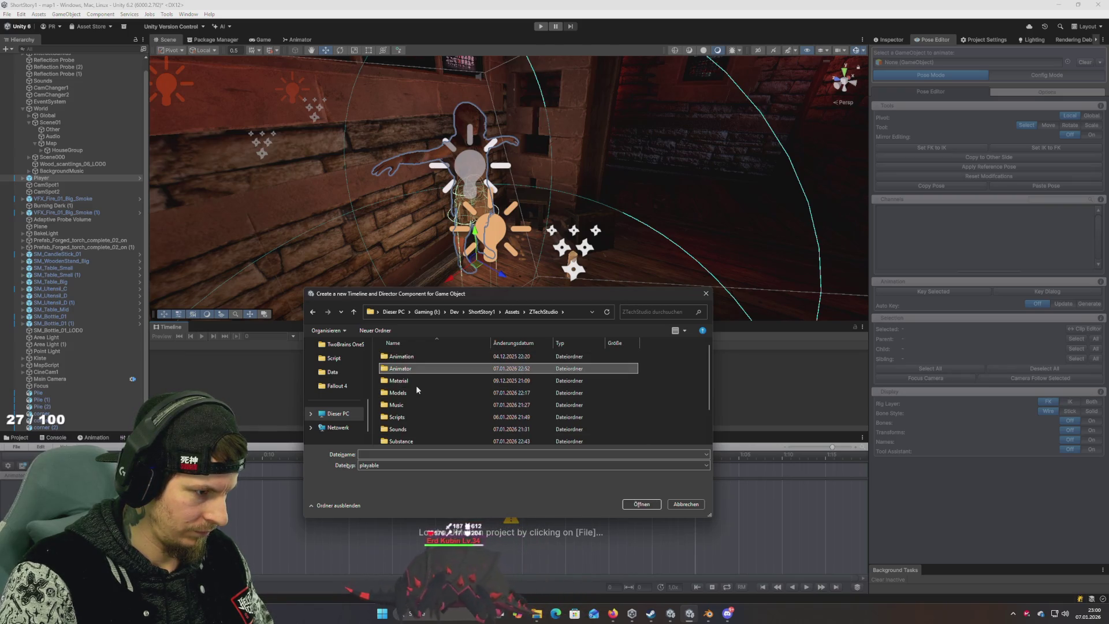
key("Down")
key("Down")
key("Down")
key("Down")
key("Down")
key("Home")
key("Return")
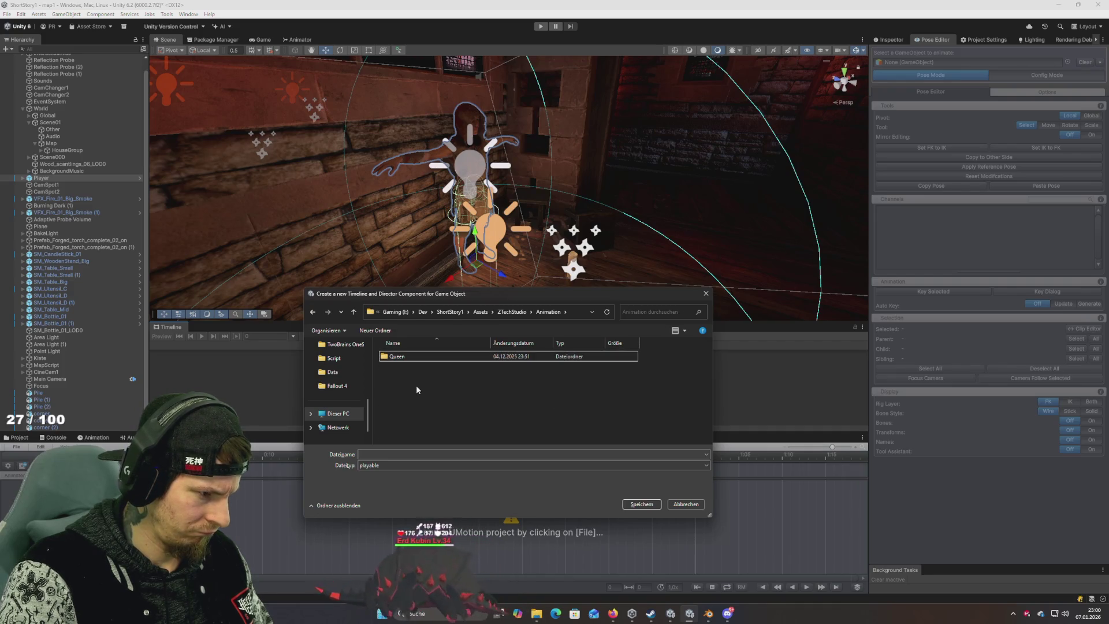
key("ctrl+shift+n")
type("Kri")
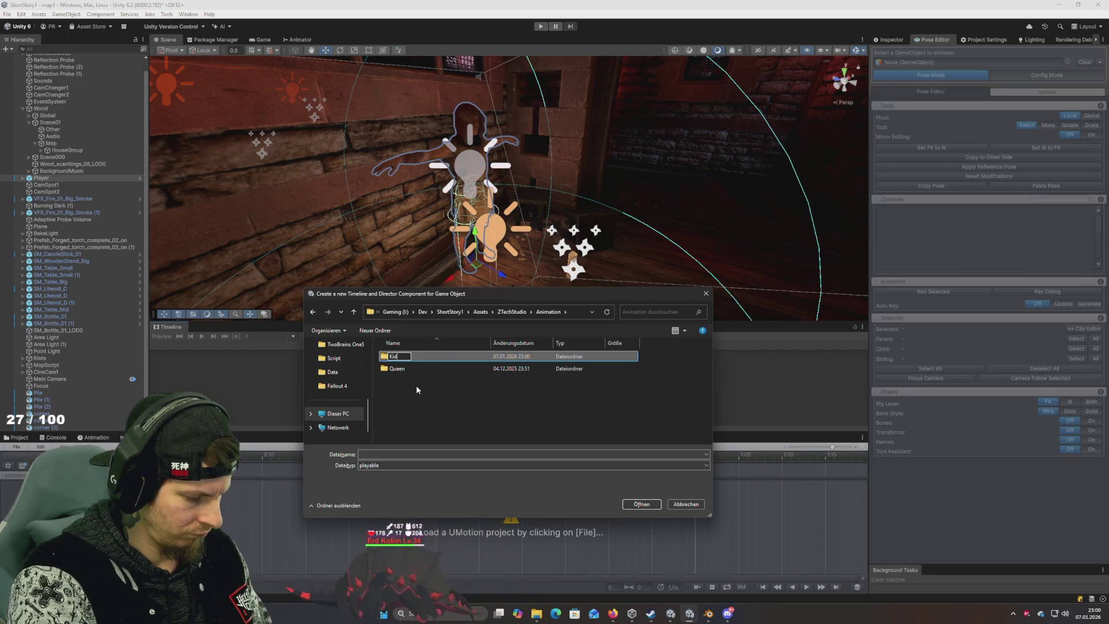
type("Male")
key("Return")
key("Return")
Step: Name the Timeline asset MidMale, keeping the playable file type, and save it
left_click(380, 453)
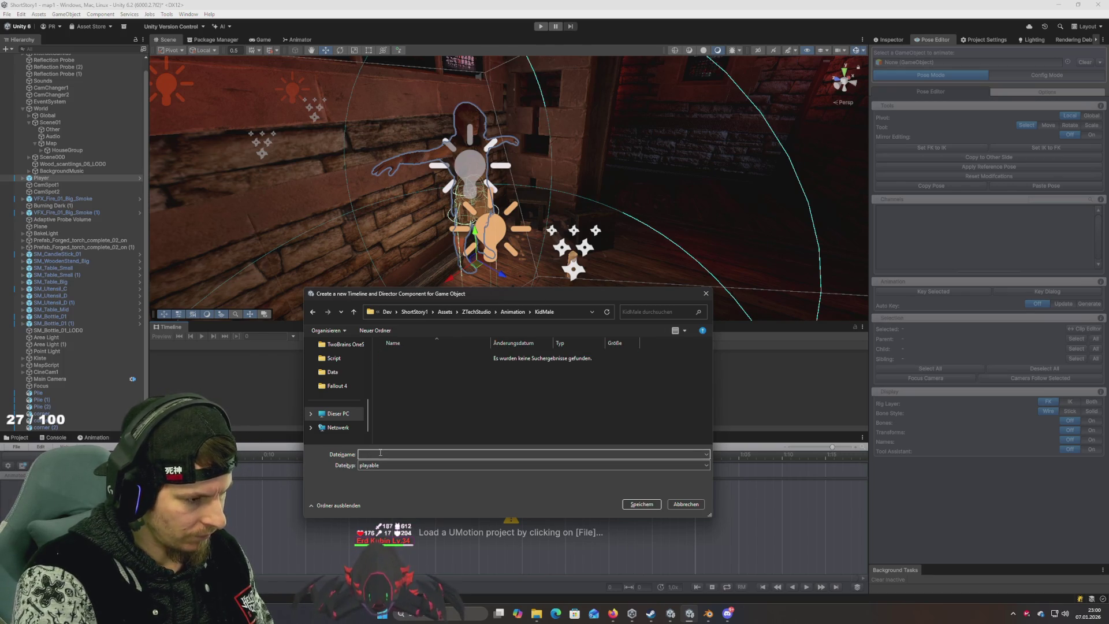
type("lke")
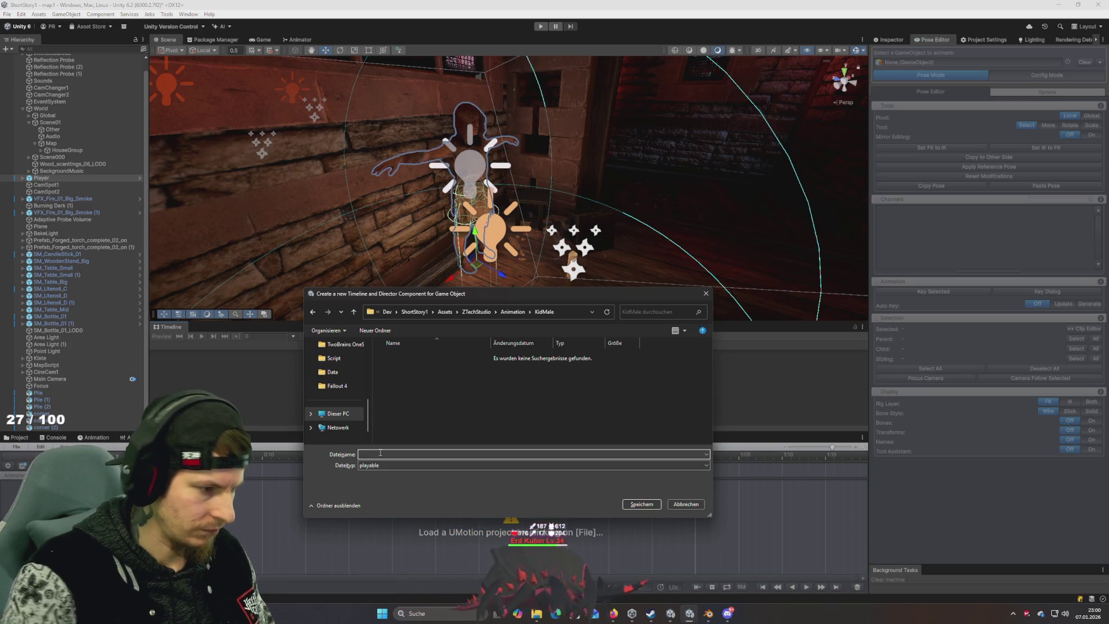
left_click(381, 466)
left_click(342, 493)
left_click(373, 456)
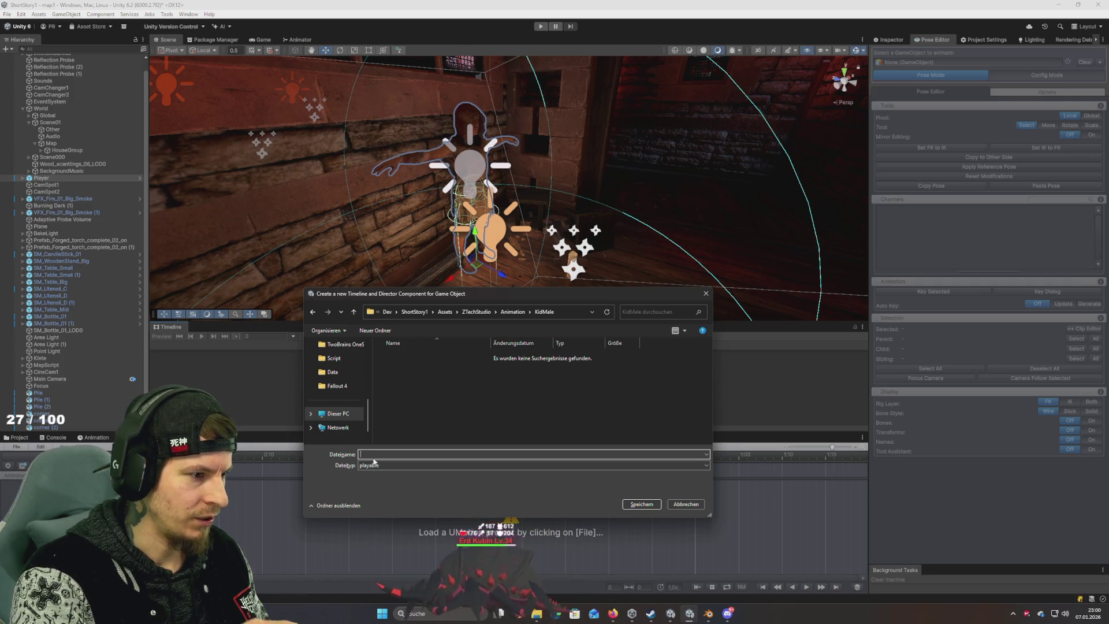
type("Ki")
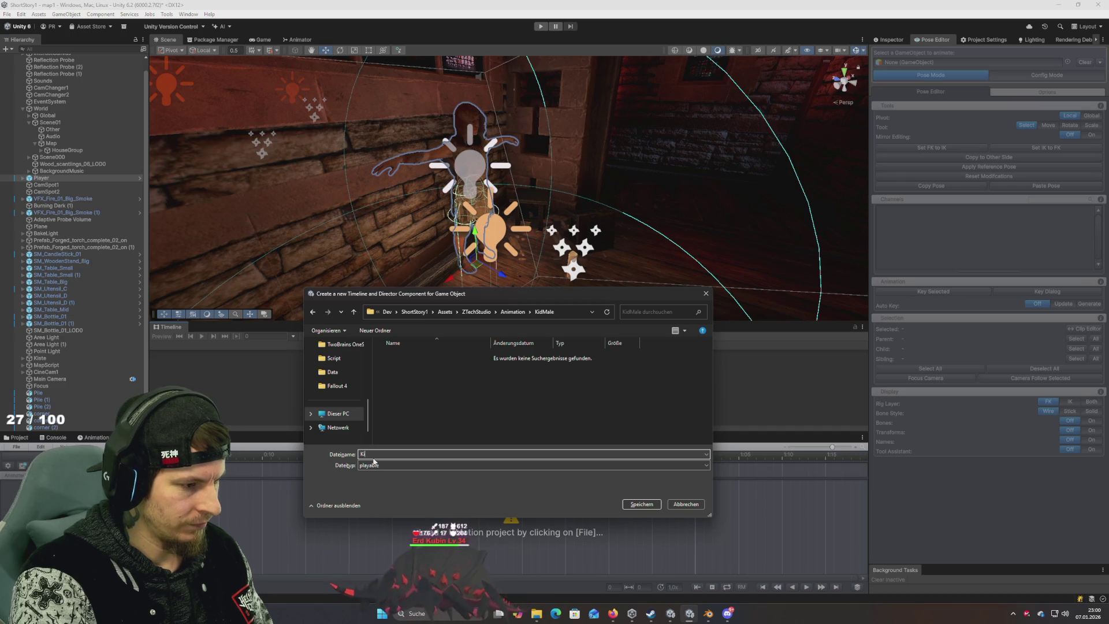
key("BackSpace")
key("BackSpace")
type("MidMa")
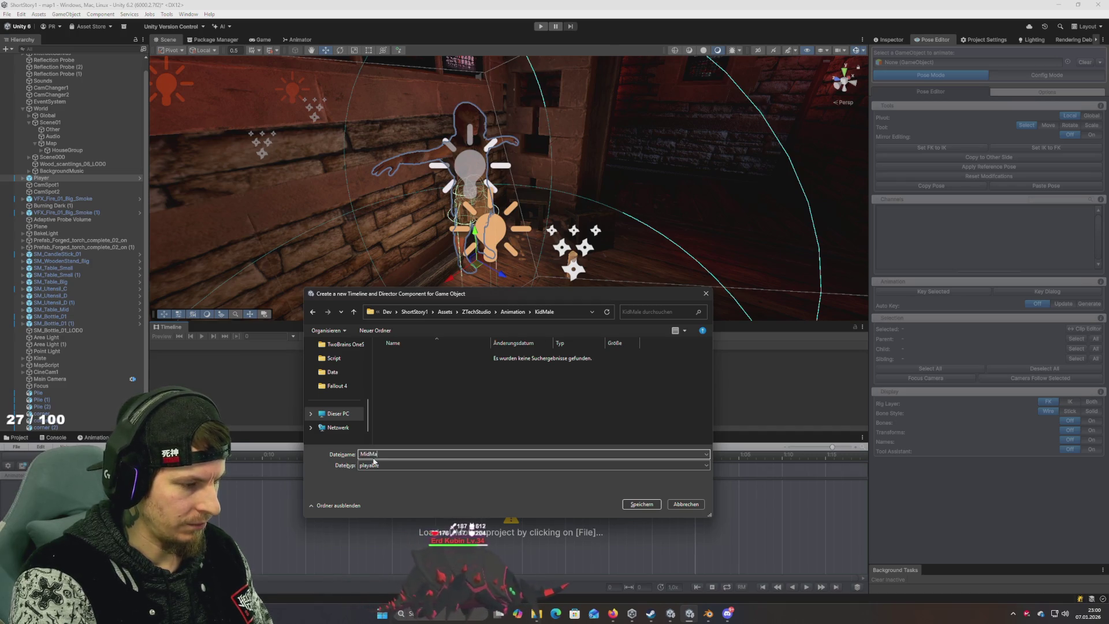
type("le")
key("Return")
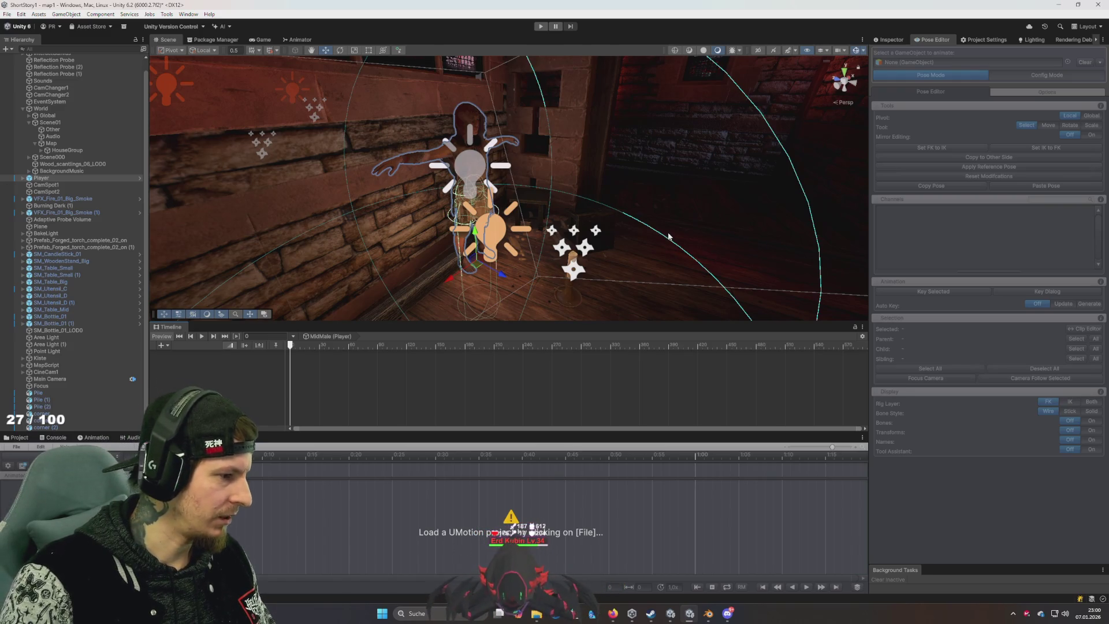
Step: Deselect the Player and dock the Timeline window at the bottom
left_click(454, 387)
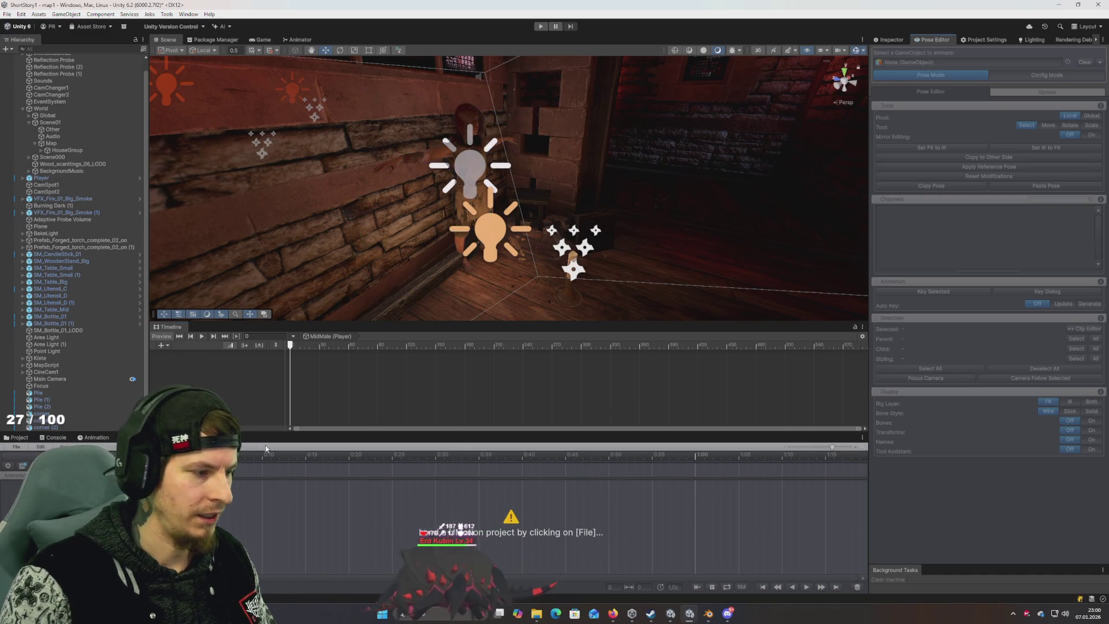
mouse_move(40, 178)
left_mouse_down()
mouse_move(1065, 75)
mouse_move(932, 59)
left_mouse_up()
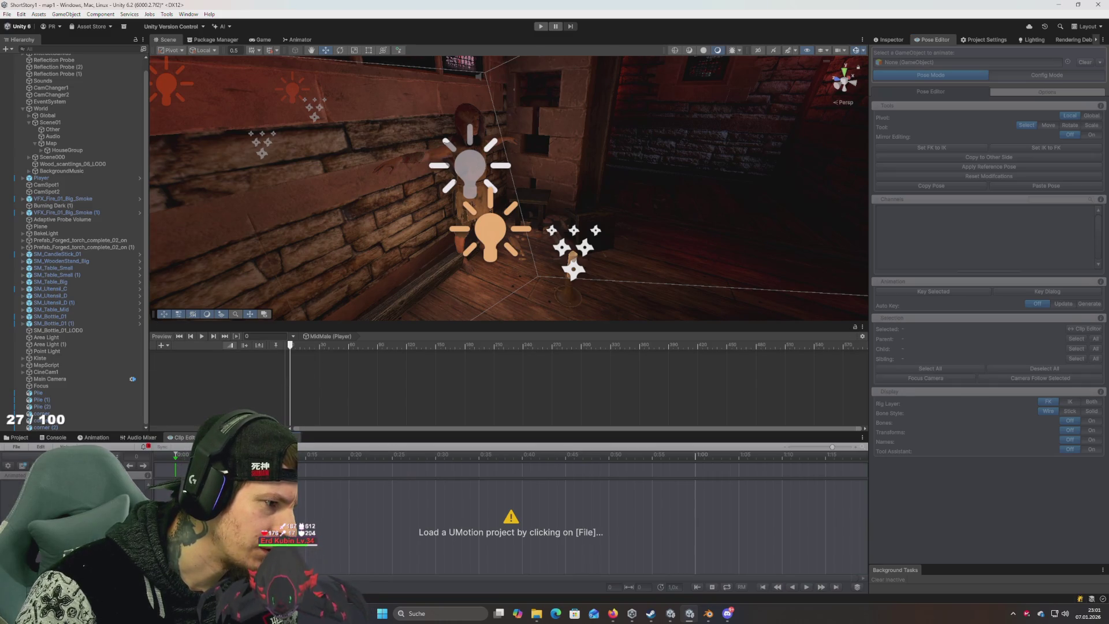
left_click_drag(173, 326, 341, 468)
Step: Start a new humanoid UMotion project from the Clip Editor's File menu
left_click(183, 439)
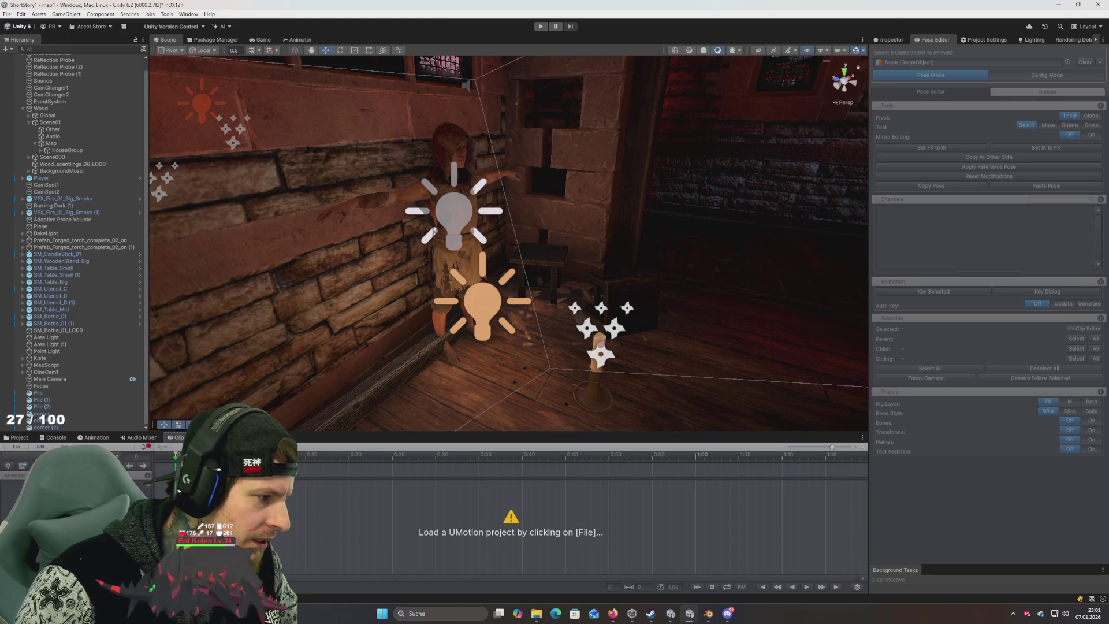
left_click(17, 447)
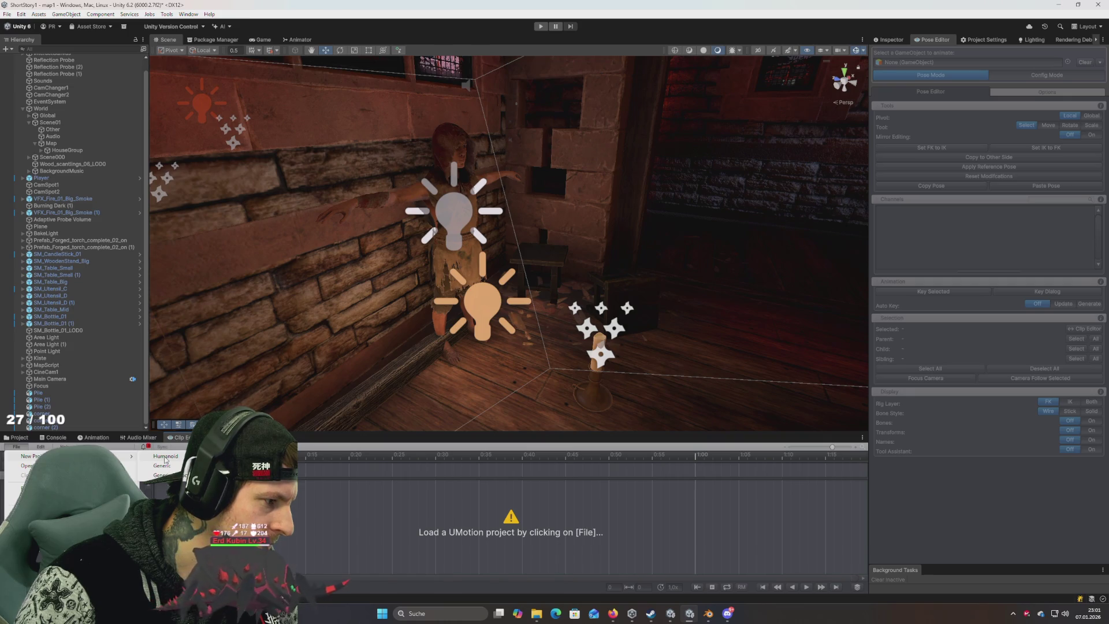
left_click(174, 457)
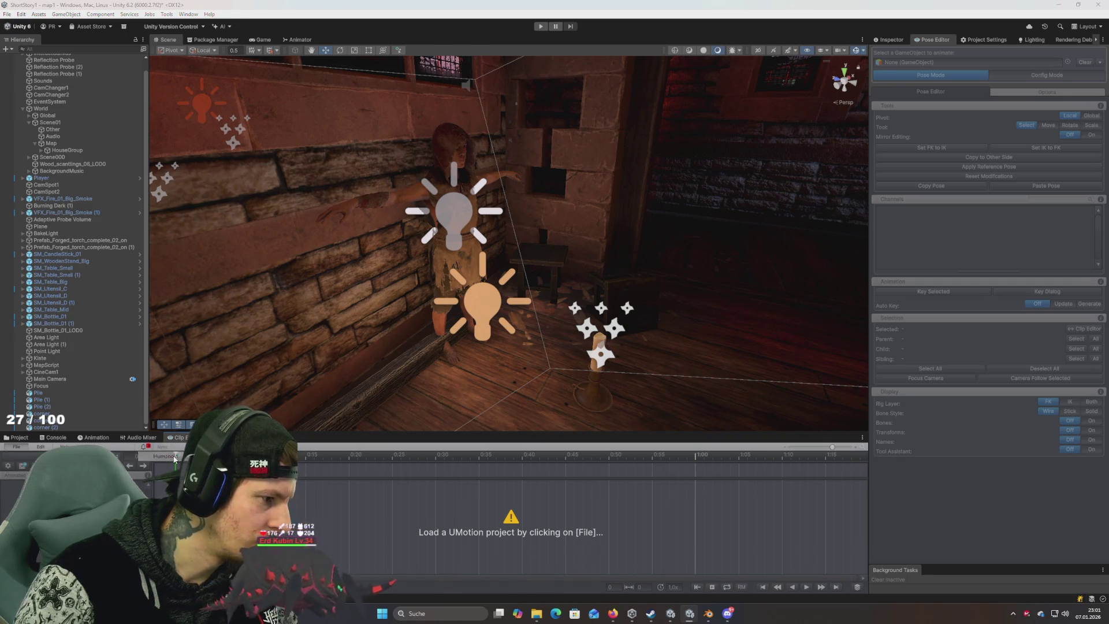
Step: Save the UMotion project as Clip1 in KidMale, create the rig configuration, and add blend shapes to Head
left_click(483, 426)
key("alt+Up")
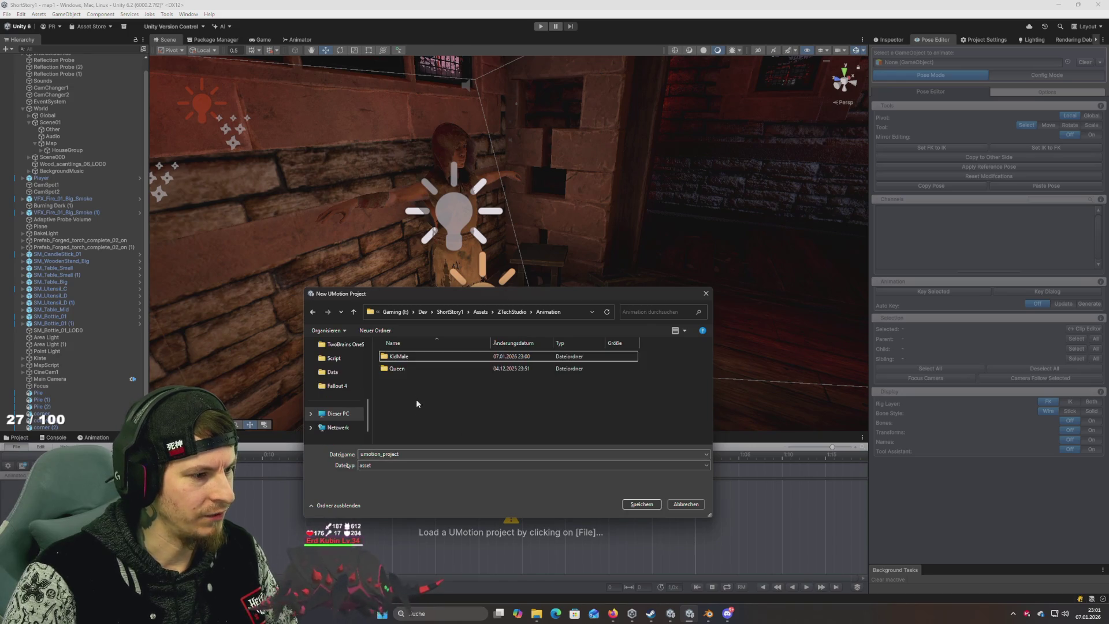
double_click(401, 356)
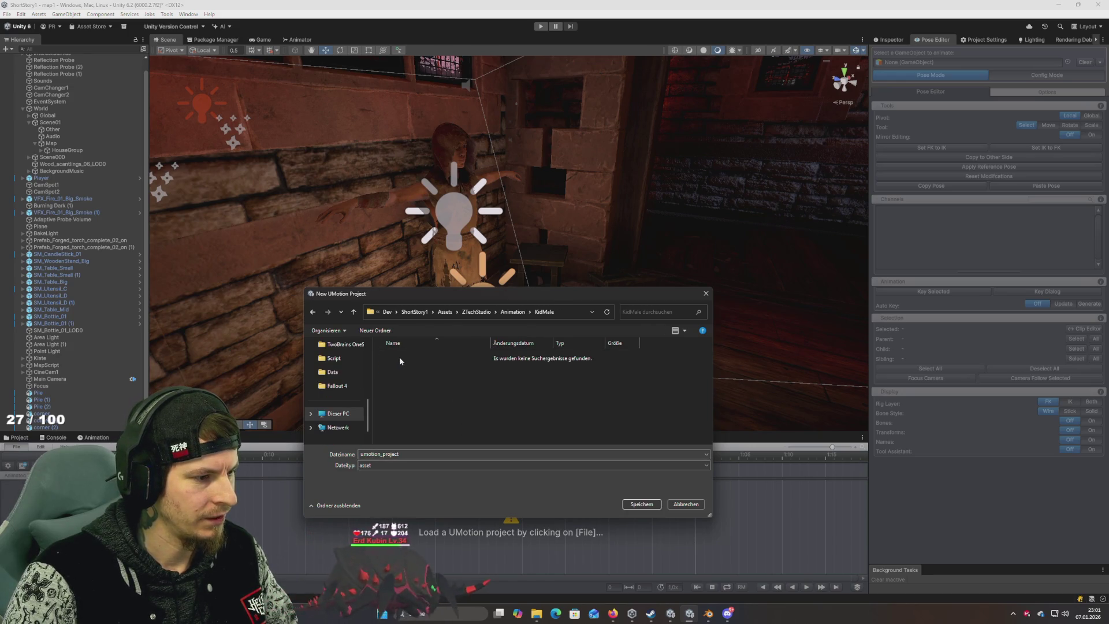
double_click(415, 453)
type("Clip1")
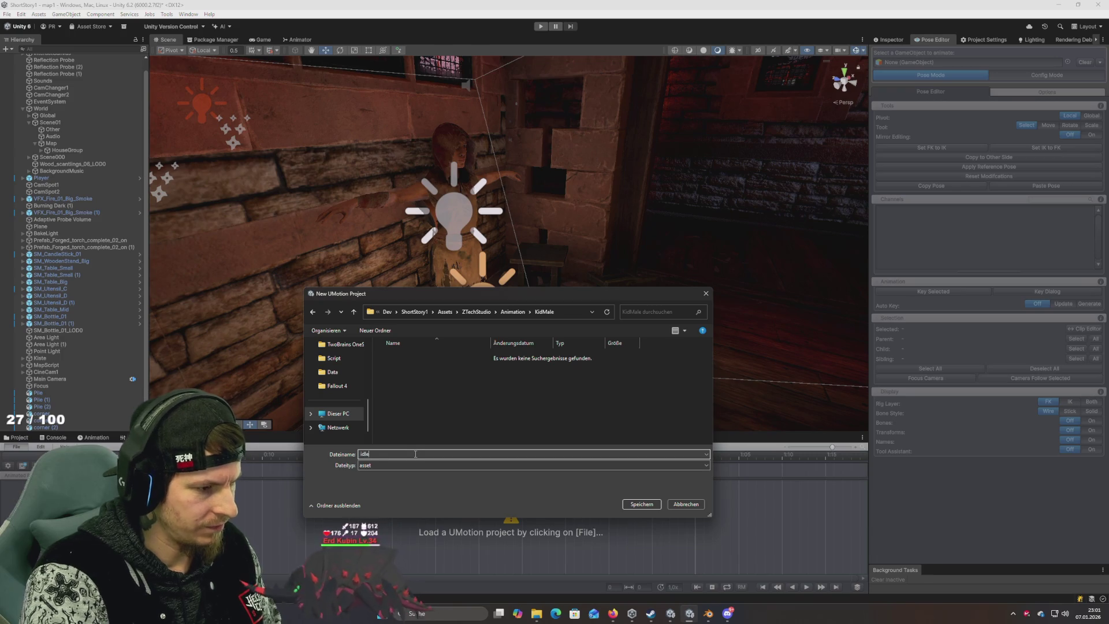
key("Return")
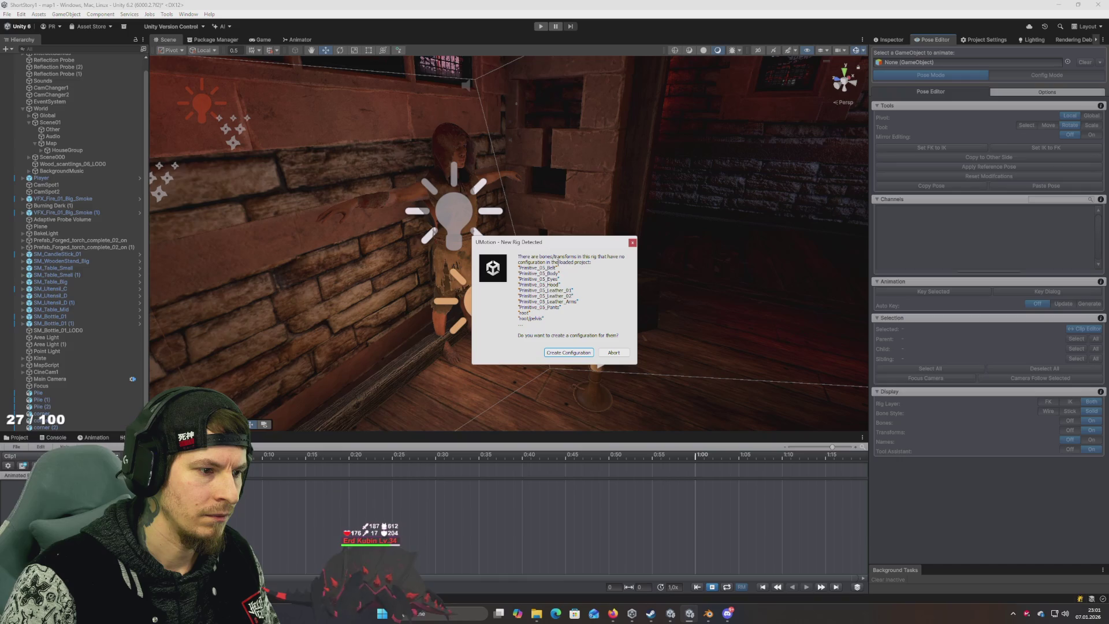
left_click(559, 353)
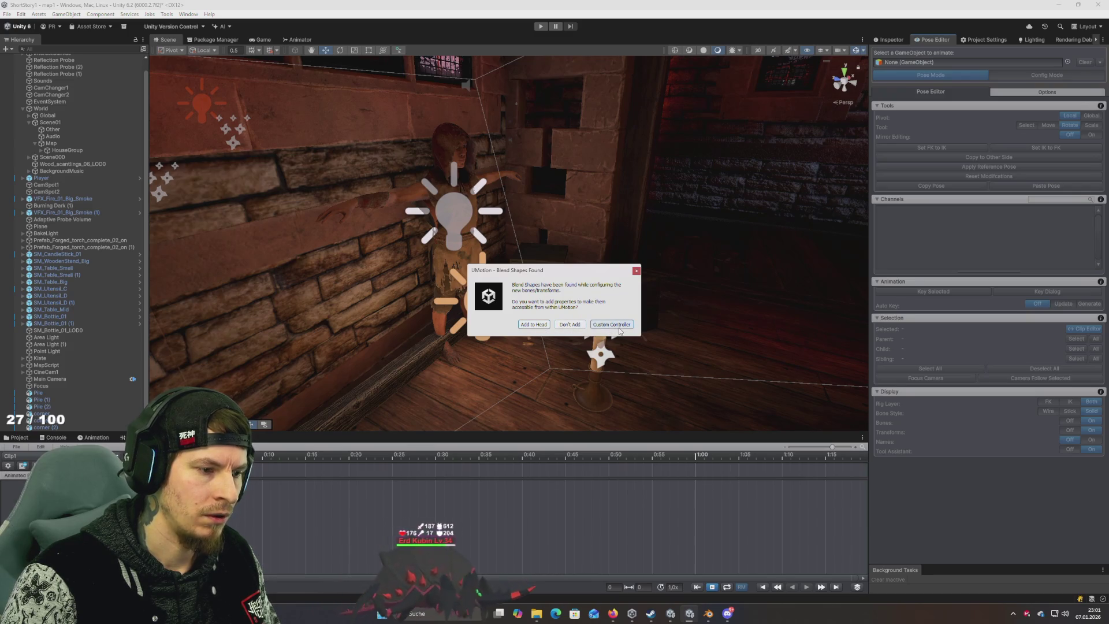
left_click(533, 325)
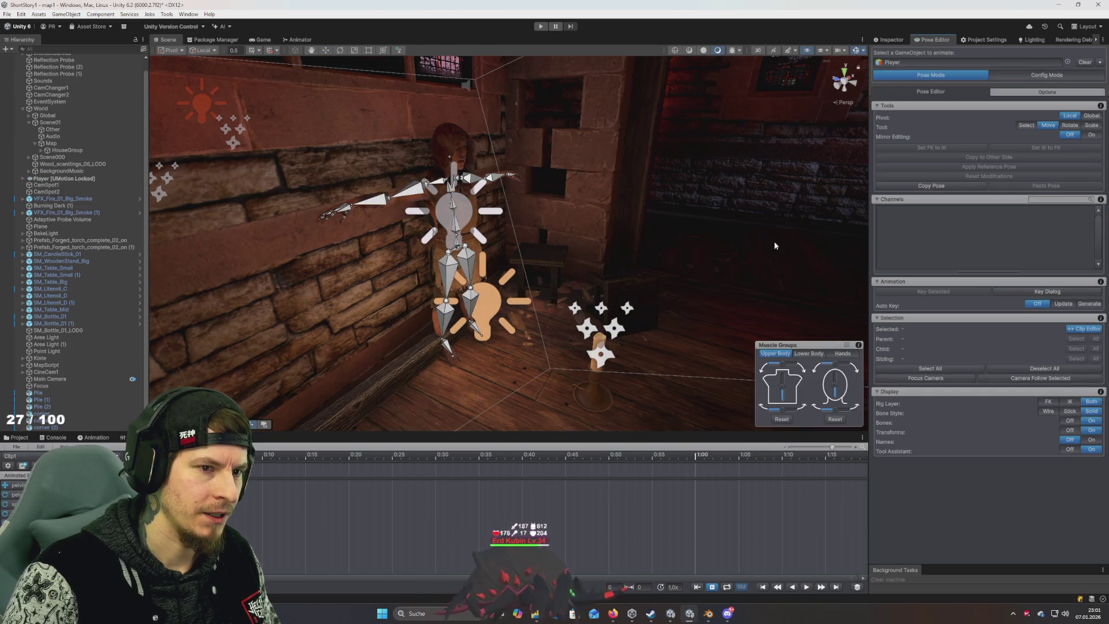
Step: Select the right upper arm bone and rotate it downward with the E rotate tool
mouse_move(519, 278)
left_mouse_down()
mouse_move(425, 310)
mouse_move(433, 307)
left_mouse_up()
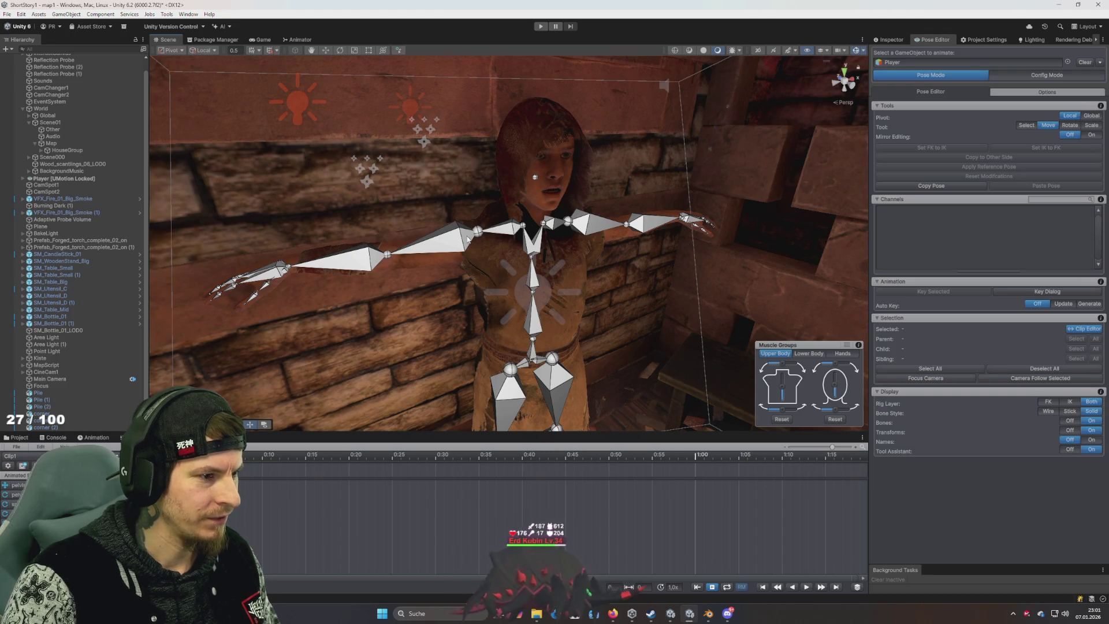
left_click(467, 238)
key("e")
mouse_move(472, 247)
left_mouse_down()
mouse_move(575, 279)
mouse_move(531, 303)
mouse_move(497, 377)
mouse_move(501, 365)
left_mouse_up()
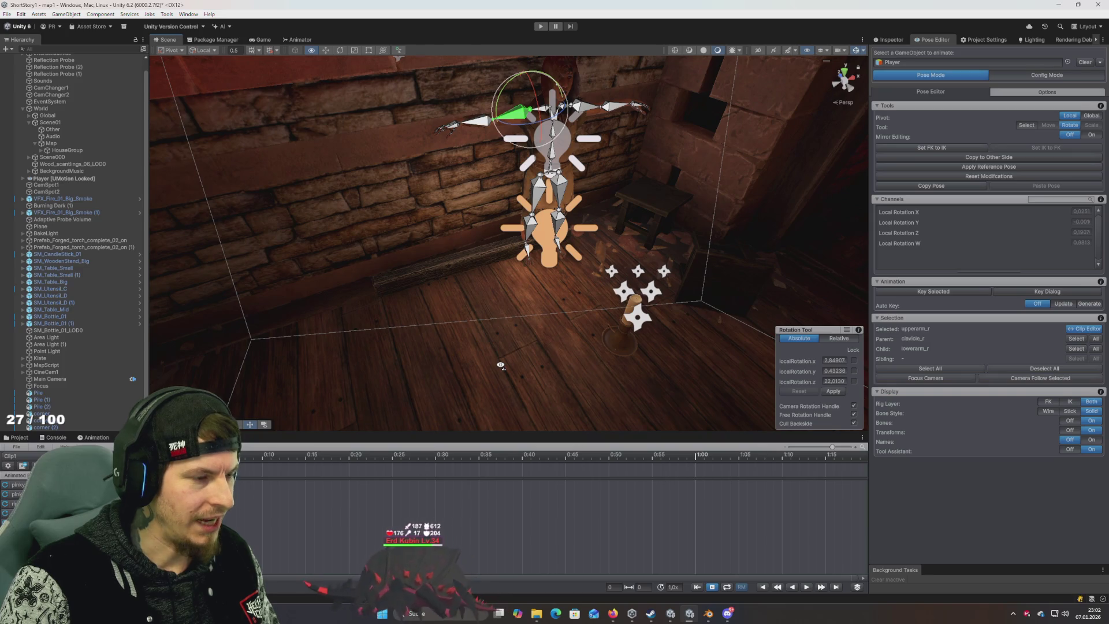
mouse_move(501, 365)
left_mouse_down()
mouse_move(514, 329)
mouse_move(516, 345)
left_mouse_up()
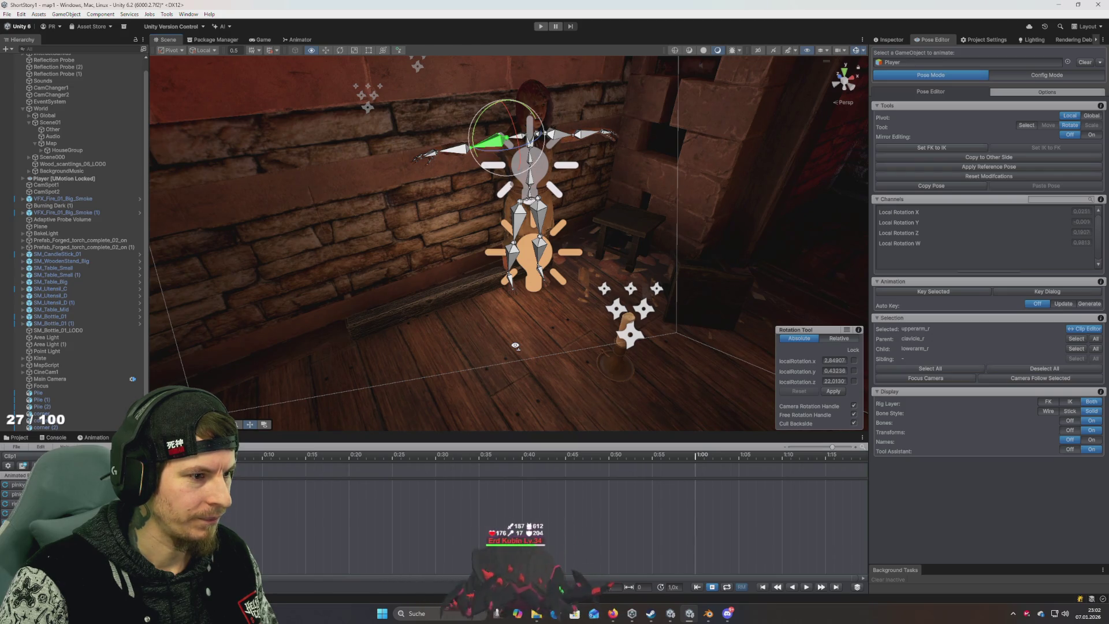
Step: Orbit around the rig while switching the Rig Layer display between IK and Both
mouse_move(516, 346)
left_mouse_down()
mouse_move(607, 322)
mouse_move(664, 324)
mouse_move(592, 313)
left_mouse_up()
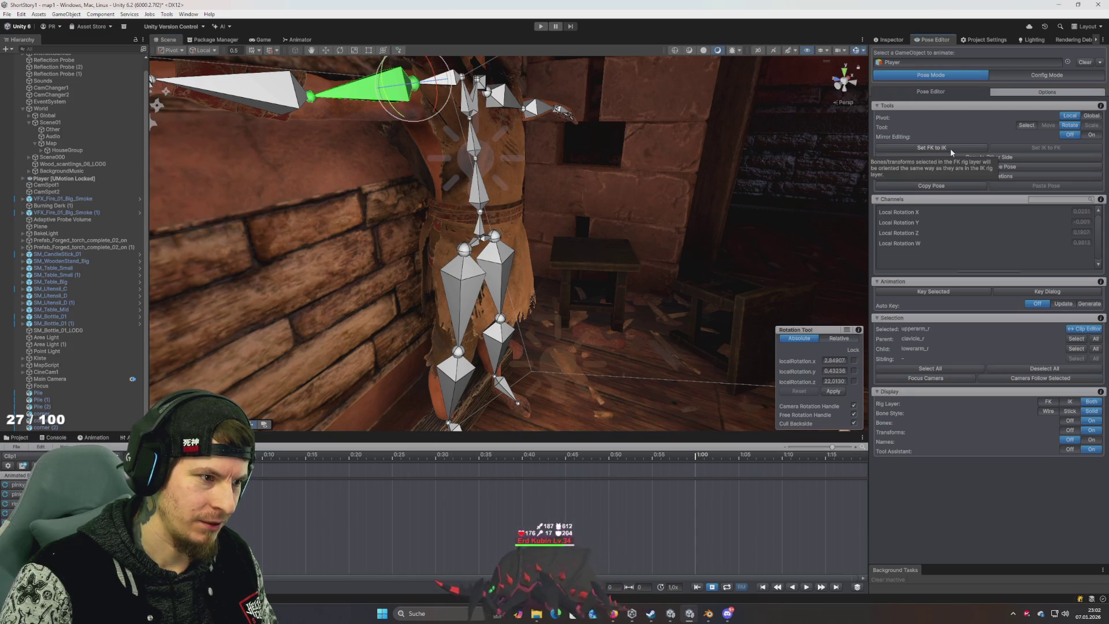
mouse_move(692, 214)
left_mouse_down()
mouse_move(661, 213)
mouse_move(829, 292)
left_mouse_up()
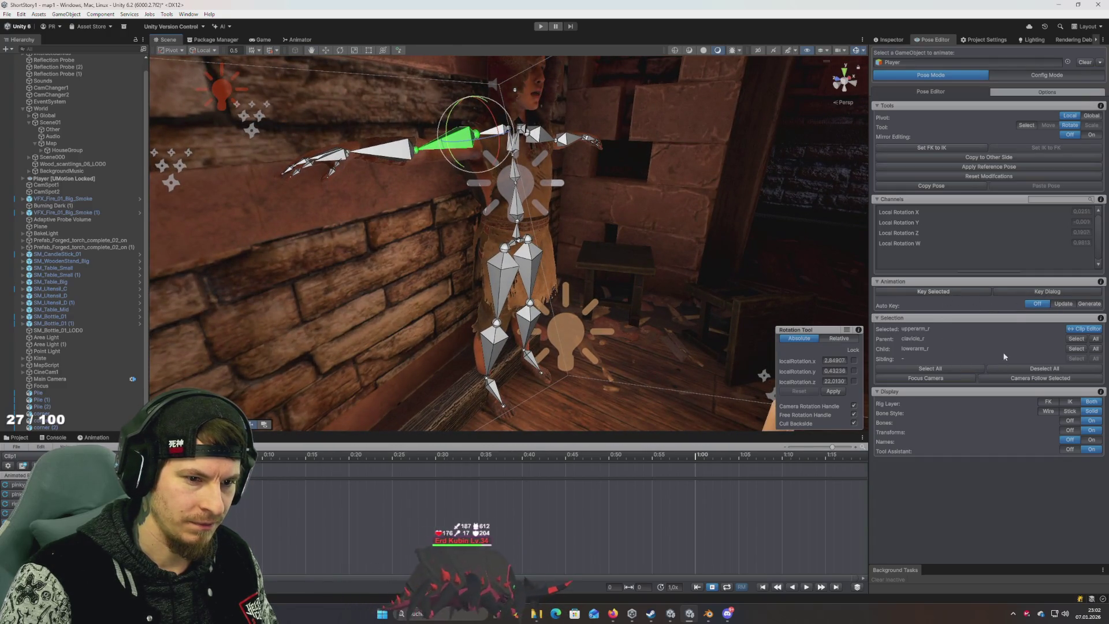
left_click(1072, 403)
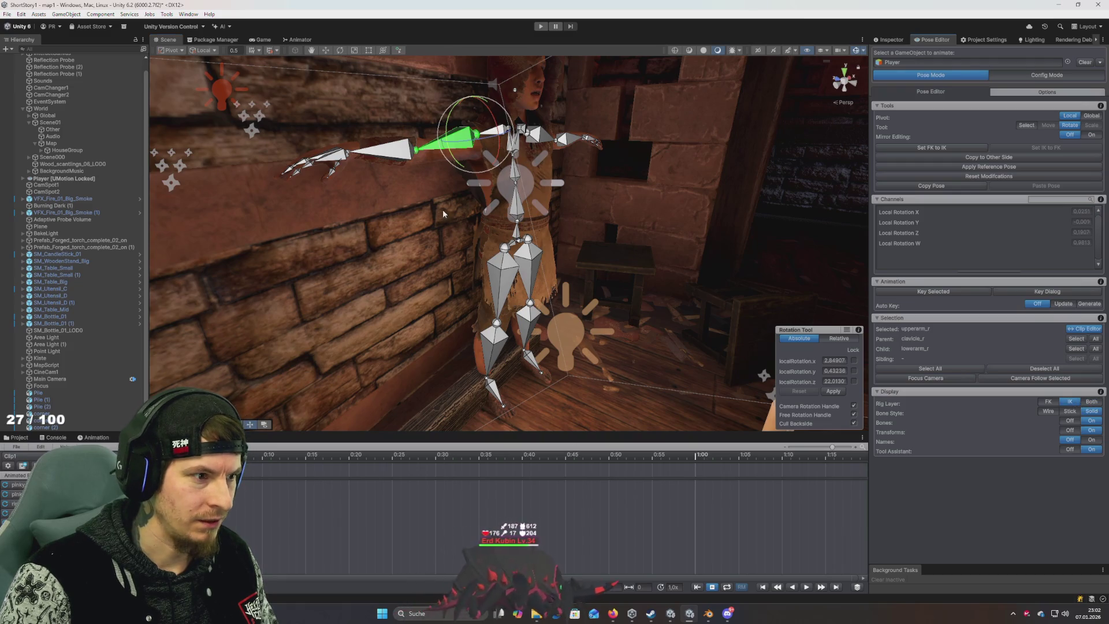
left_click_drag(443, 214, 827, 232)
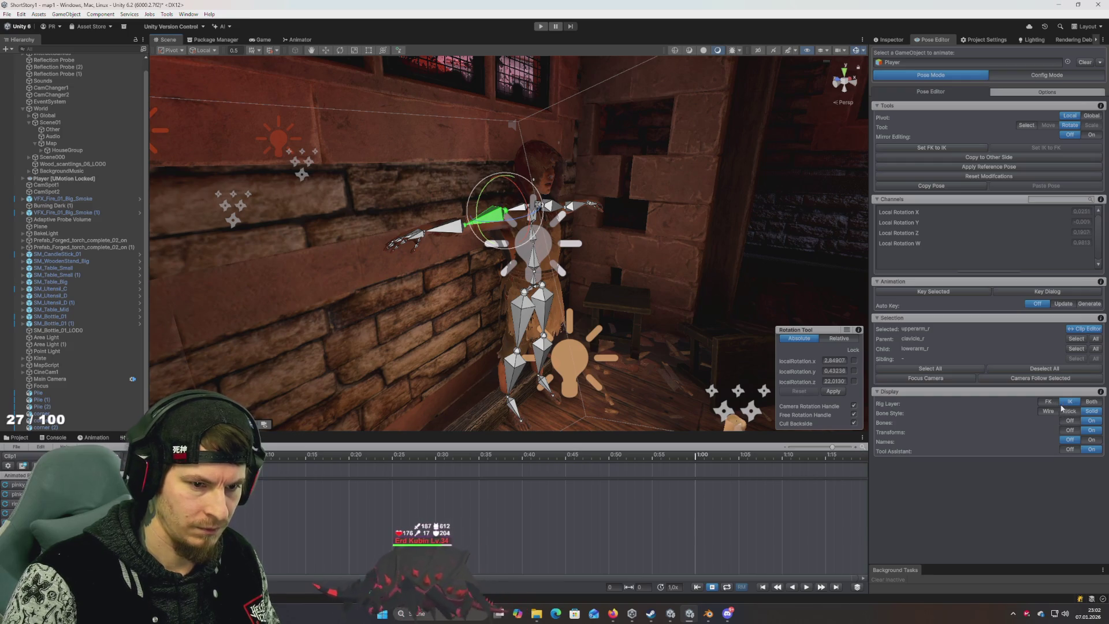
left_click(1092, 402)
left_click(1069, 401)
left_click(1066, 402)
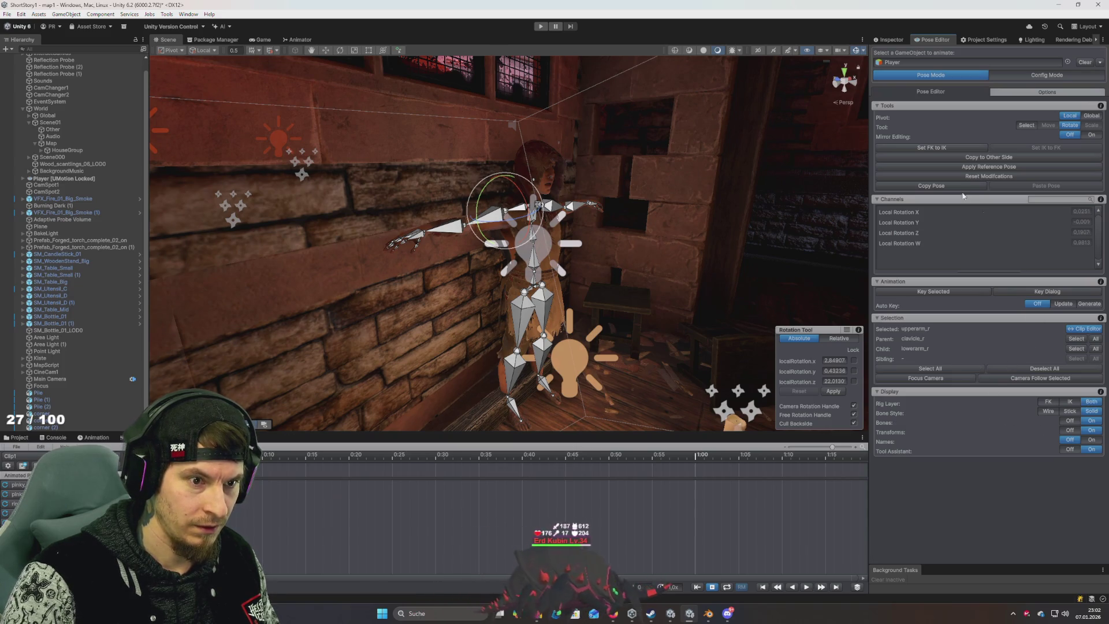
left_click(943, 149)
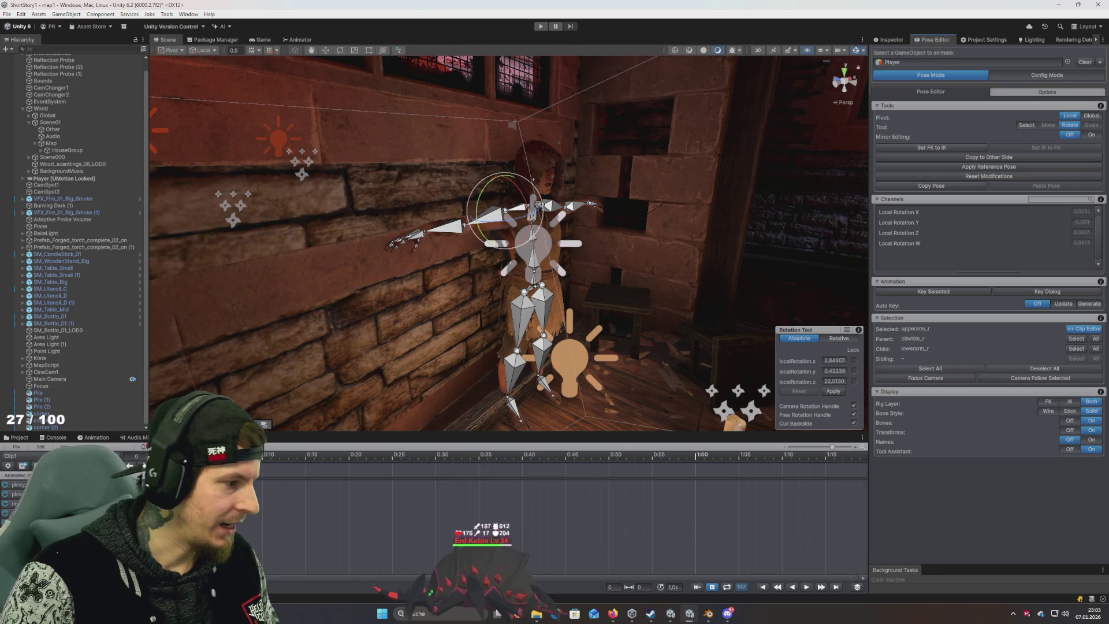
Step: Keep Clip1 as the active clip and open Import Clips from the Clip Editor's File menu
left_click(35, 456)
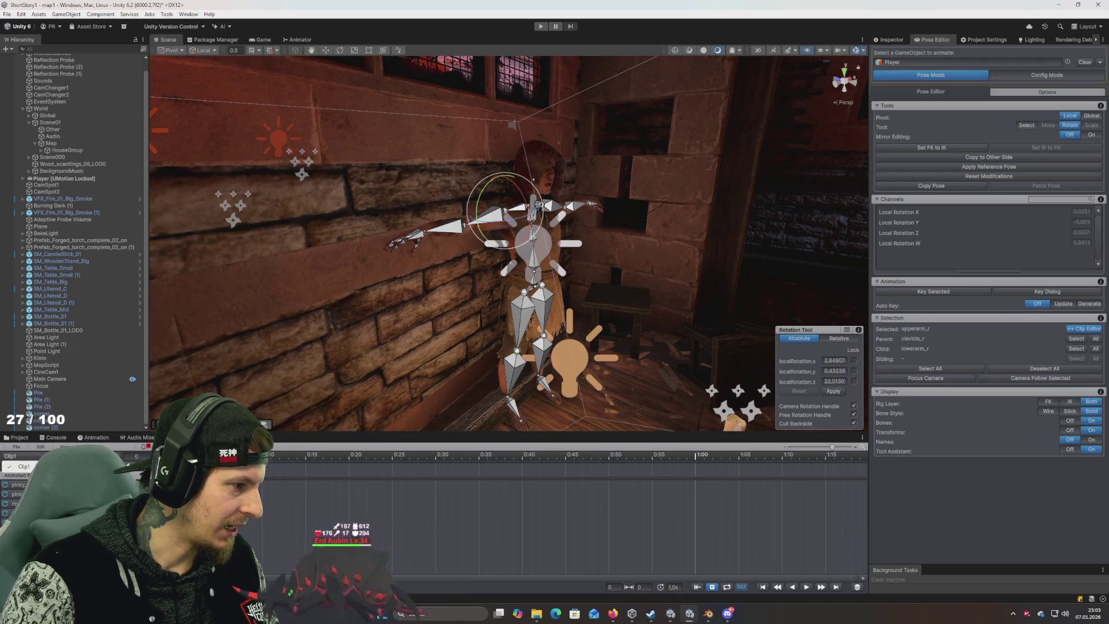
left_click(23, 466)
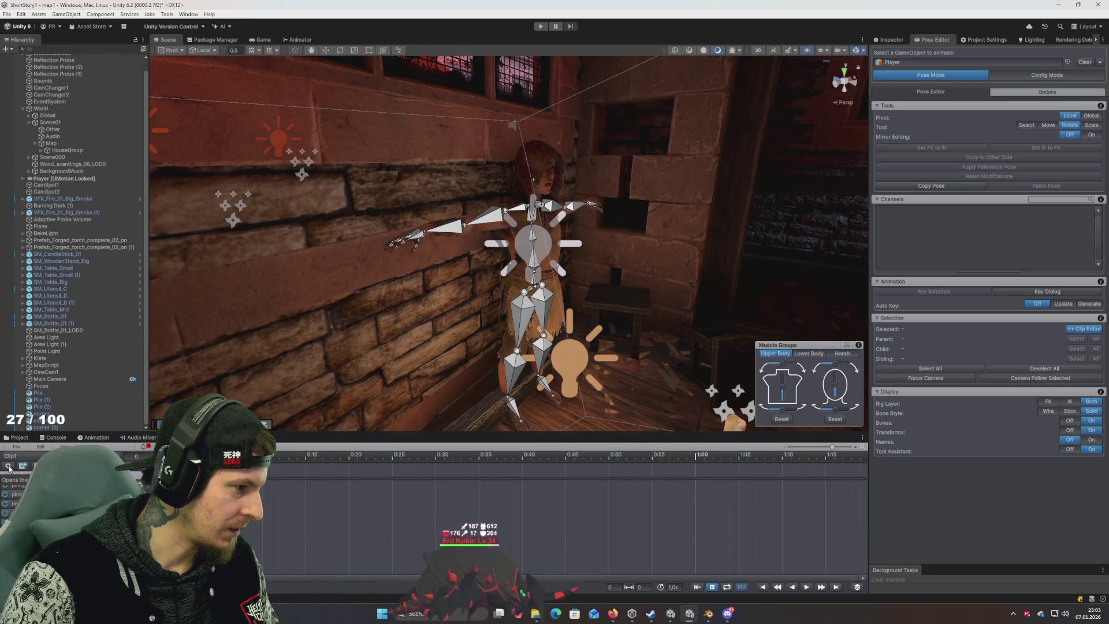
left_click(15, 448)
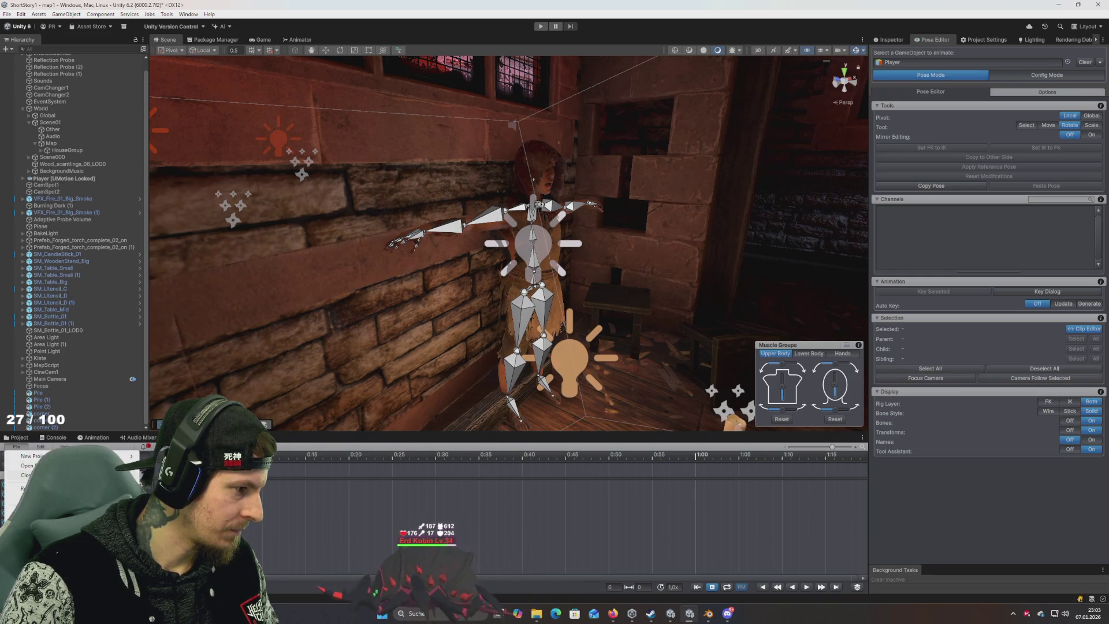
left_click(29, 502)
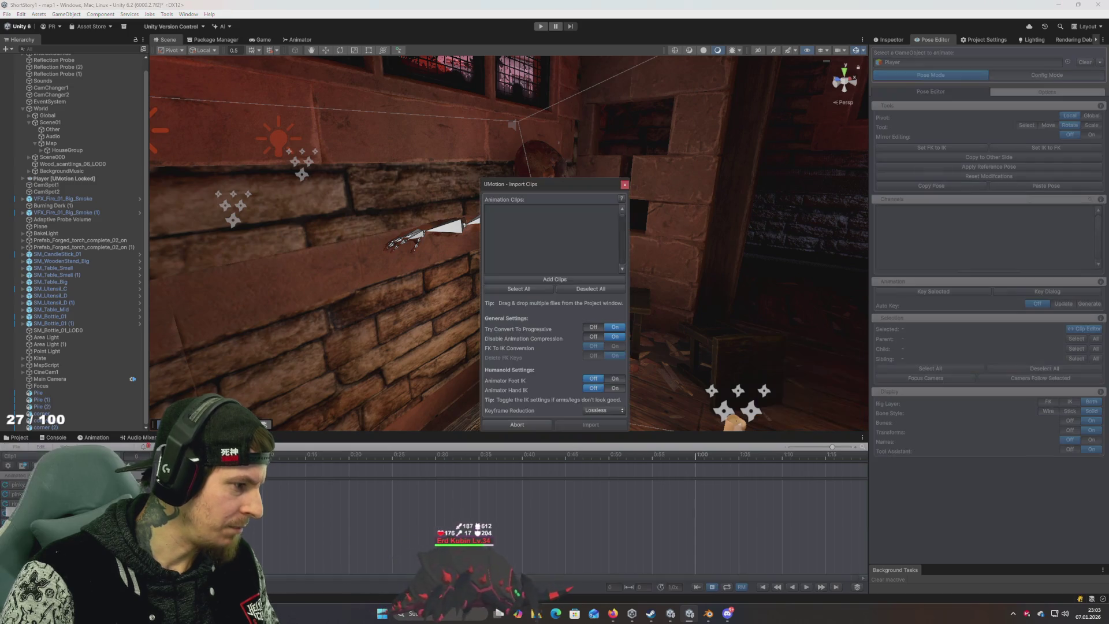